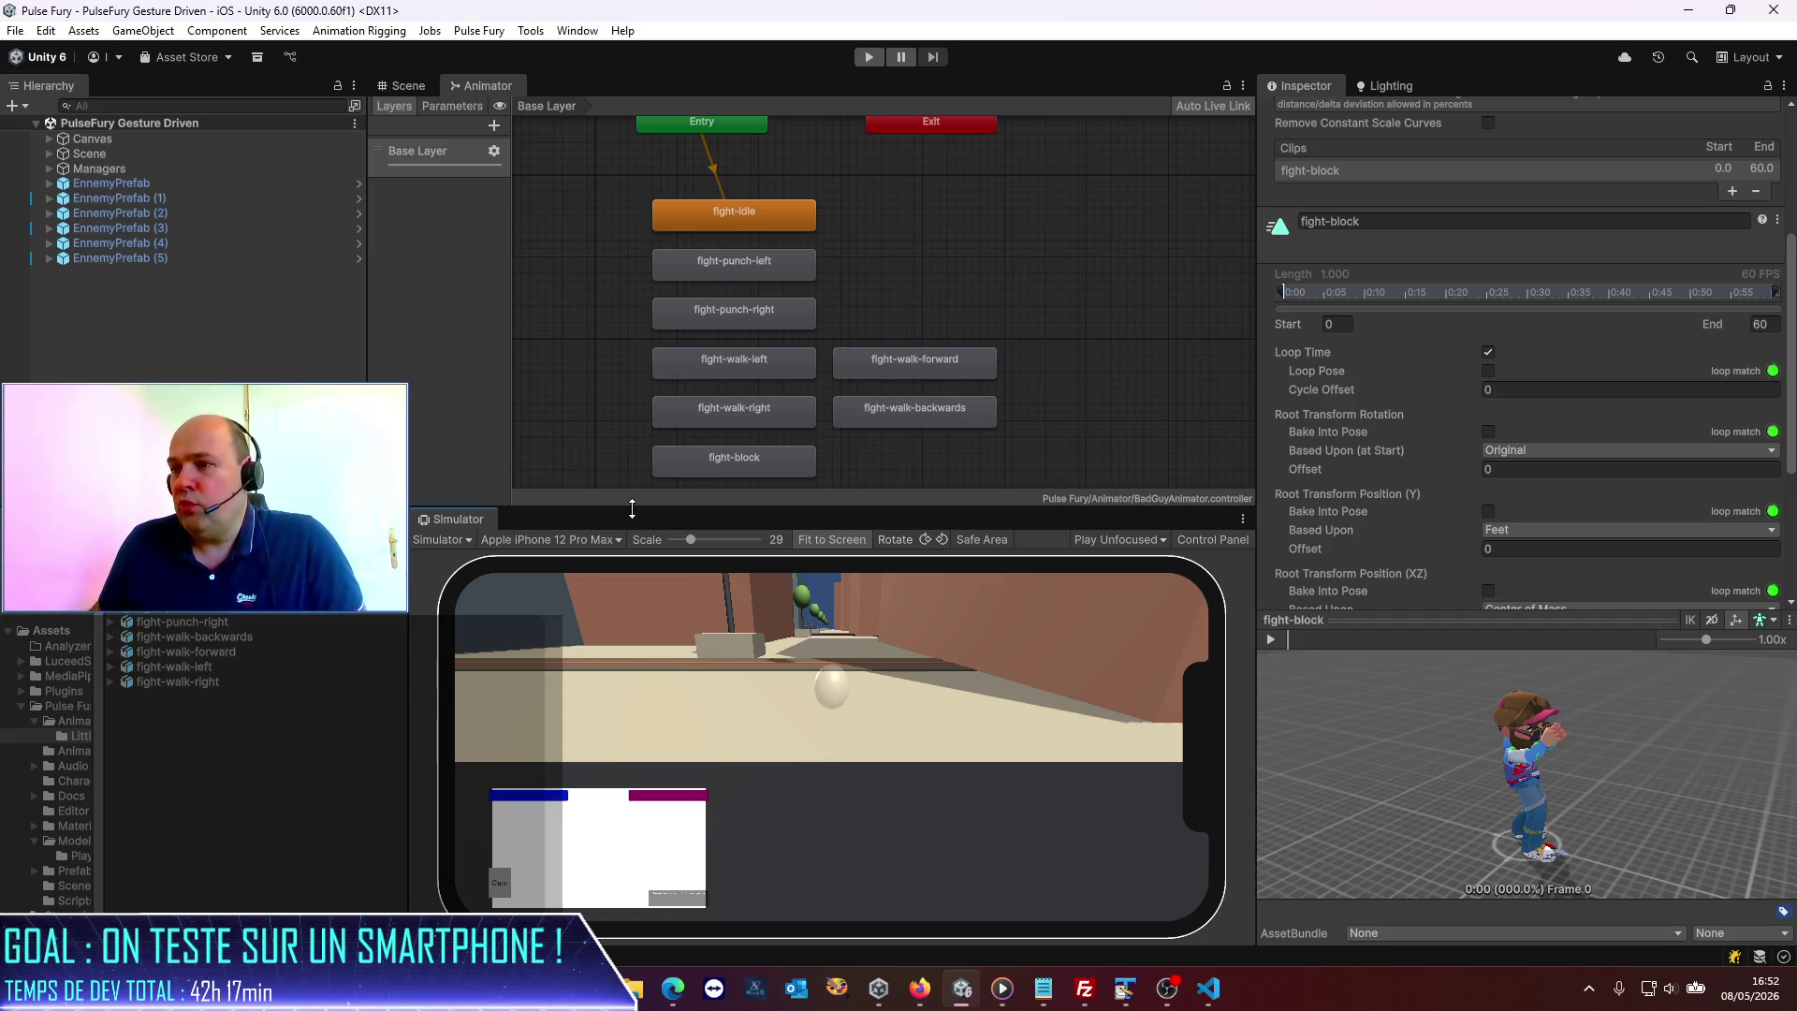
Enlarge the iPhone simulator view over the Animator graph and start the play-test.
left_click_drag(632, 508, 634, 487)
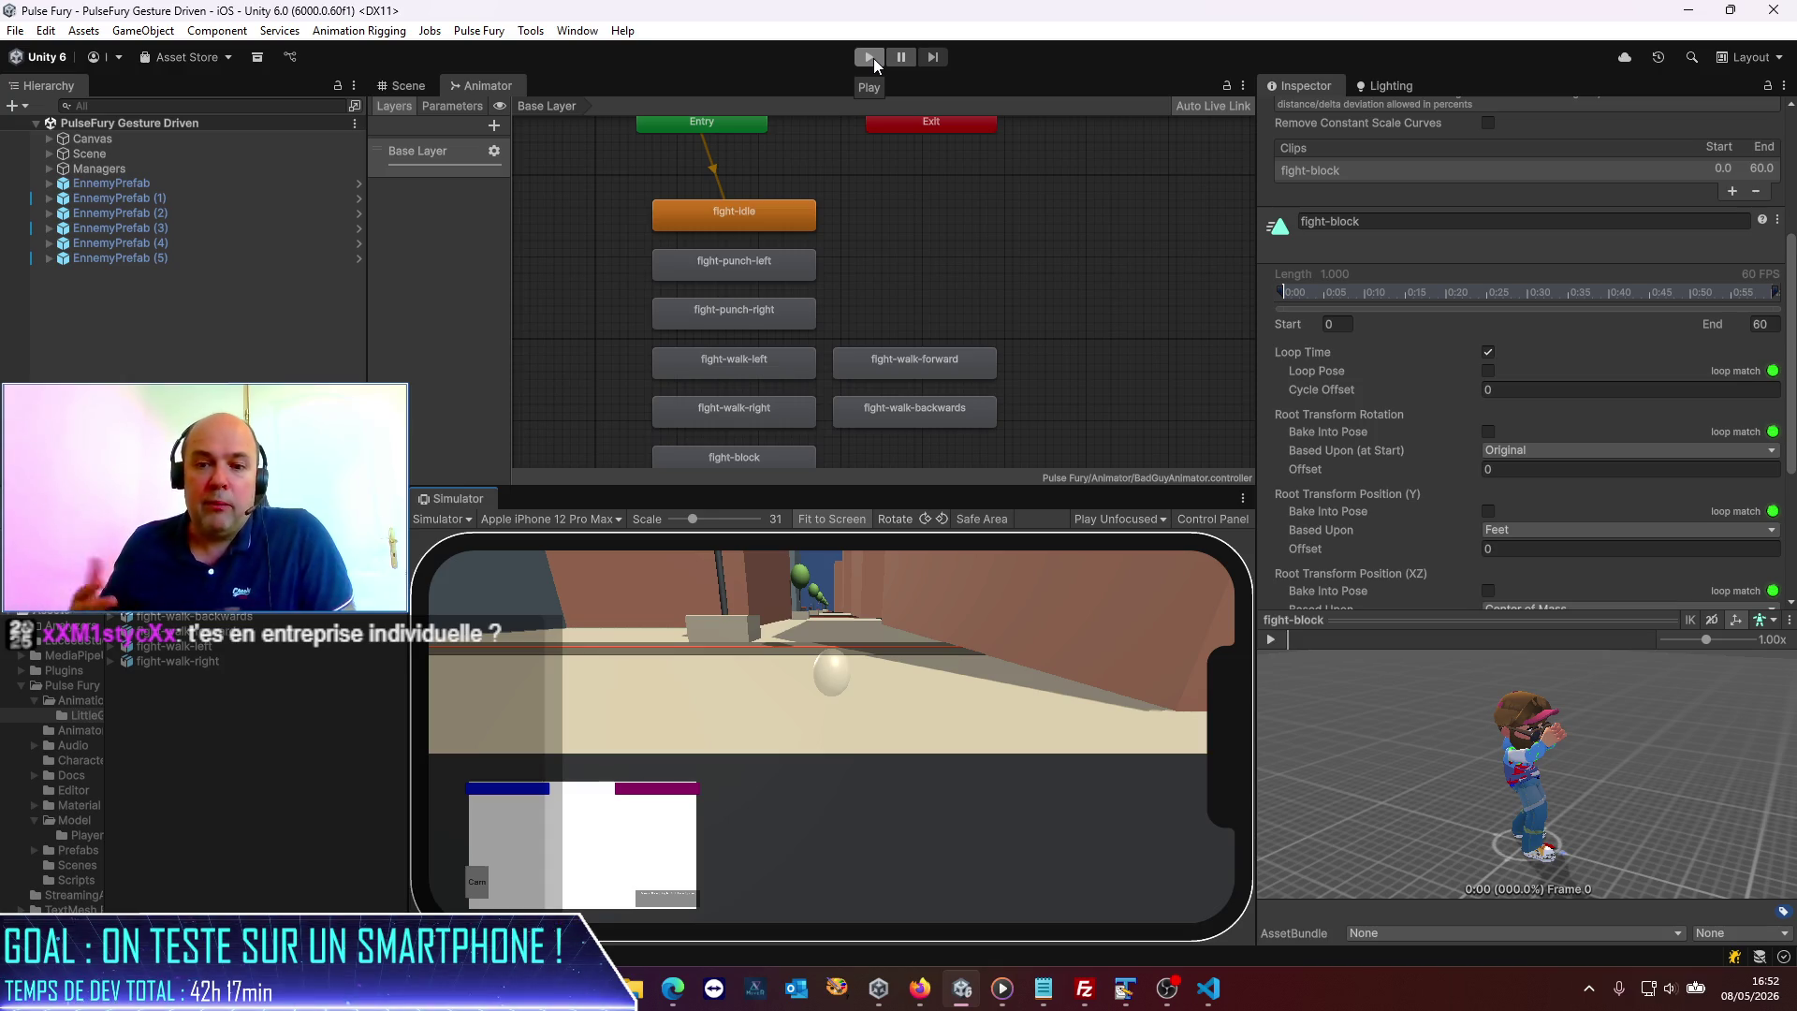
left_click(871, 56)
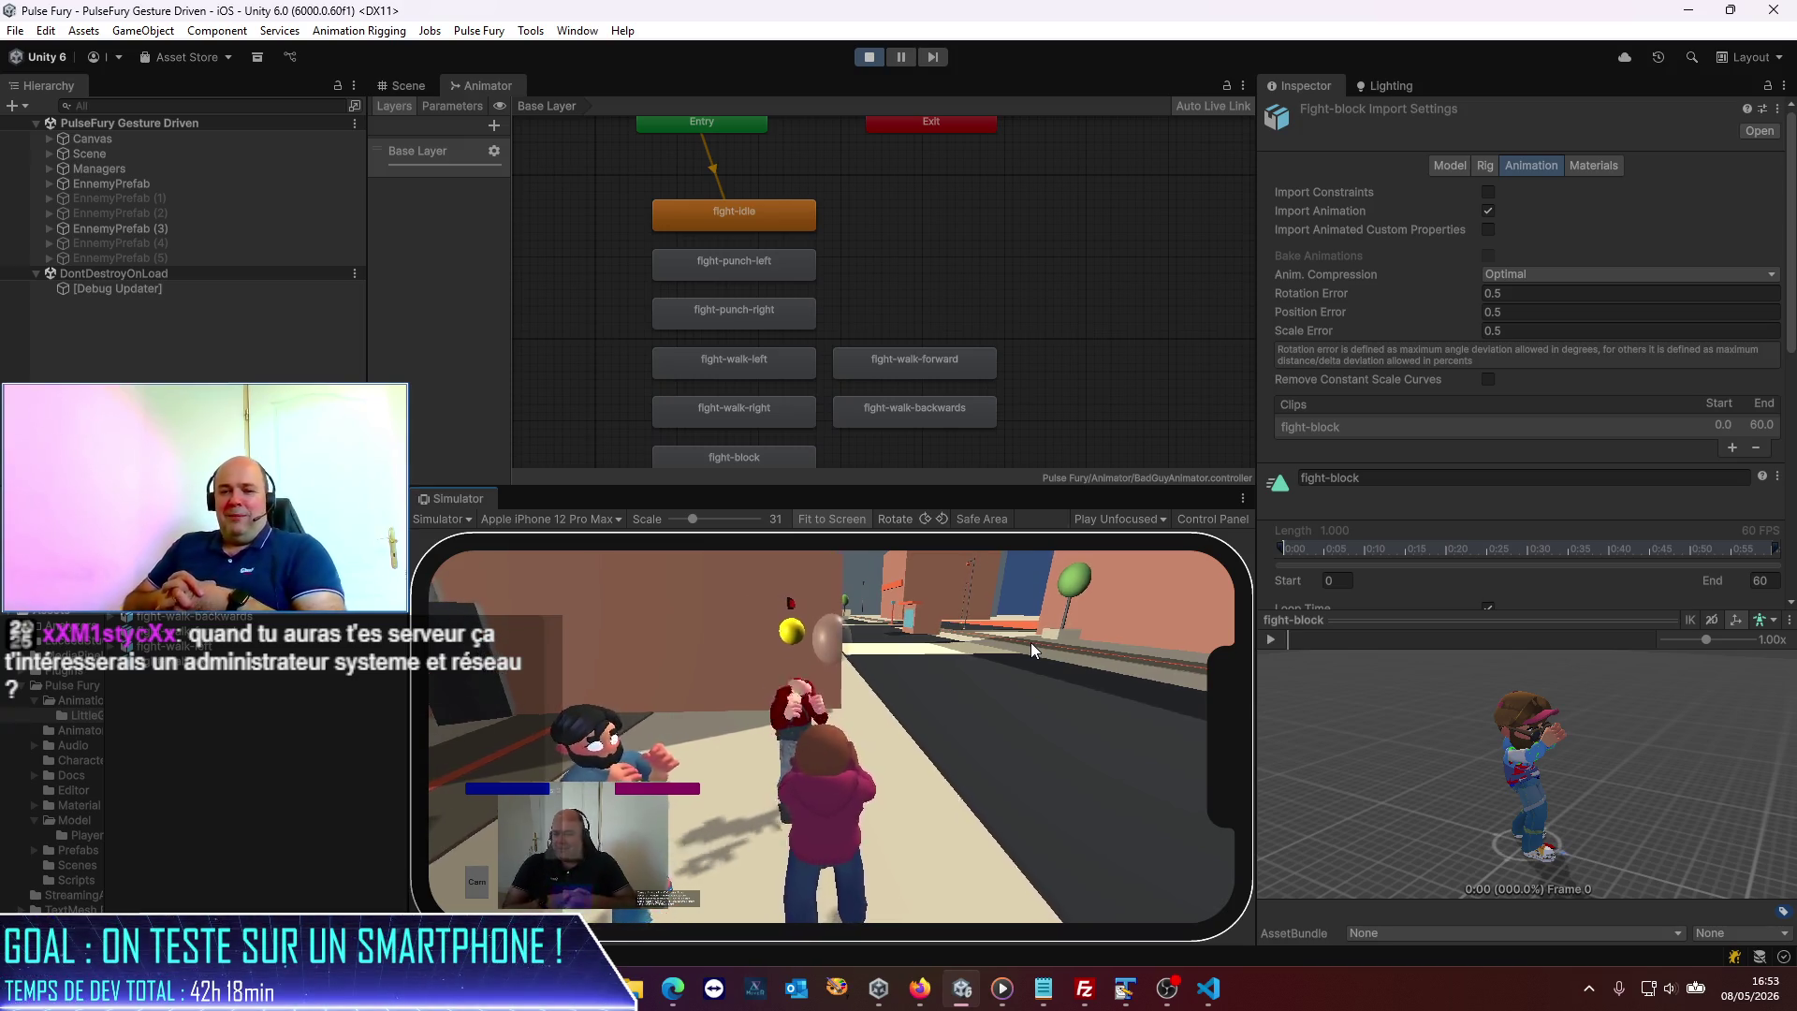
Stop Play mode after watching the enemies fight in the iPhone 12 Pro Max simulator.
left_click(877, 58)
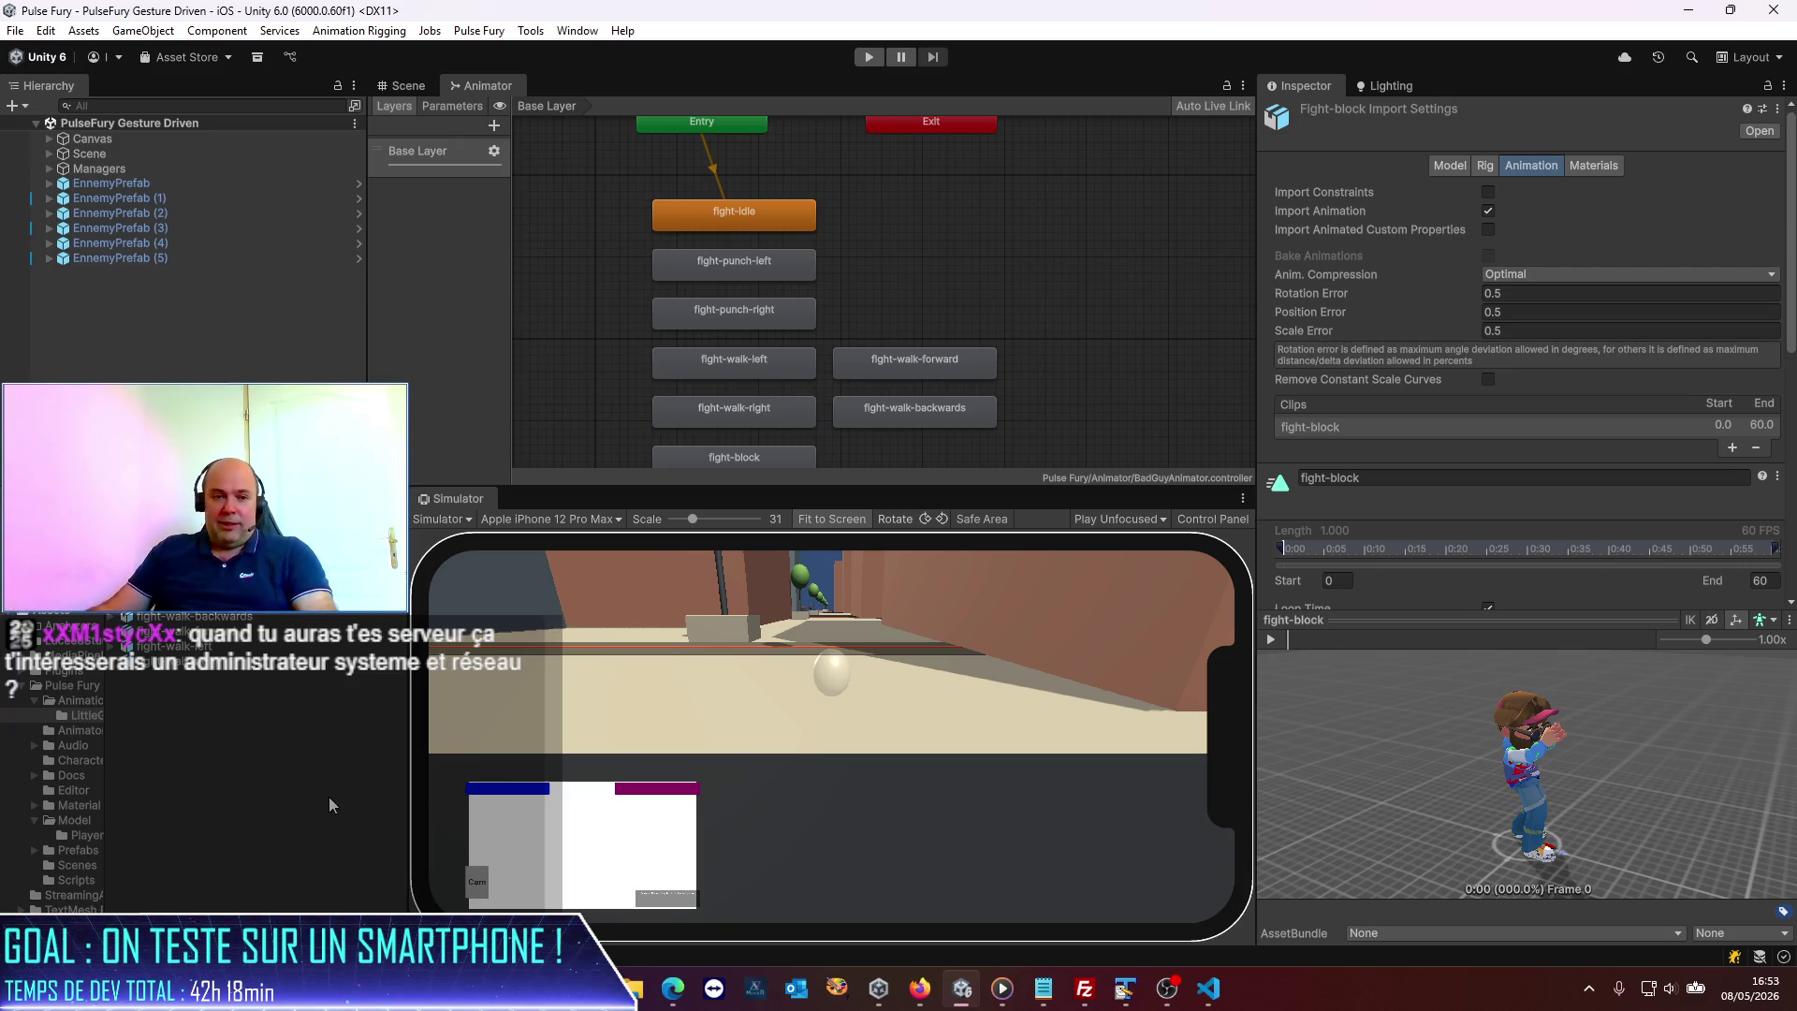
Switch from Unity to the browser showing the Bpifrance Bourse French Tech page.
key("alt+Tab")
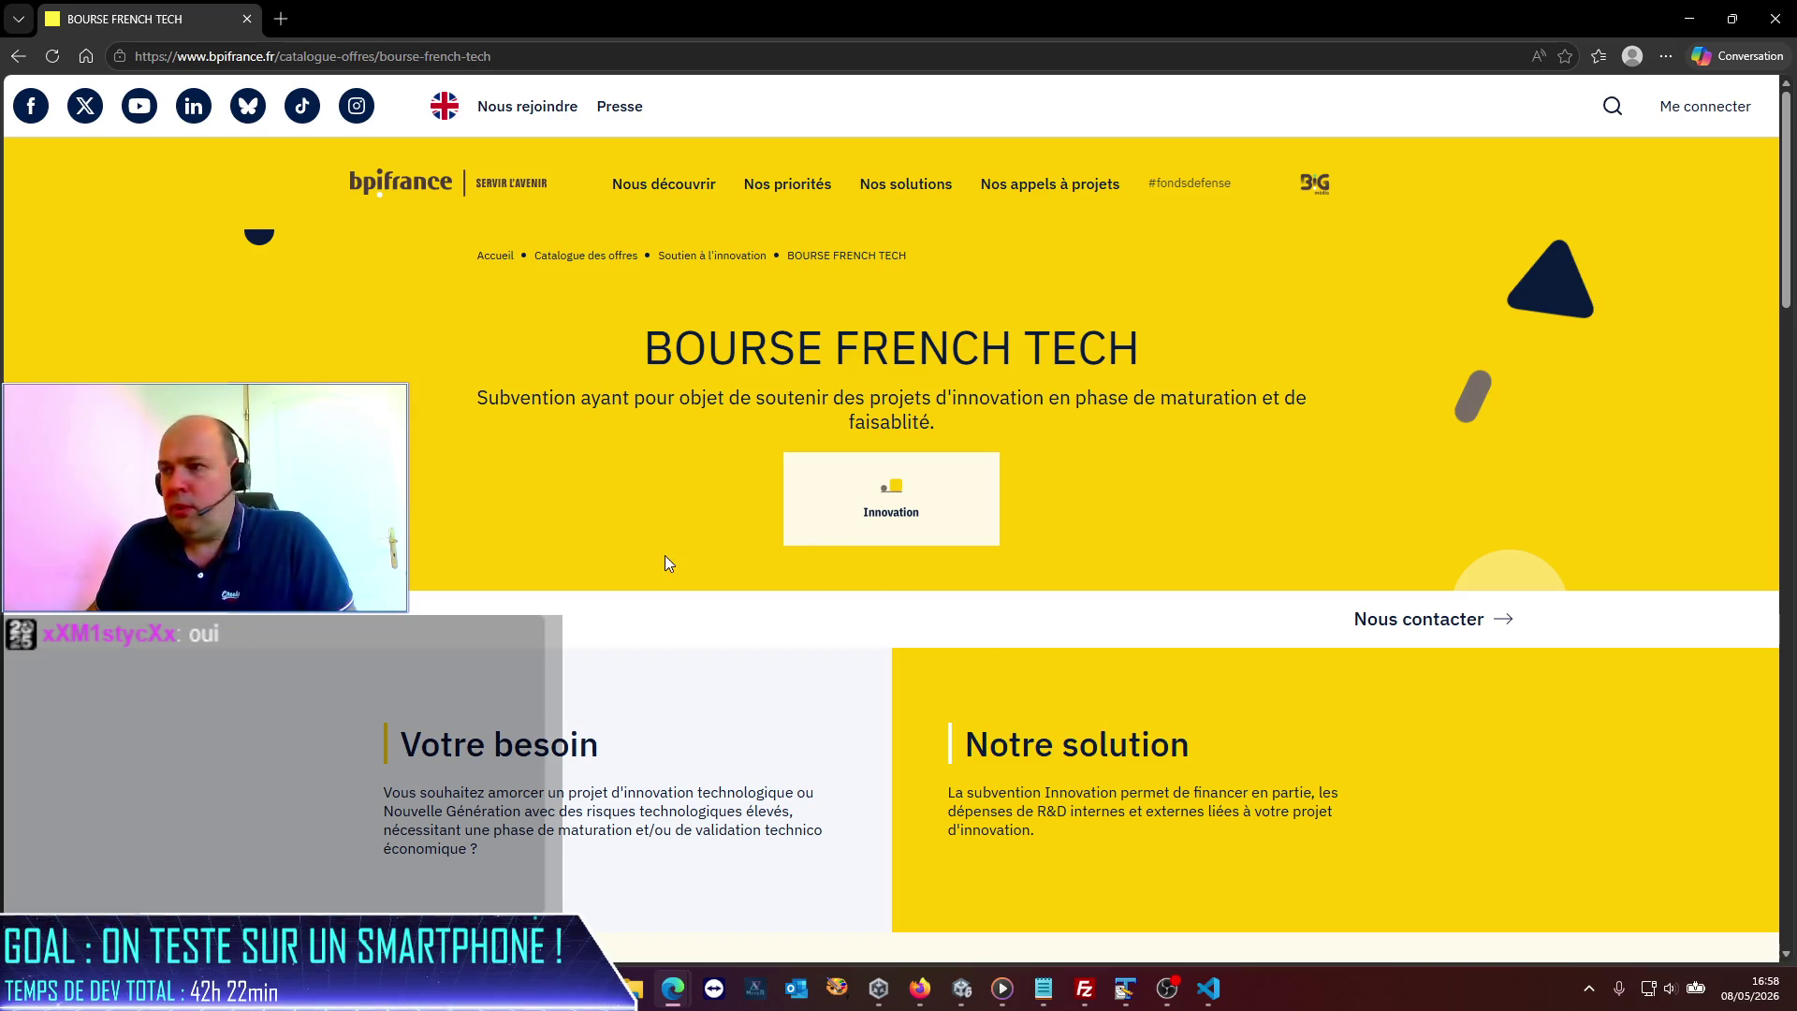
Scroll the Bourse French Tech page down to the Votre profil and Modalités sections.
scroll(665, 556, "down", 5)
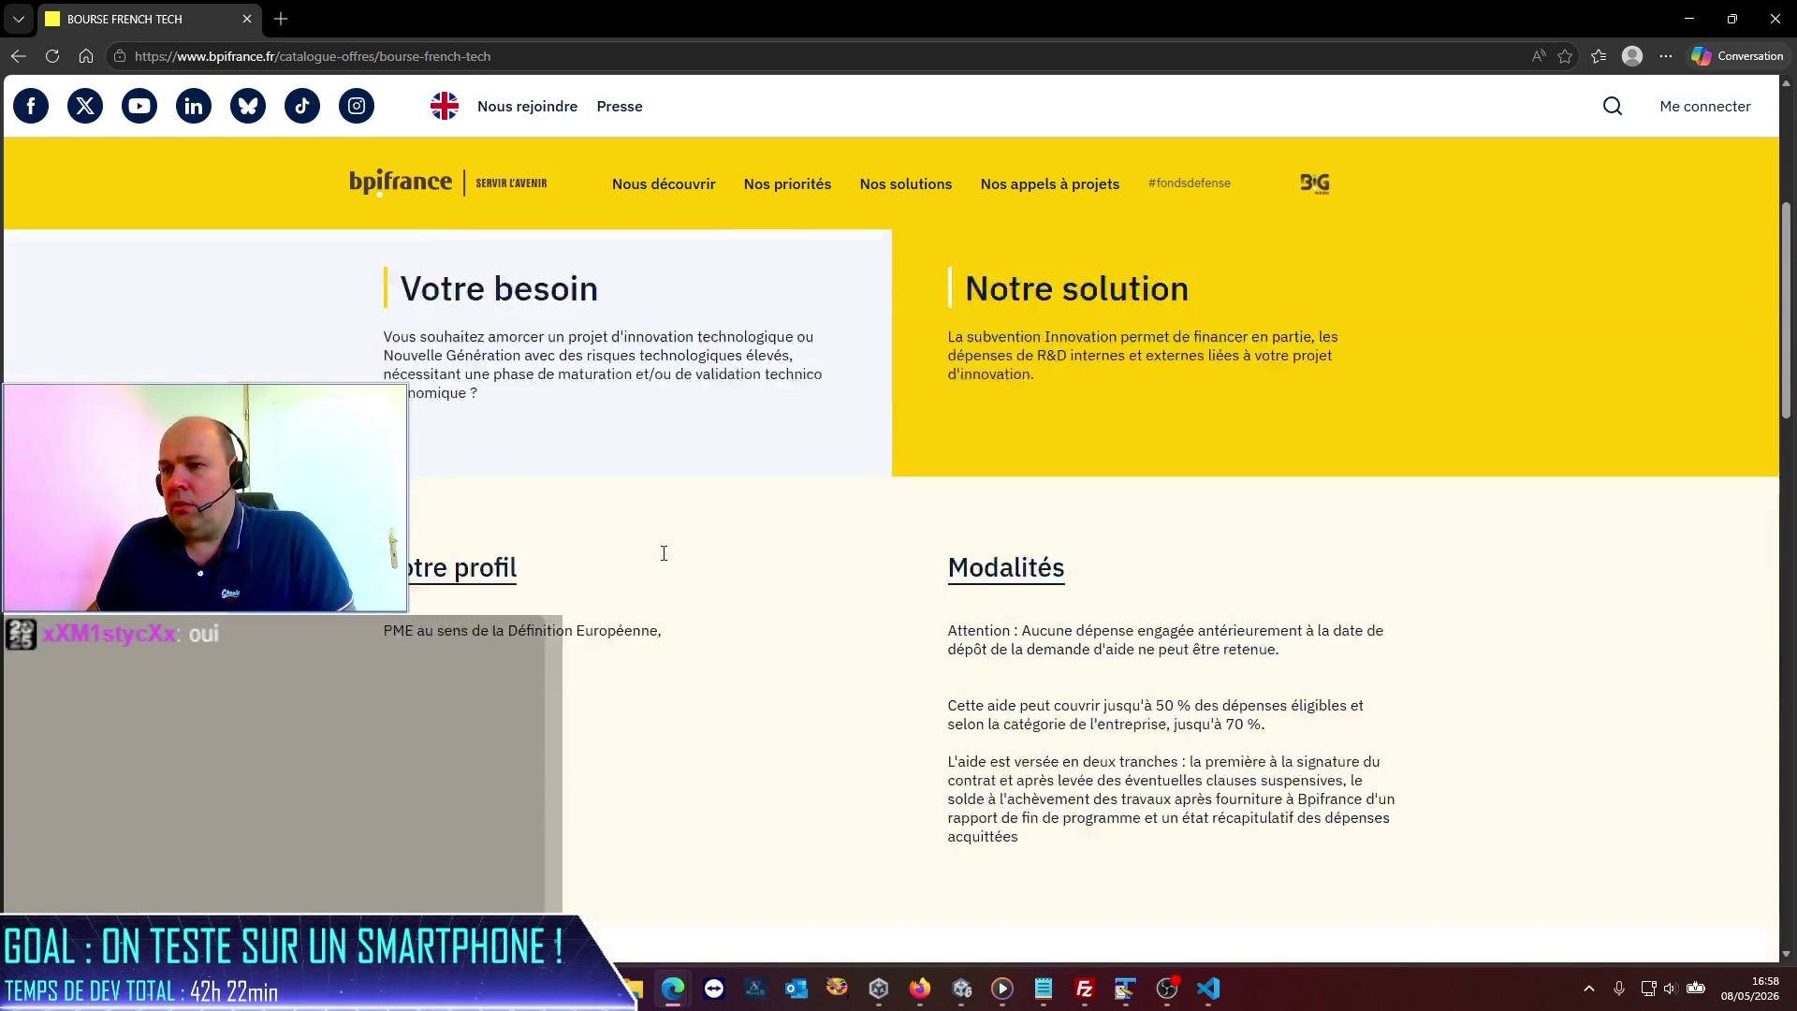
scroll(663, 553, "down", 1)
scroll(553, 526, "down", 1)
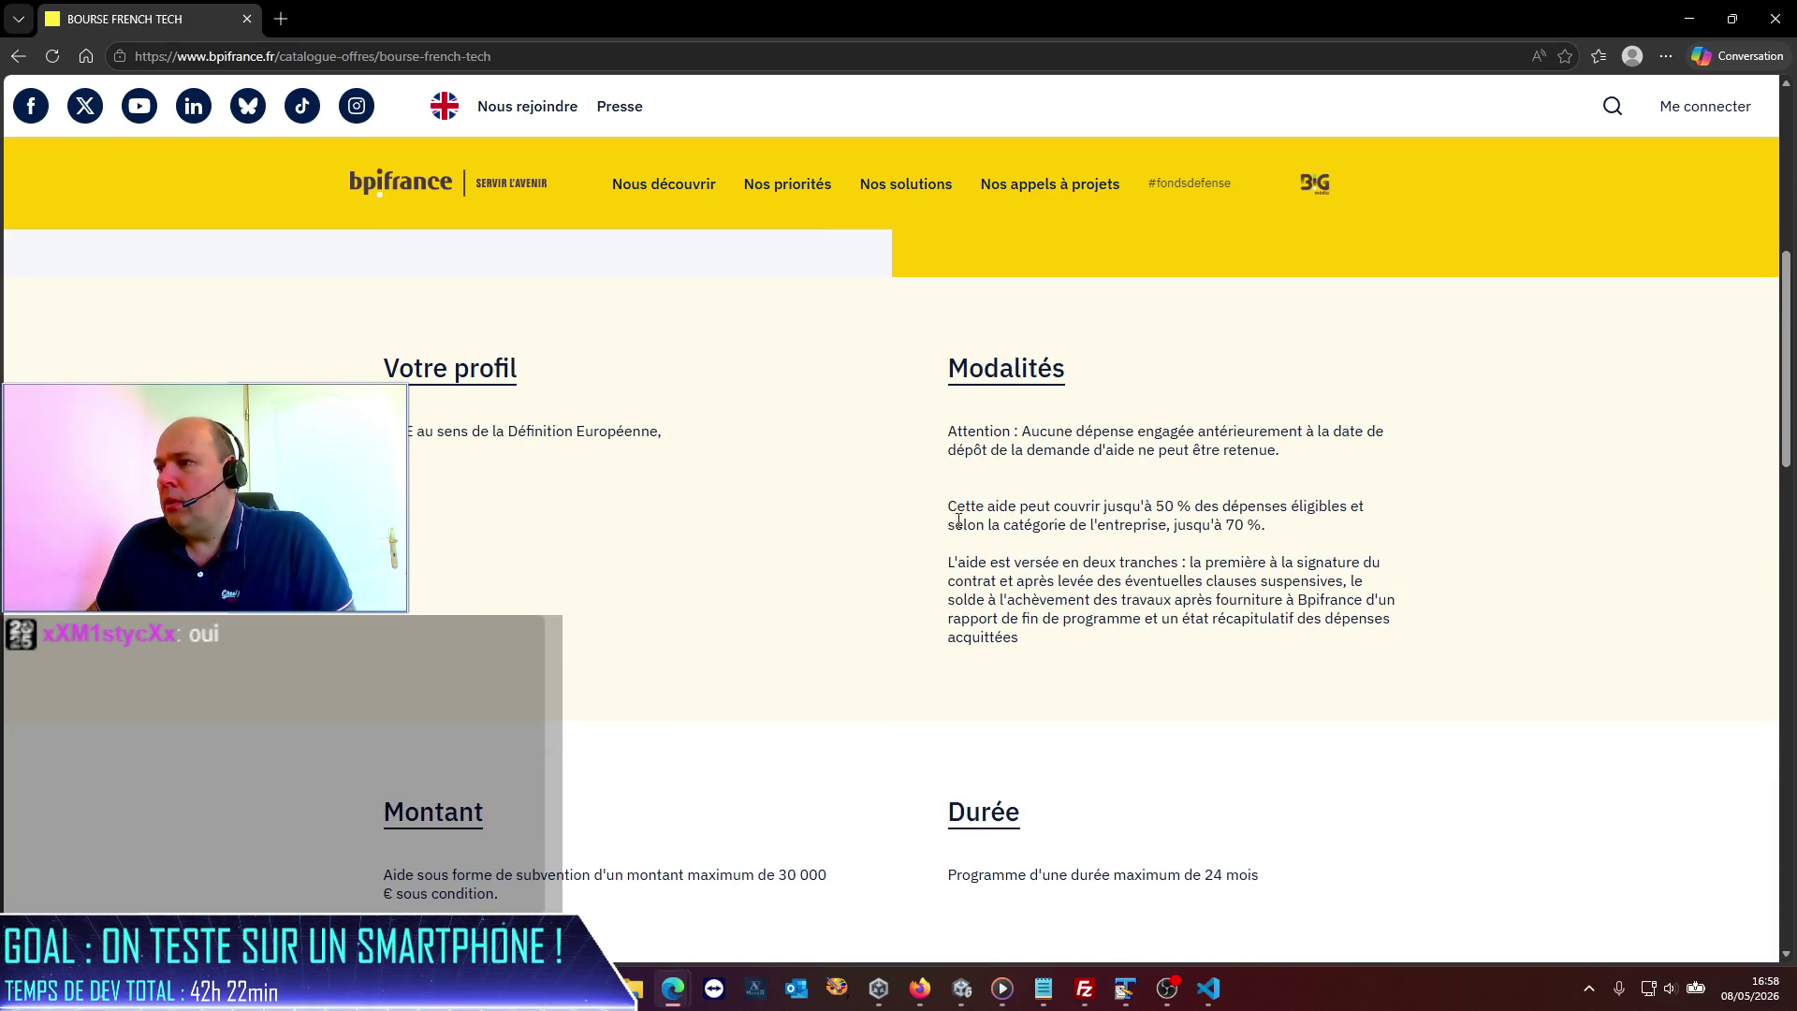
scroll(958, 520, "down", 2)
scroll(660, 640, "down", 1)
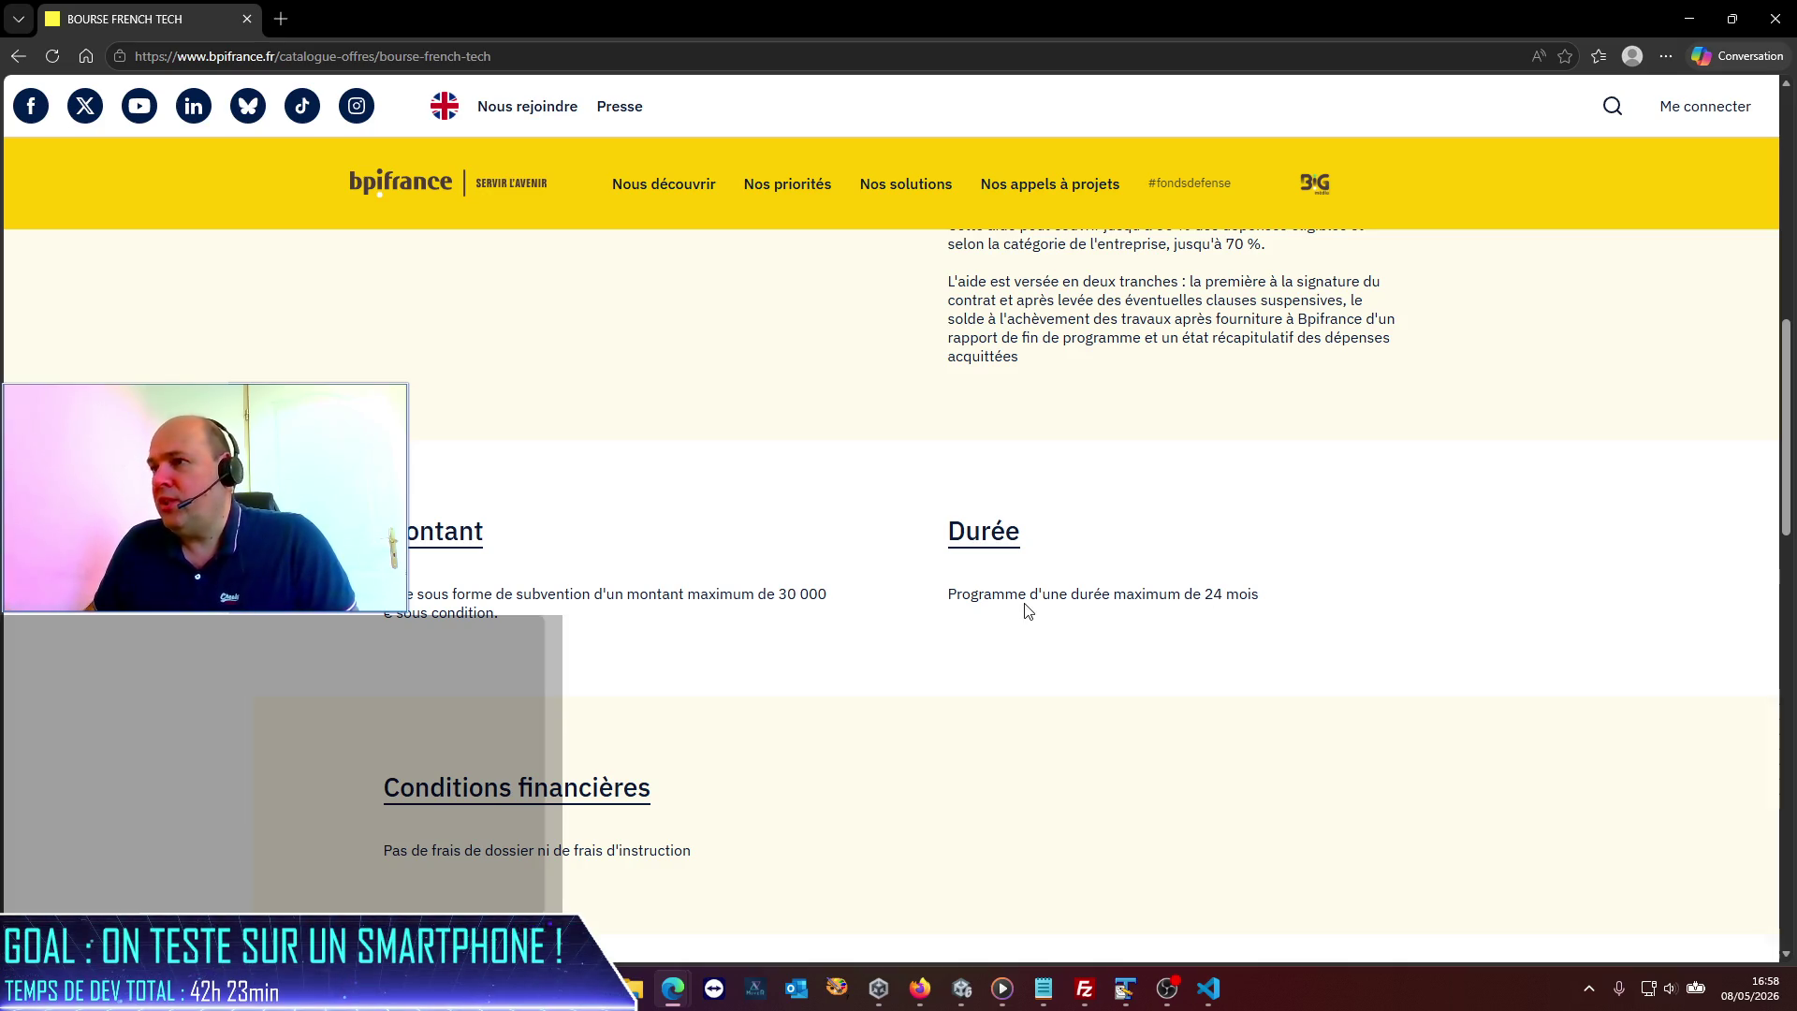
scroll(1028, 610, "up", 3)
scroll(1028, 611, "up", 5)
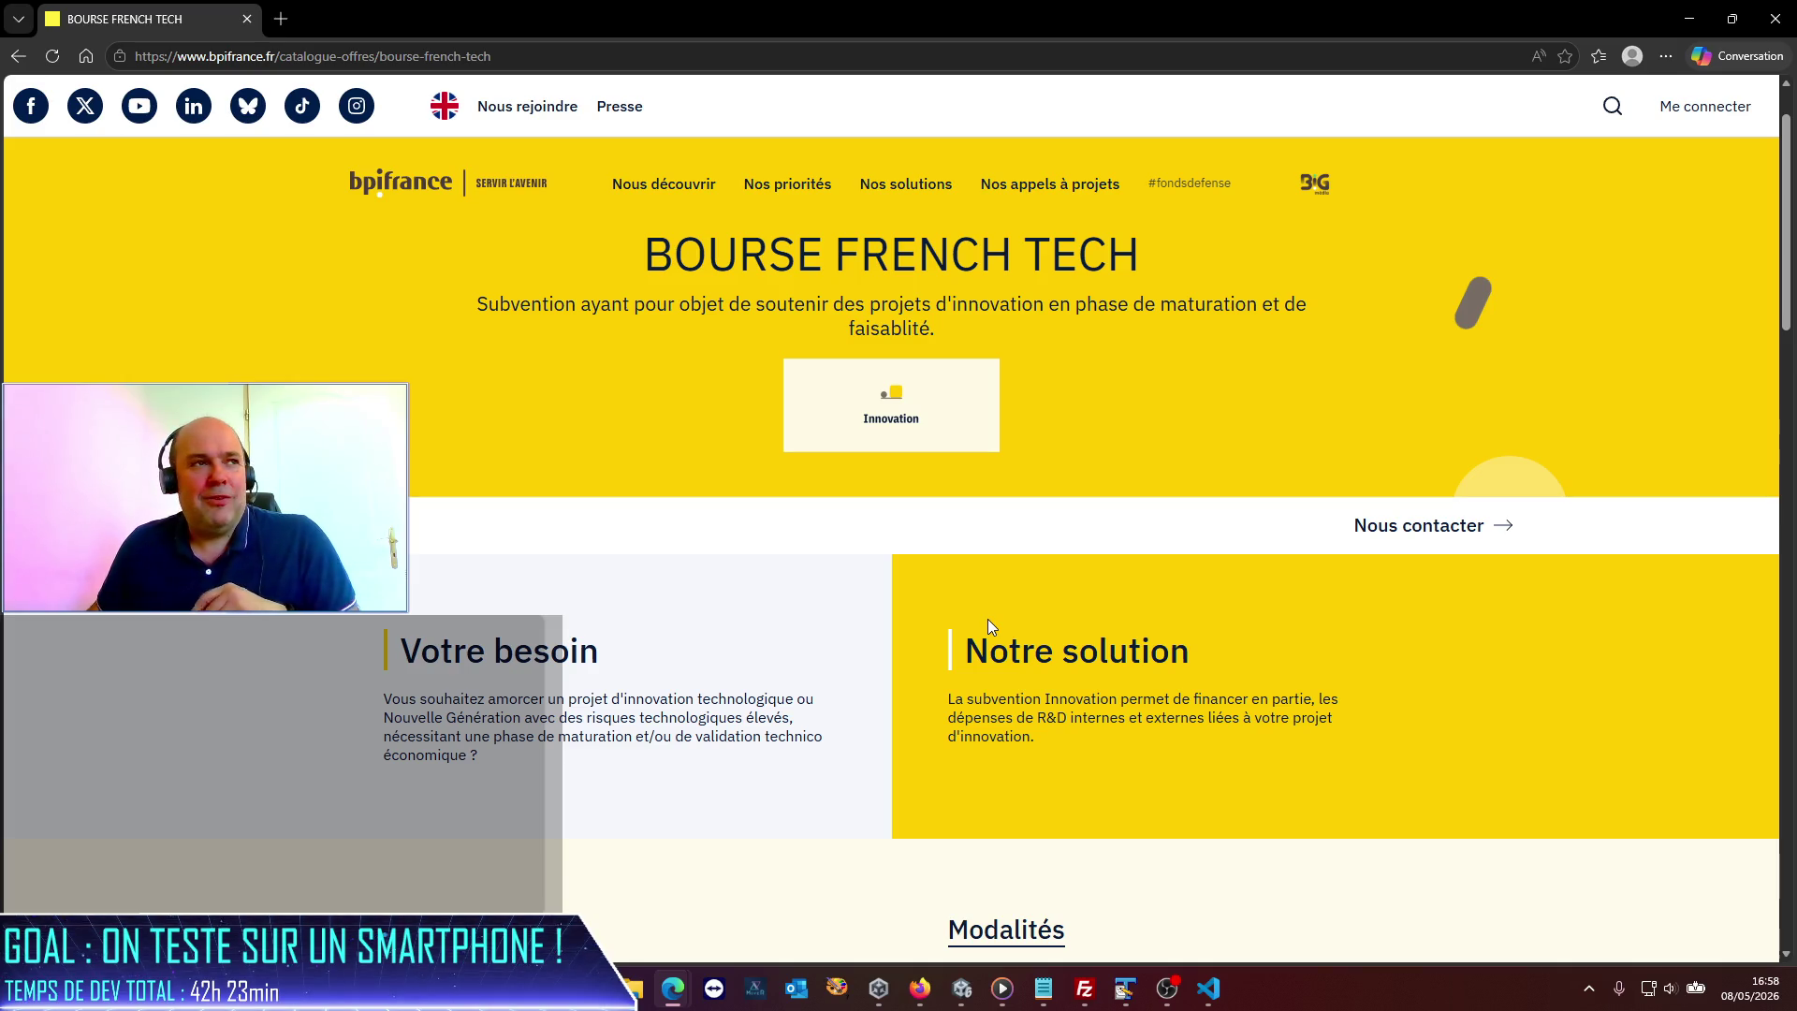
scroll(990, 626, "down", 2)
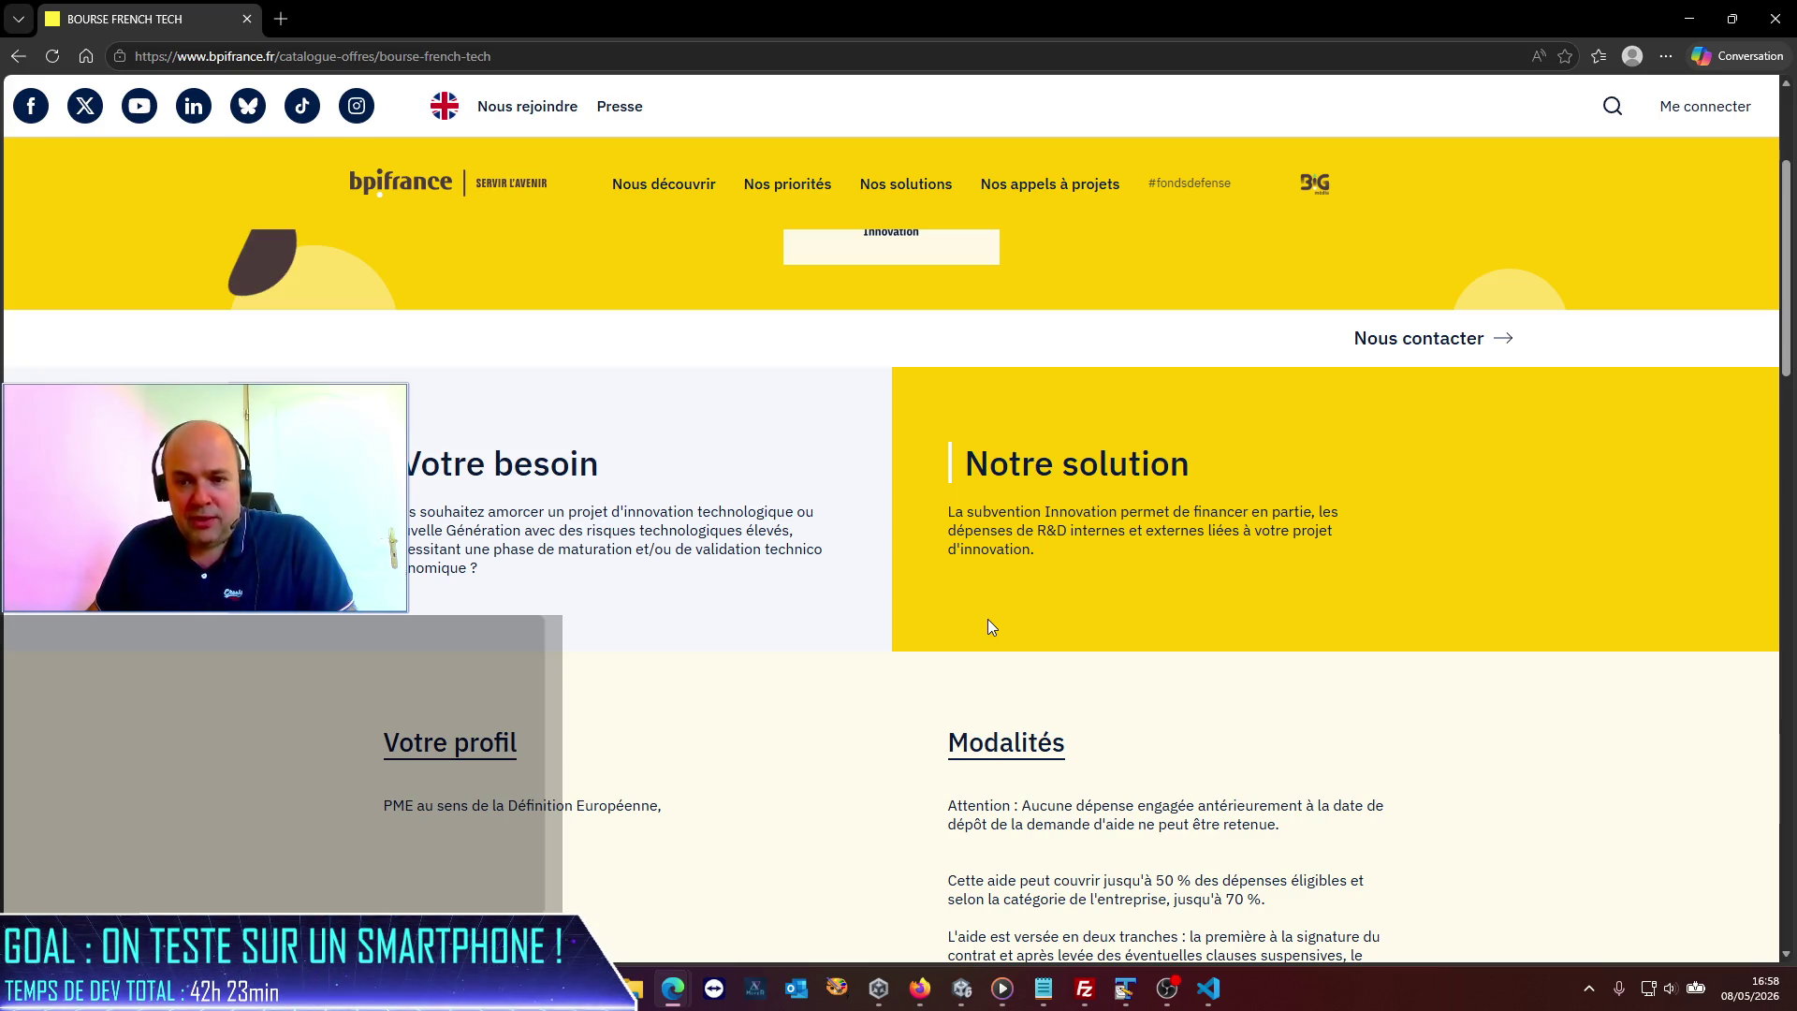
scroll(989, 622, "down", 3)
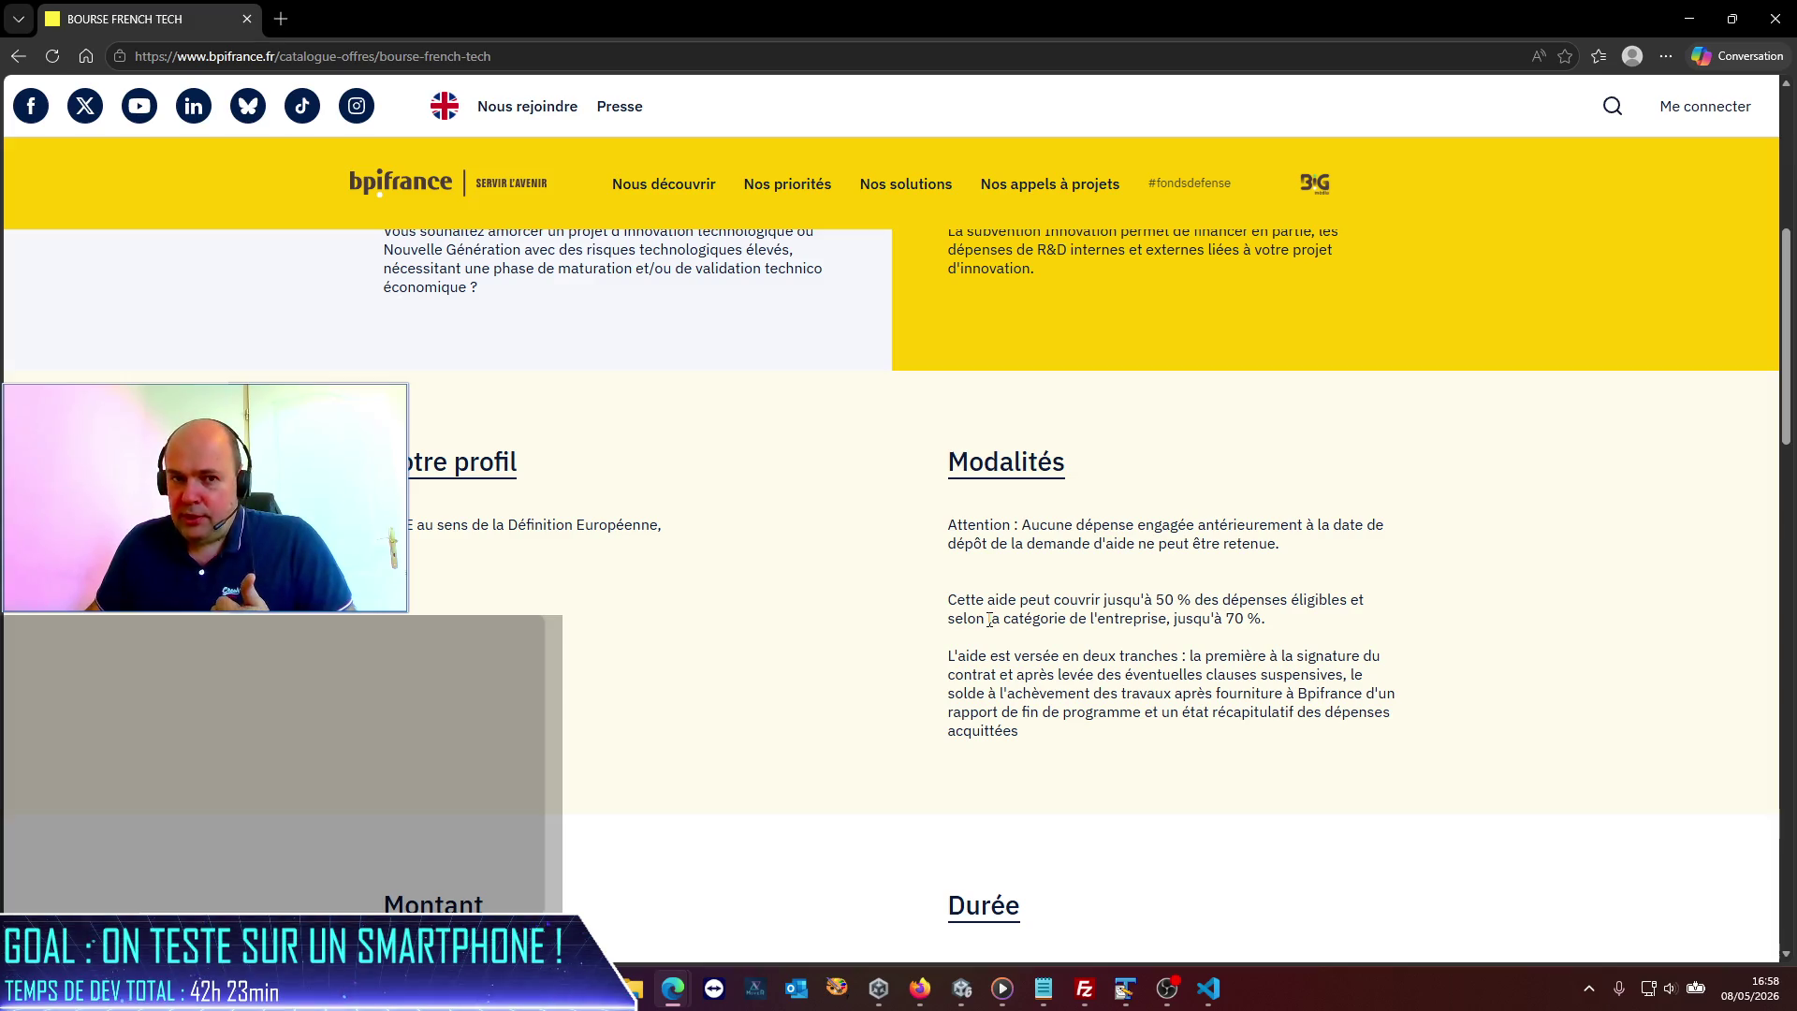
scroll(989, 620, "down", 3)
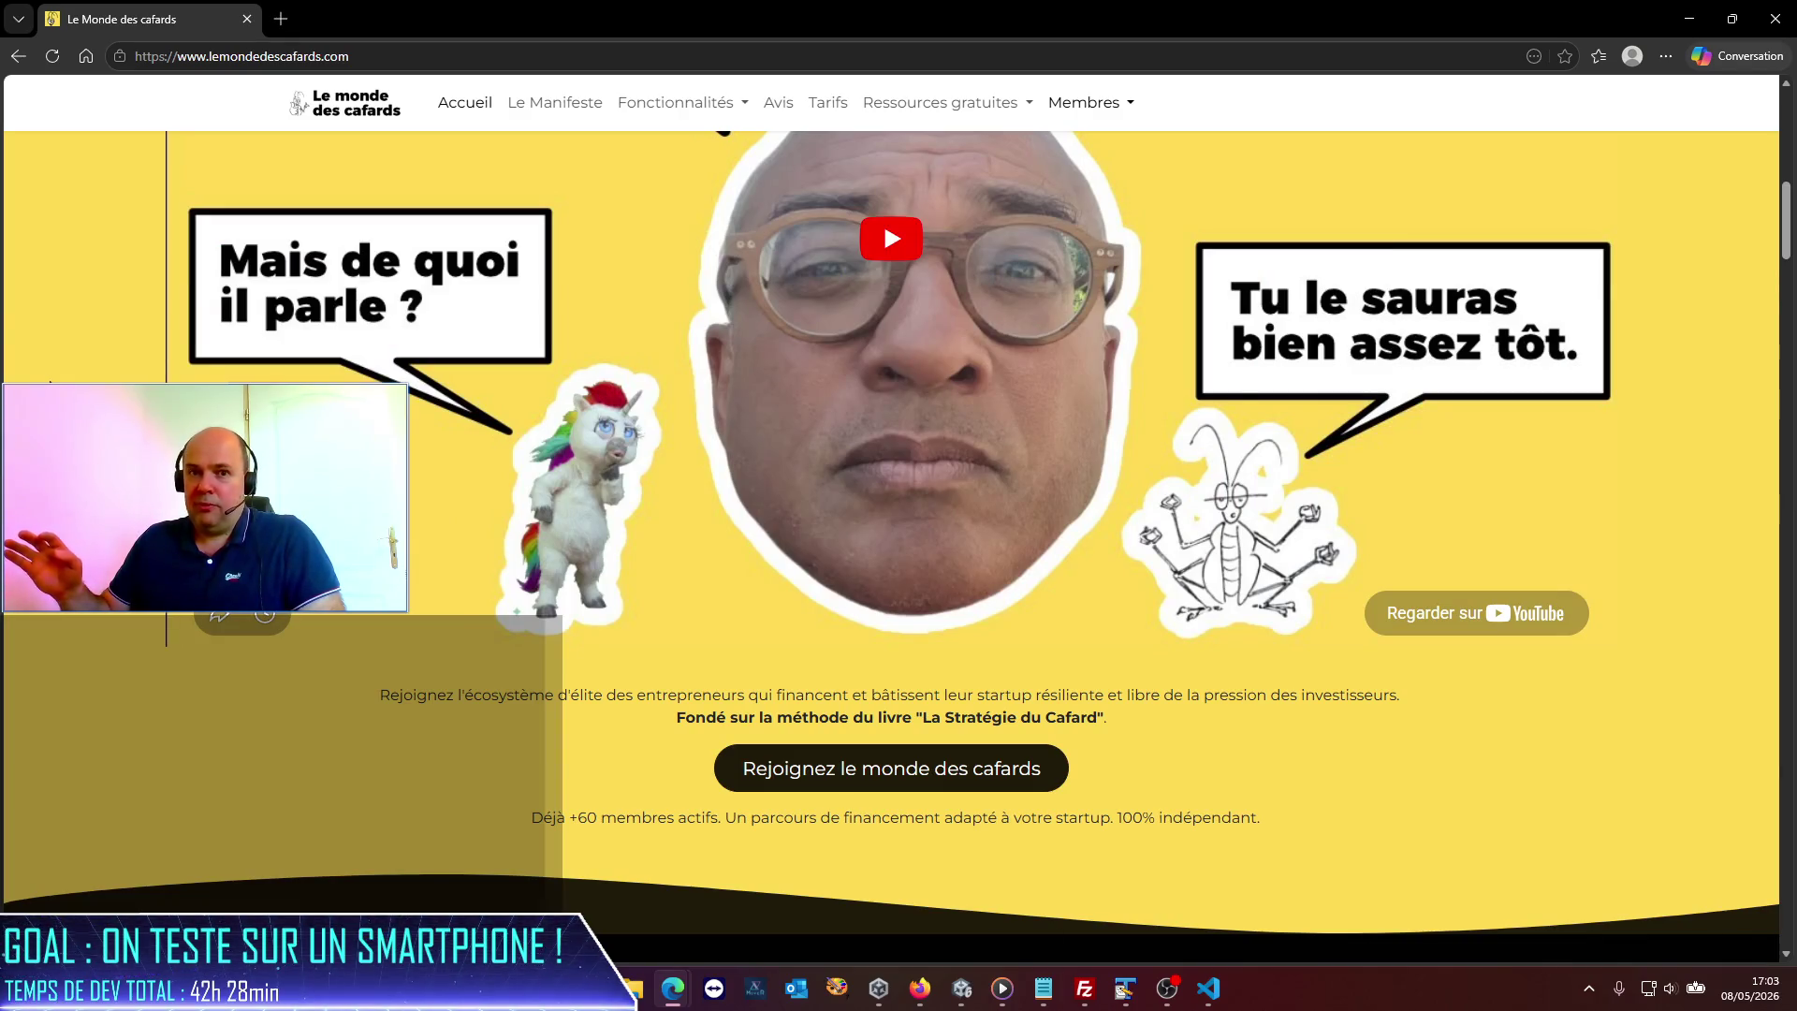
scroll(318, 784, "up", 6)
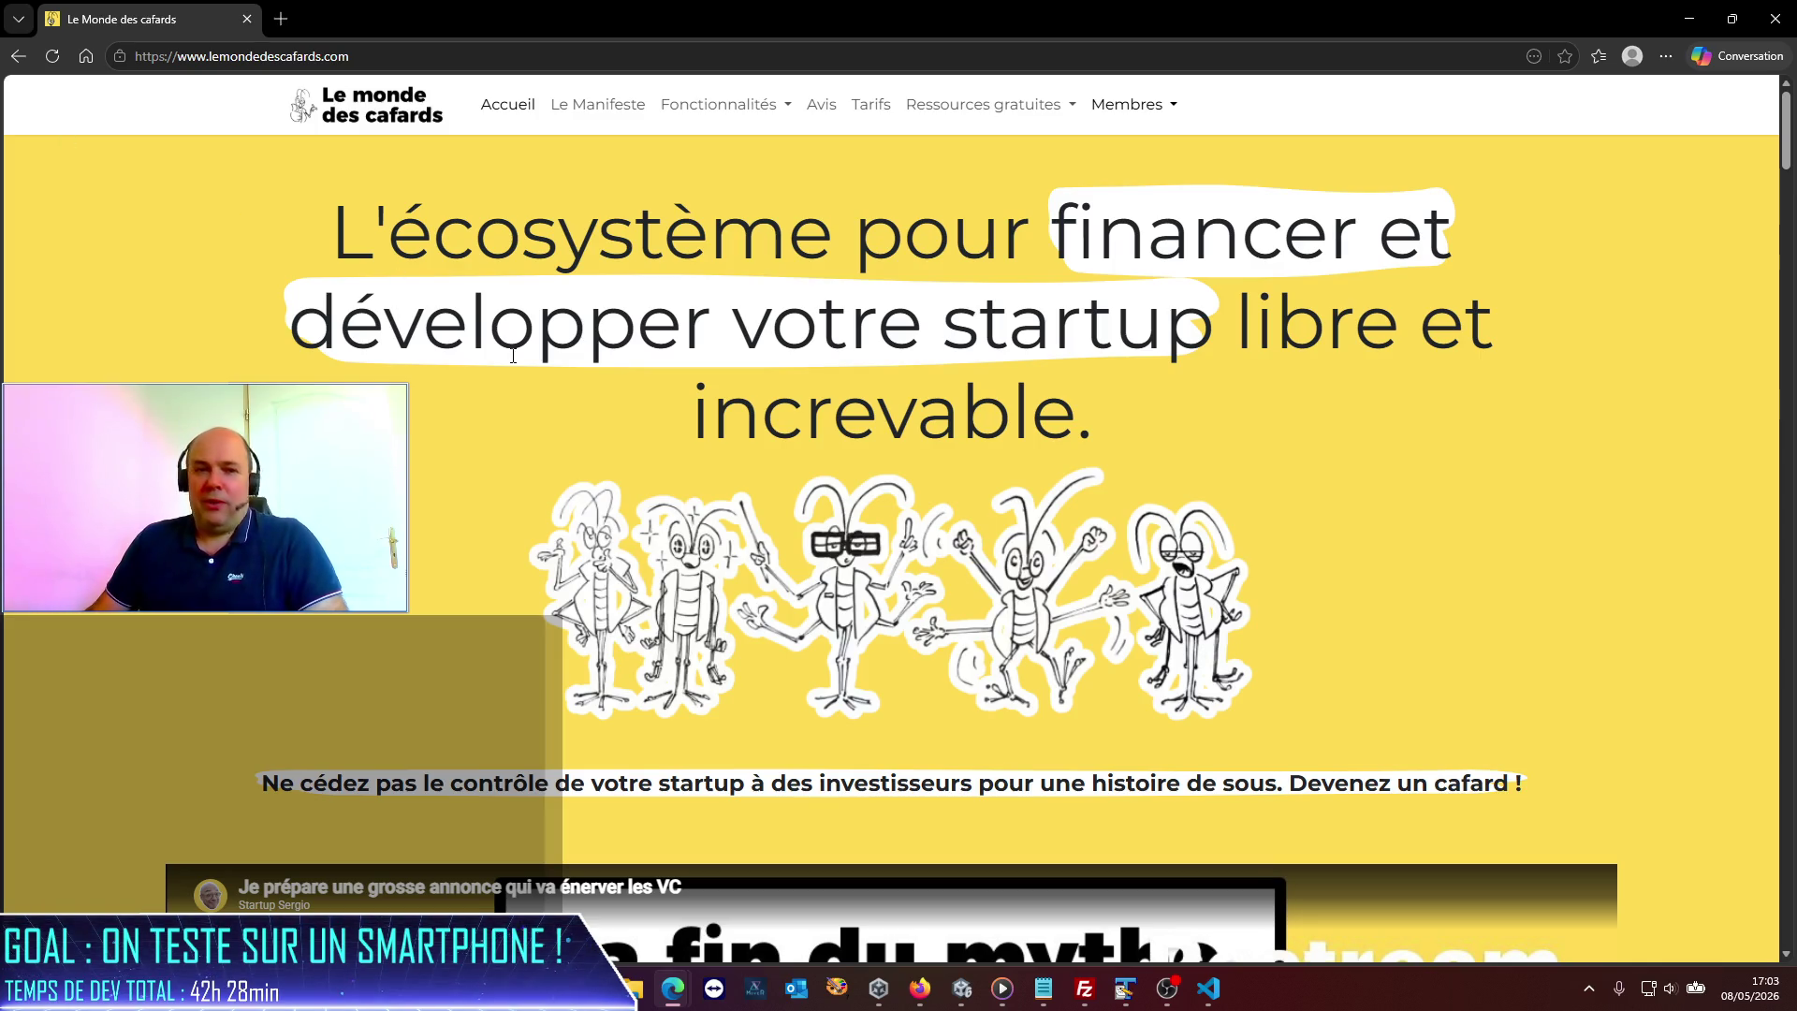
scroll(640, 625, "down", 8)
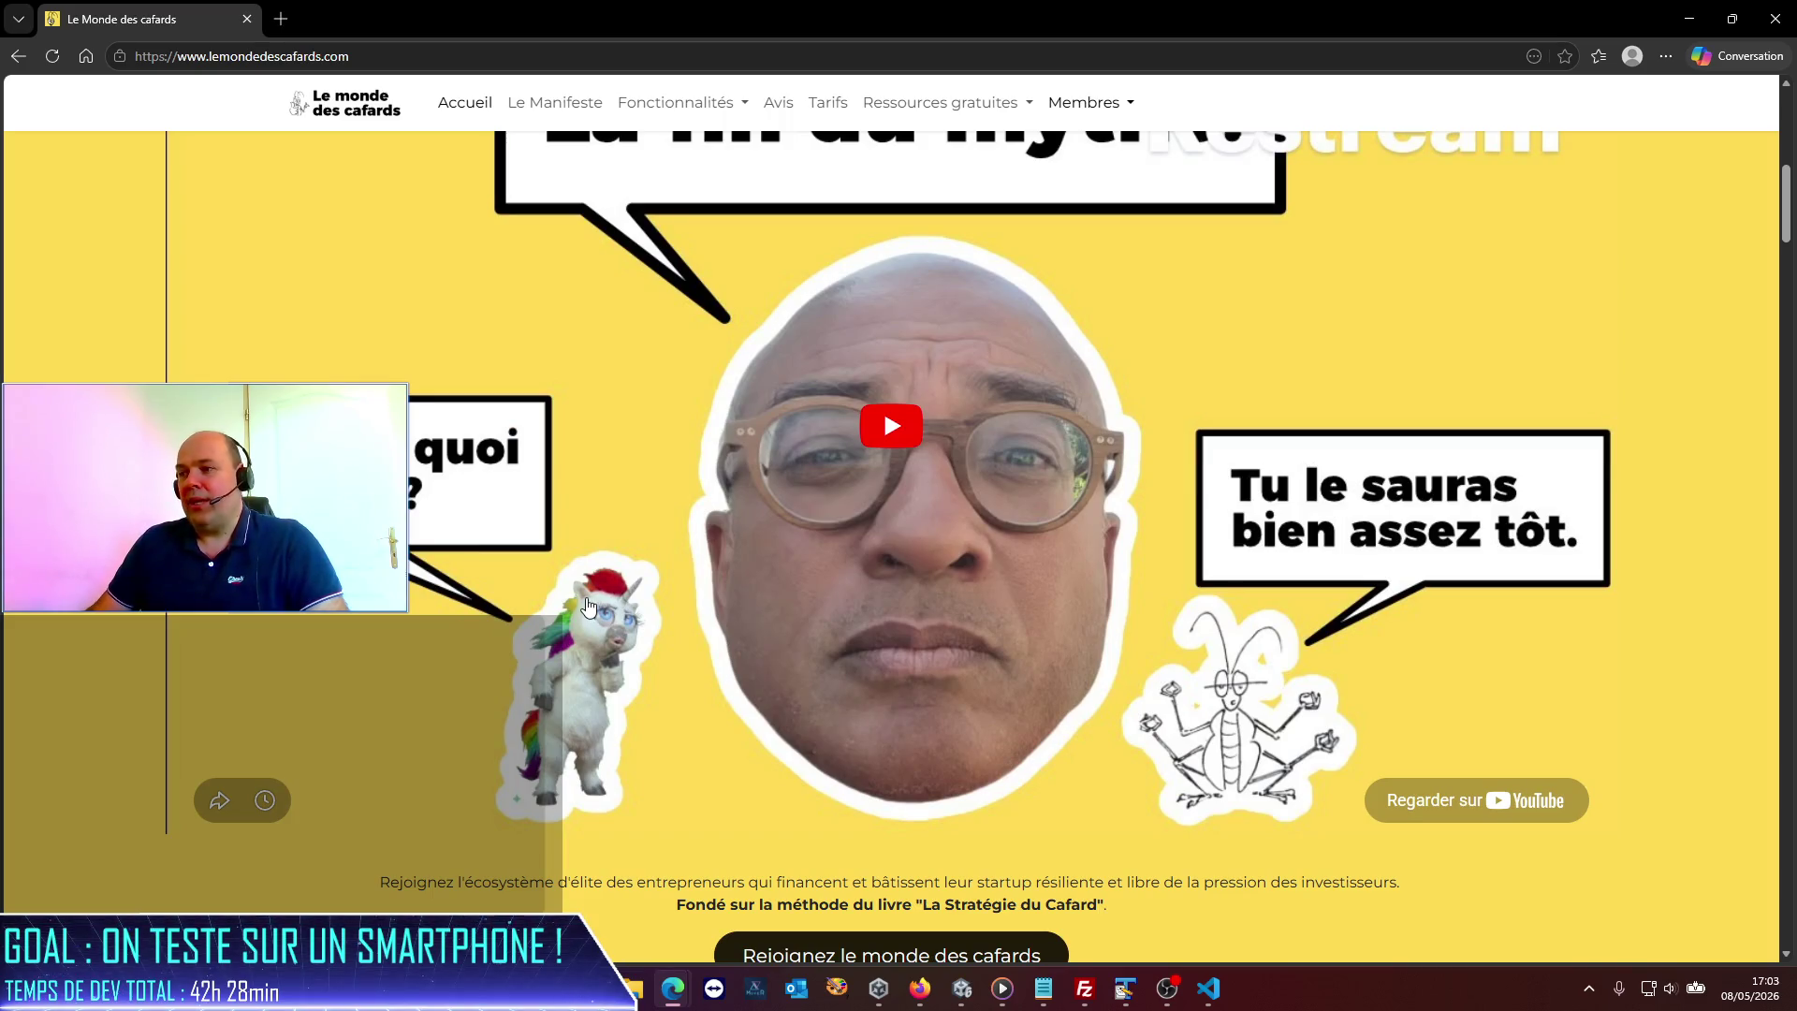
scroll(588, 607, "down", 3)
scroll(588, 604, "down", 10)
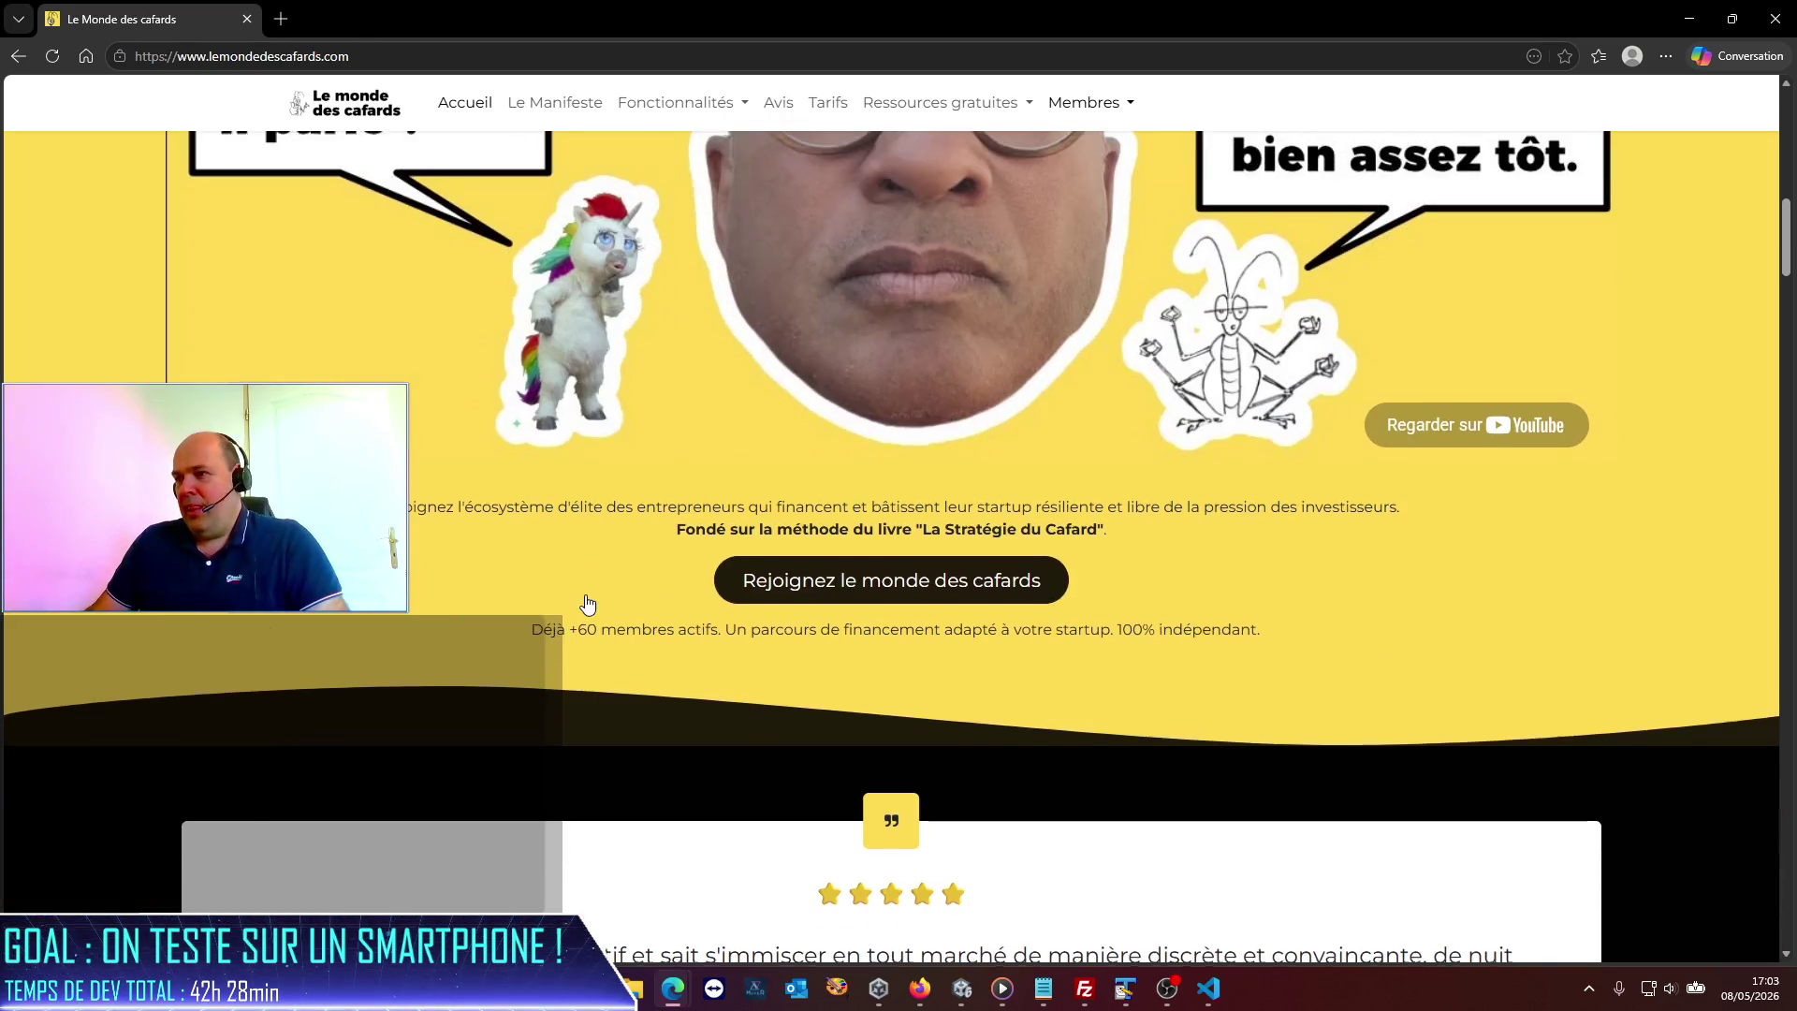
scroll(588, 602, "down", 4)
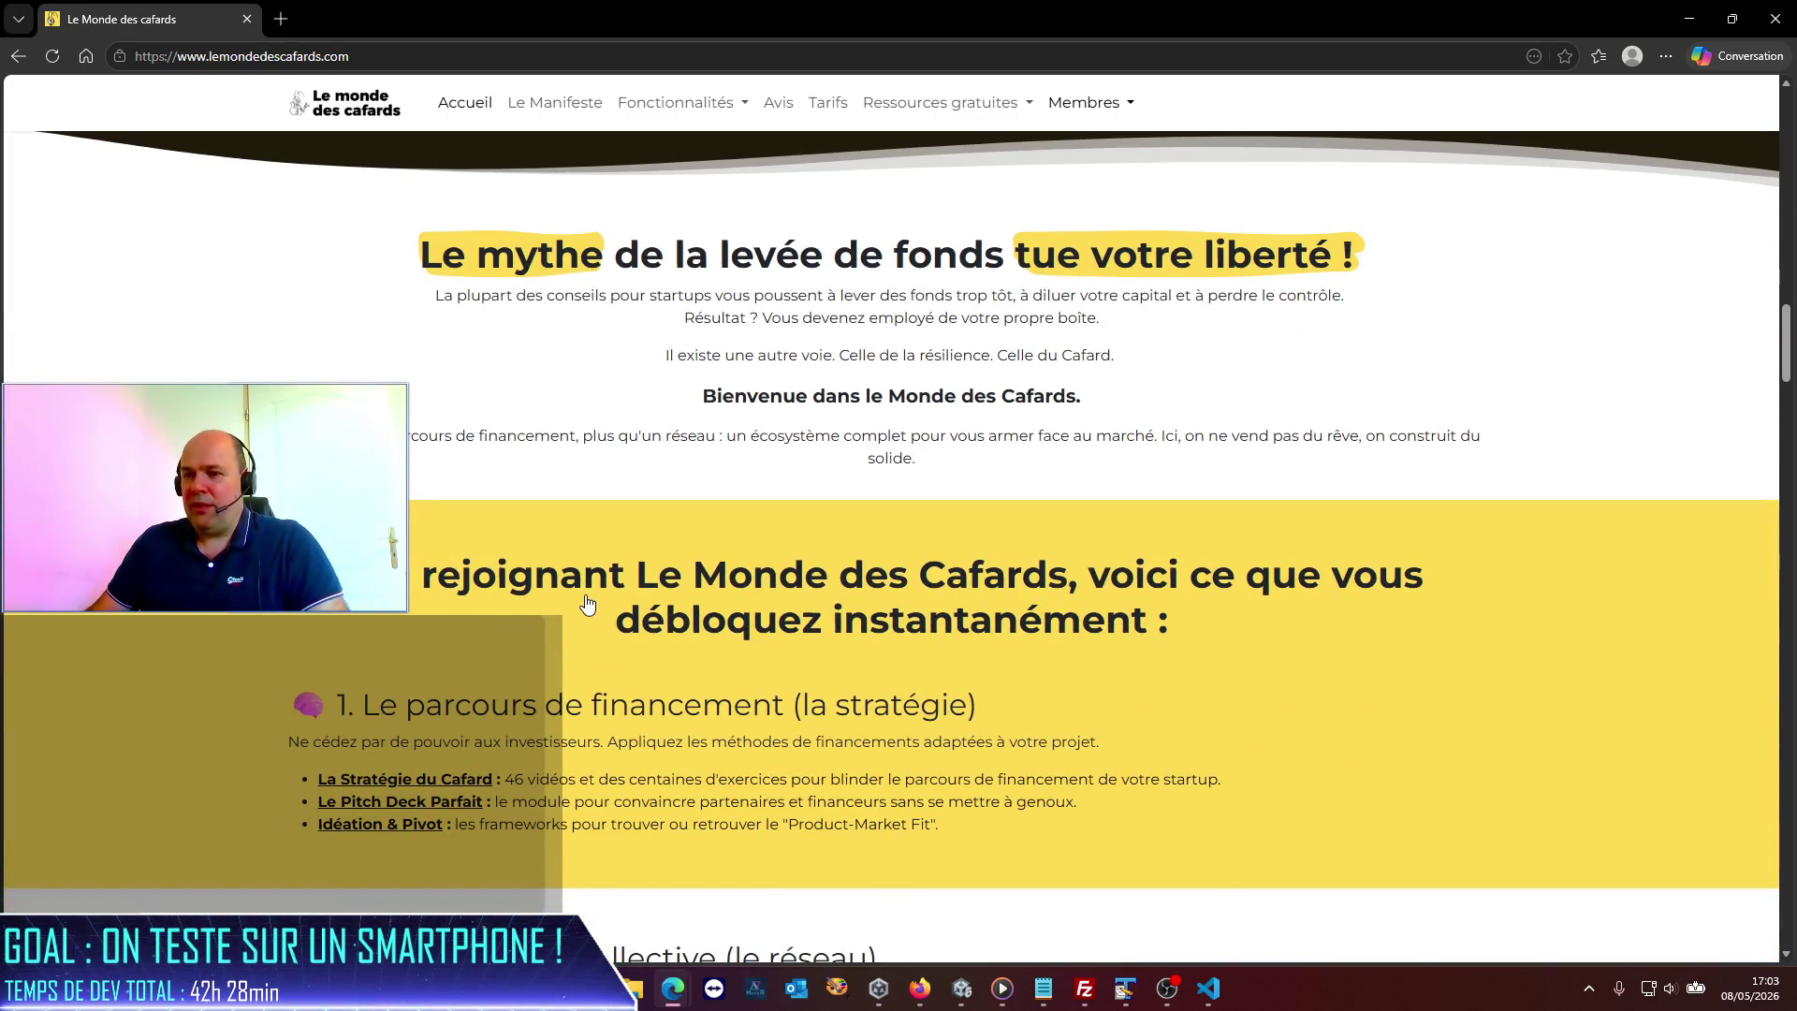
scroll(588, 604, "down", 2)
left_click(433, 597)
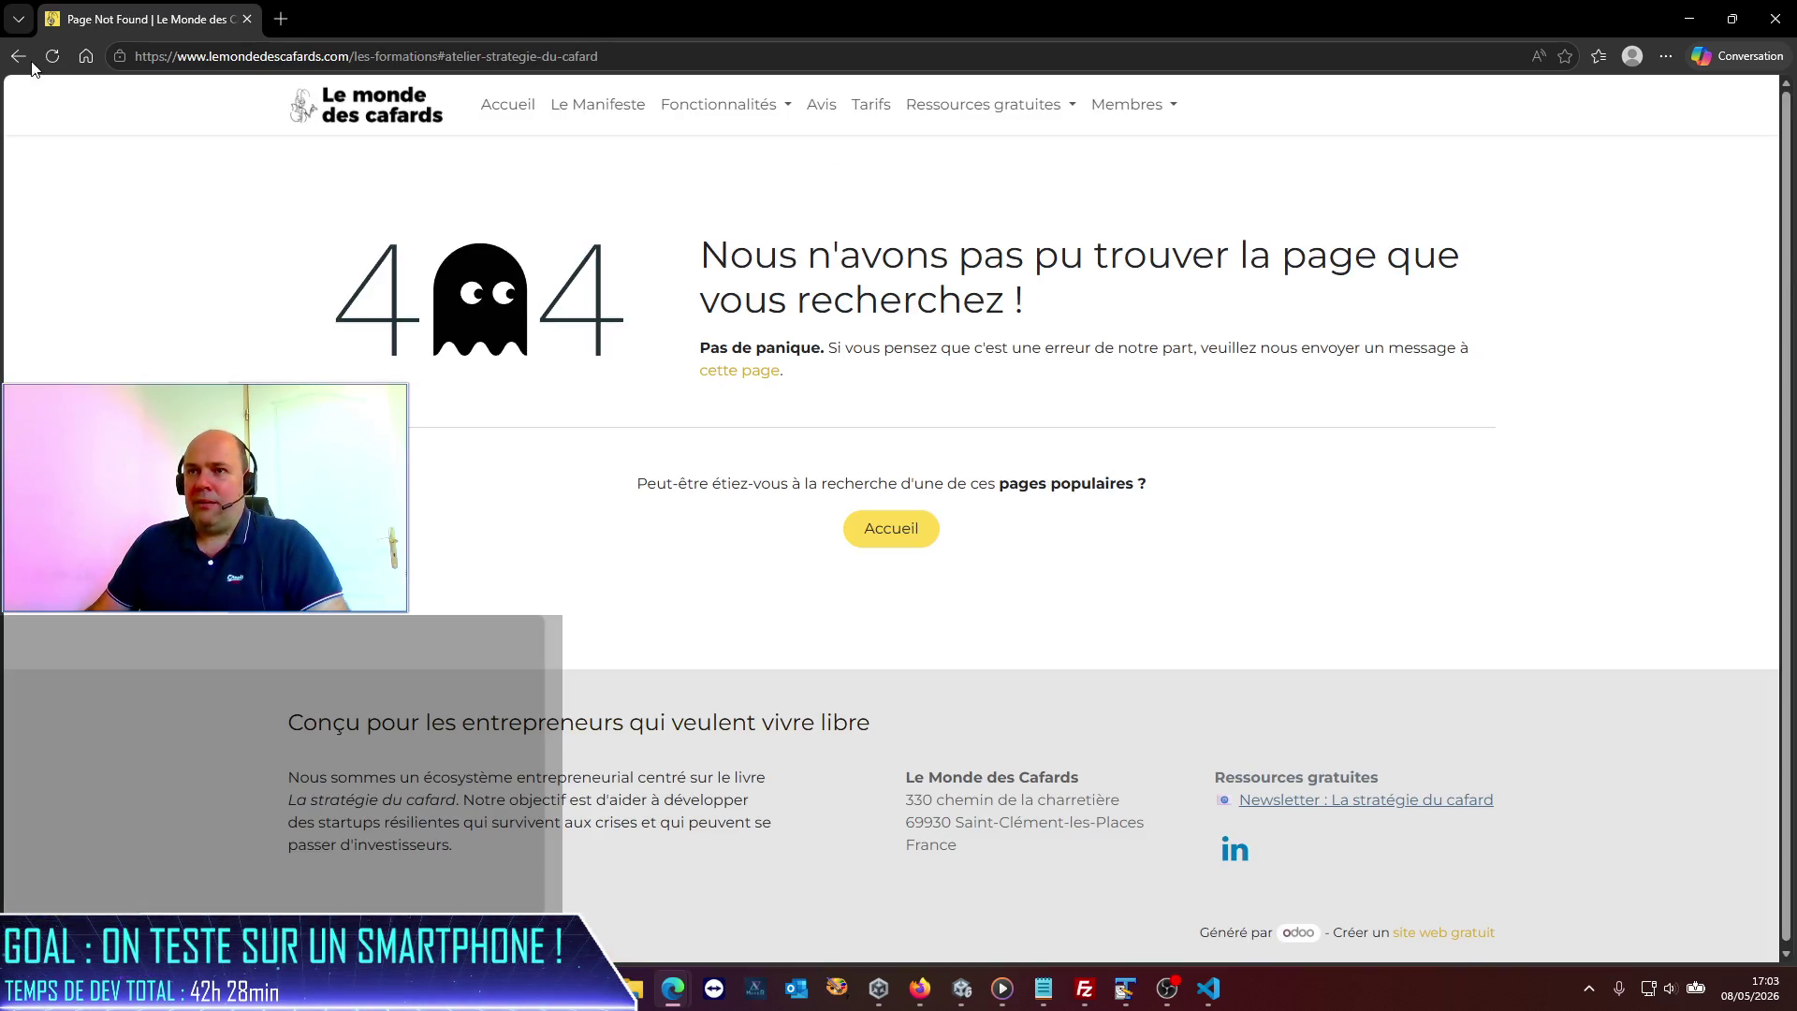
left_click(28, 61)
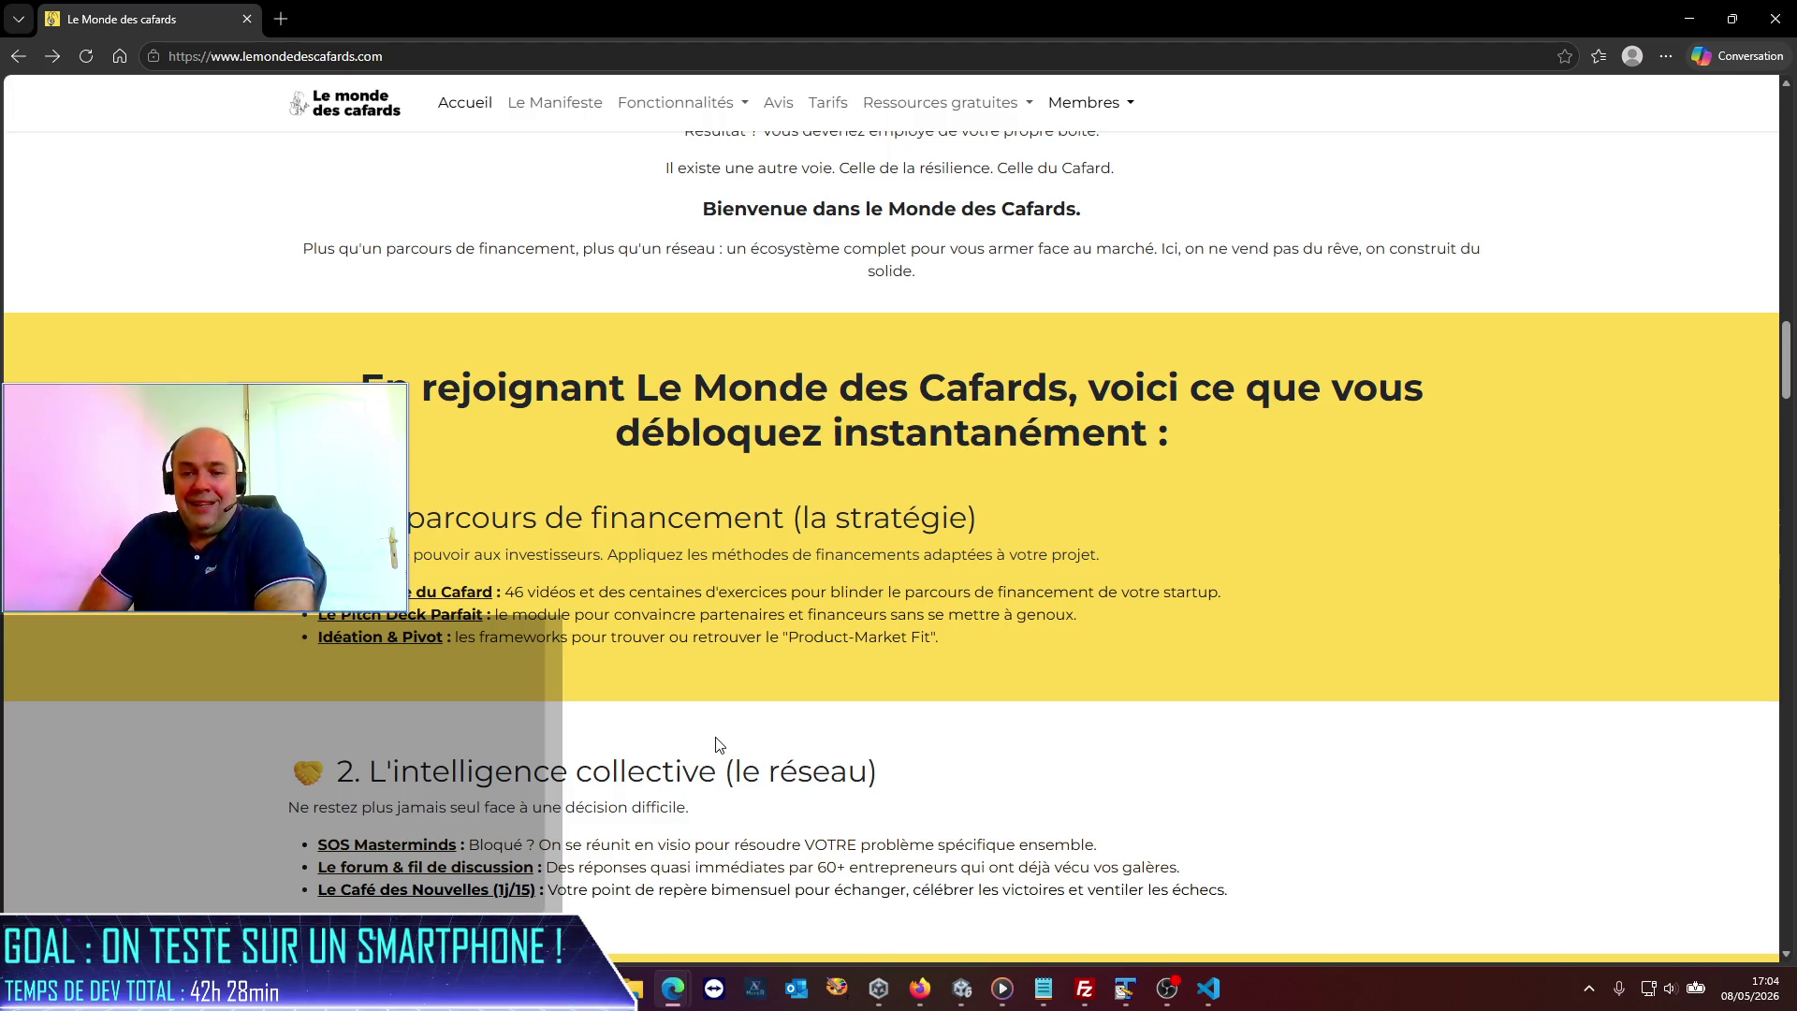
scroll(958, 672, "up", 15)
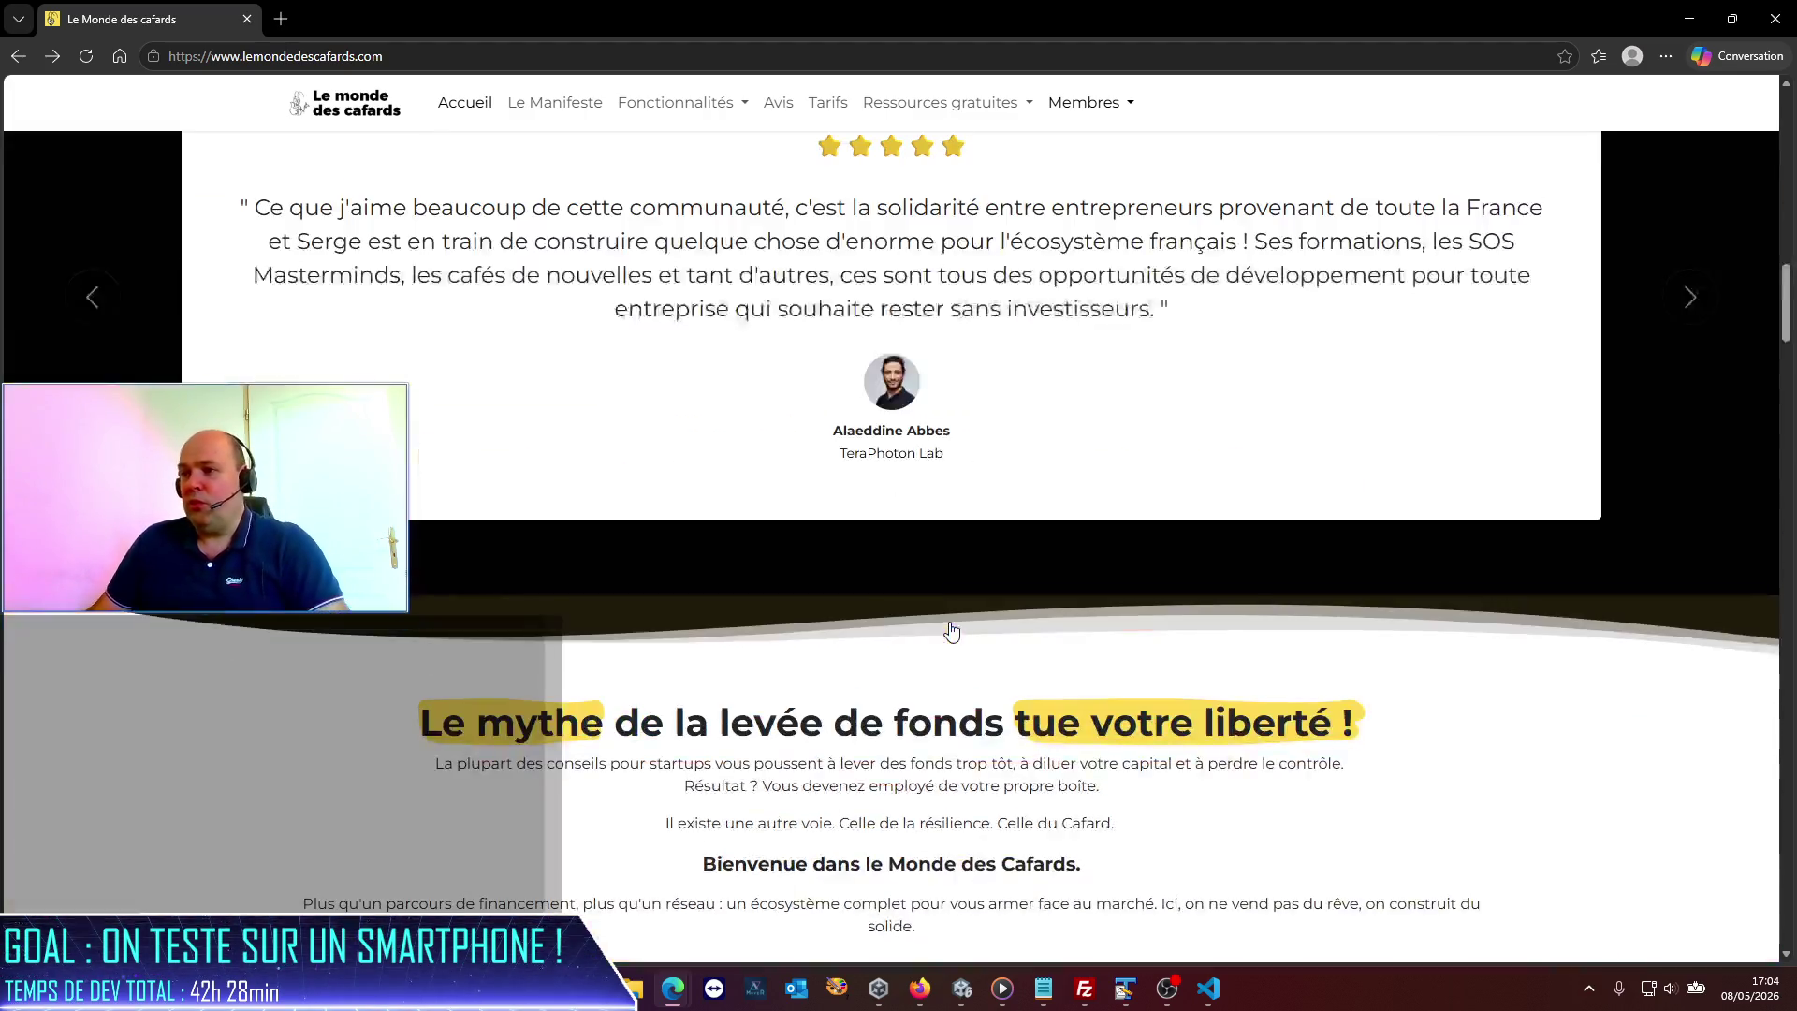
scroll(950, 633, "up", 8)
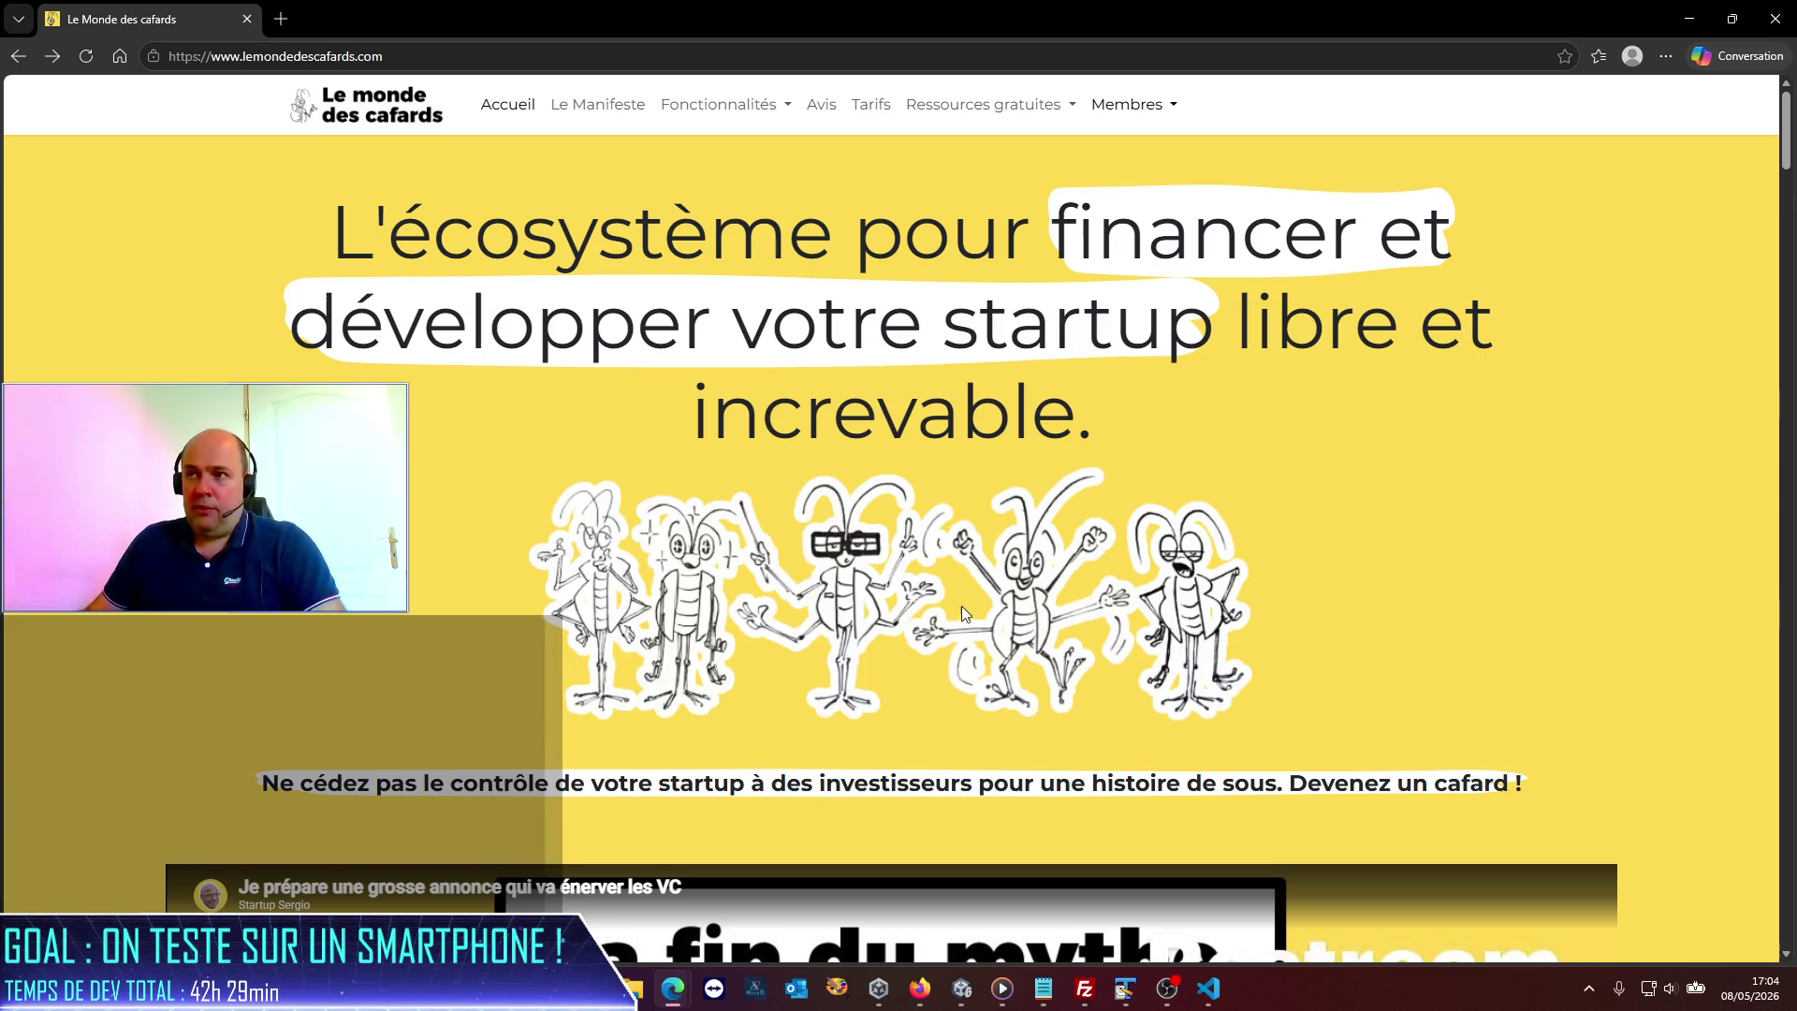
Open the Le Monde des Cafards manifesto page and highlight its first principle.
left_click(597, 105)
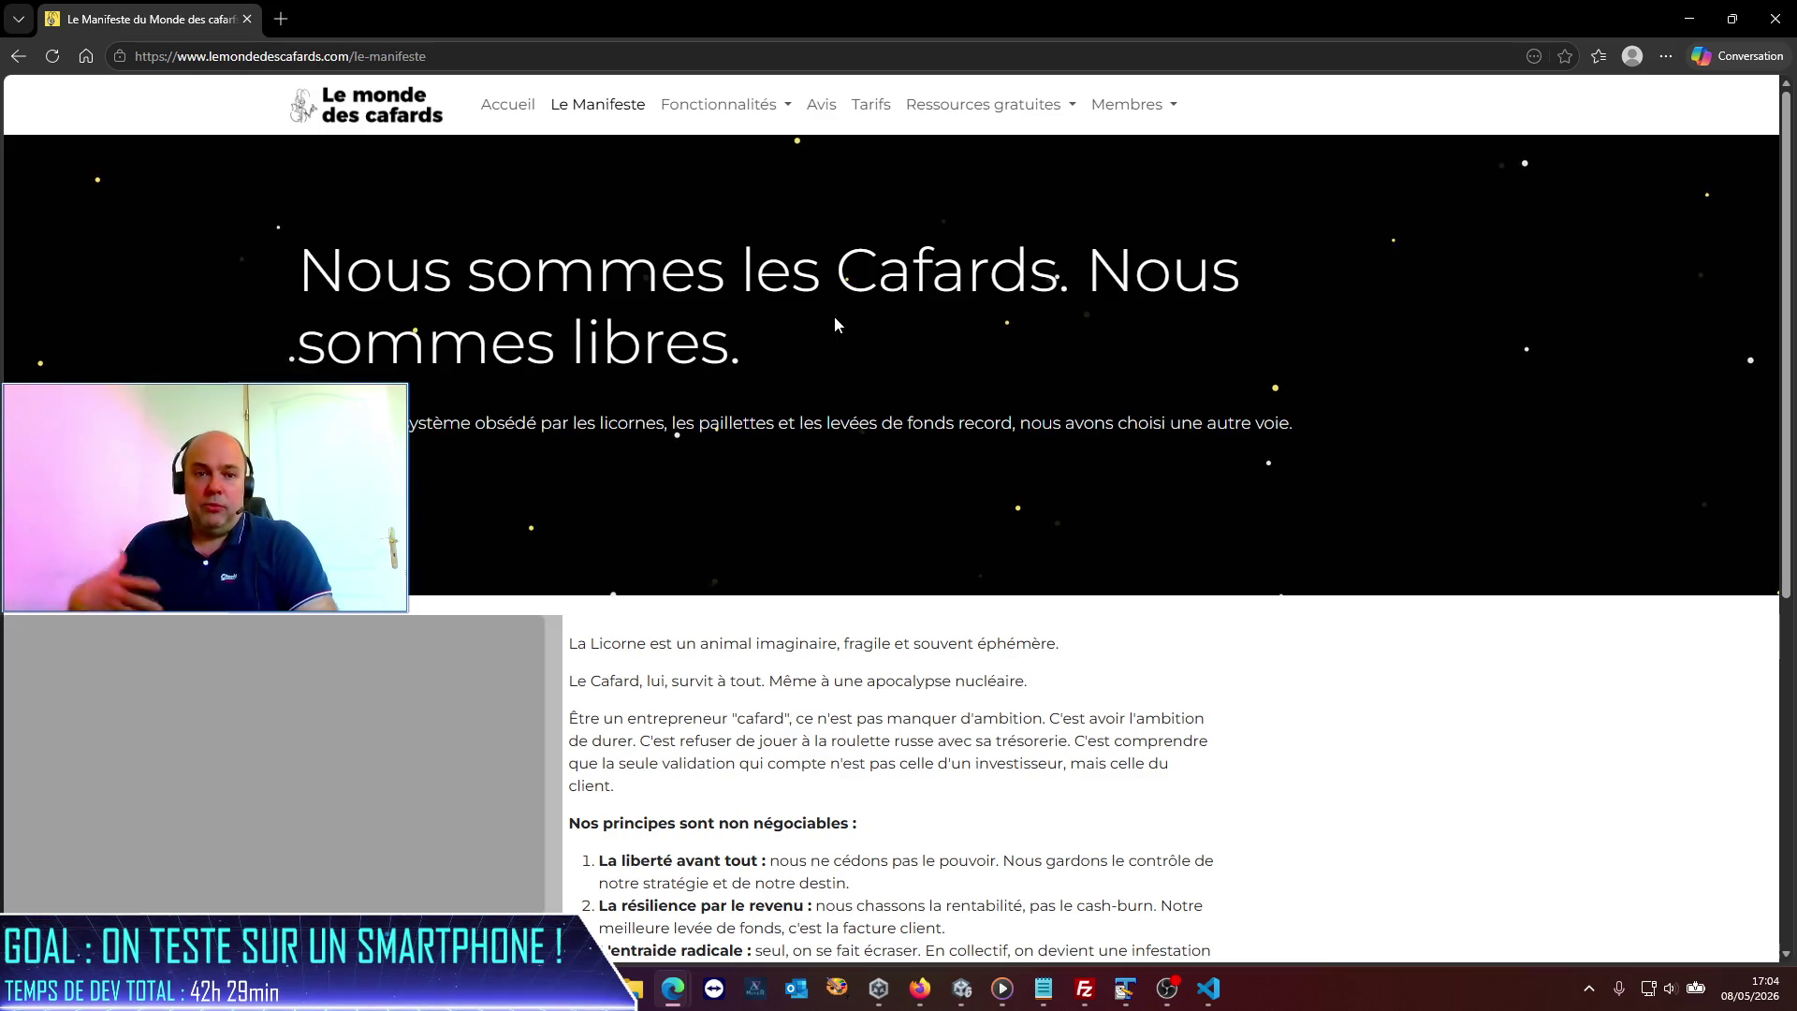
scroll(963, 630, "down", 5)
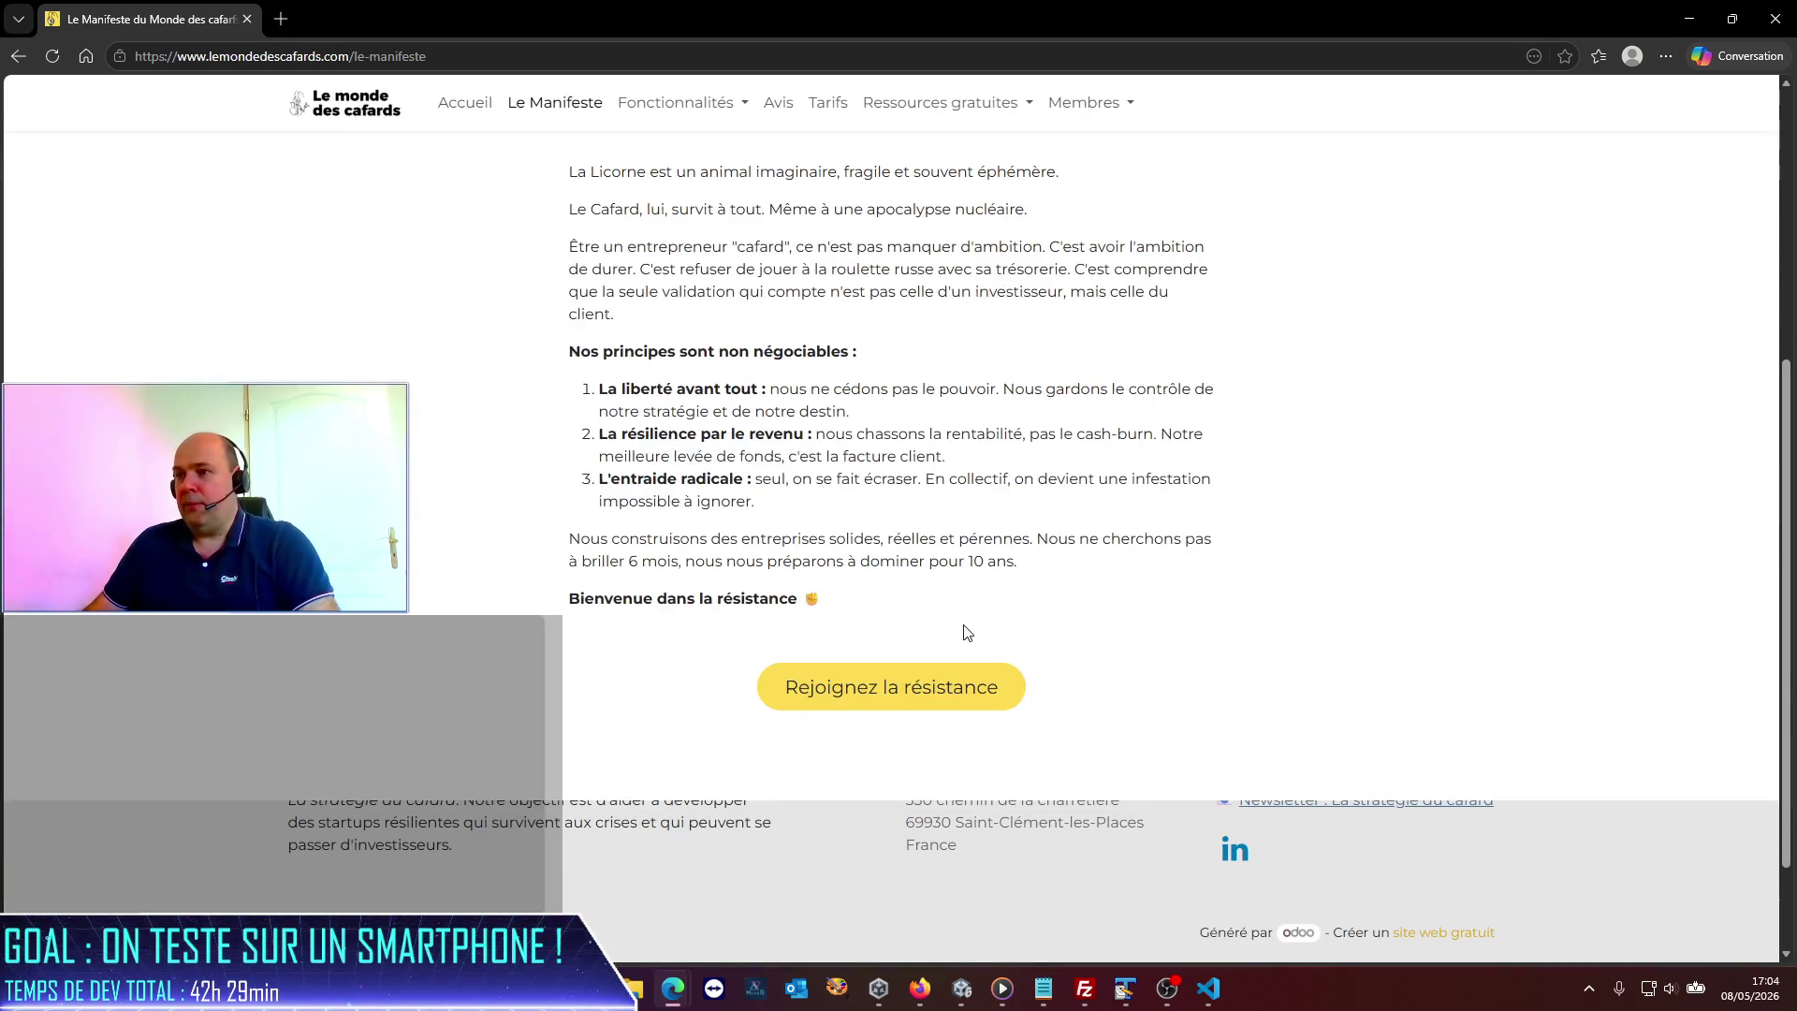
left_click_drag(602, 391, 912, 424)
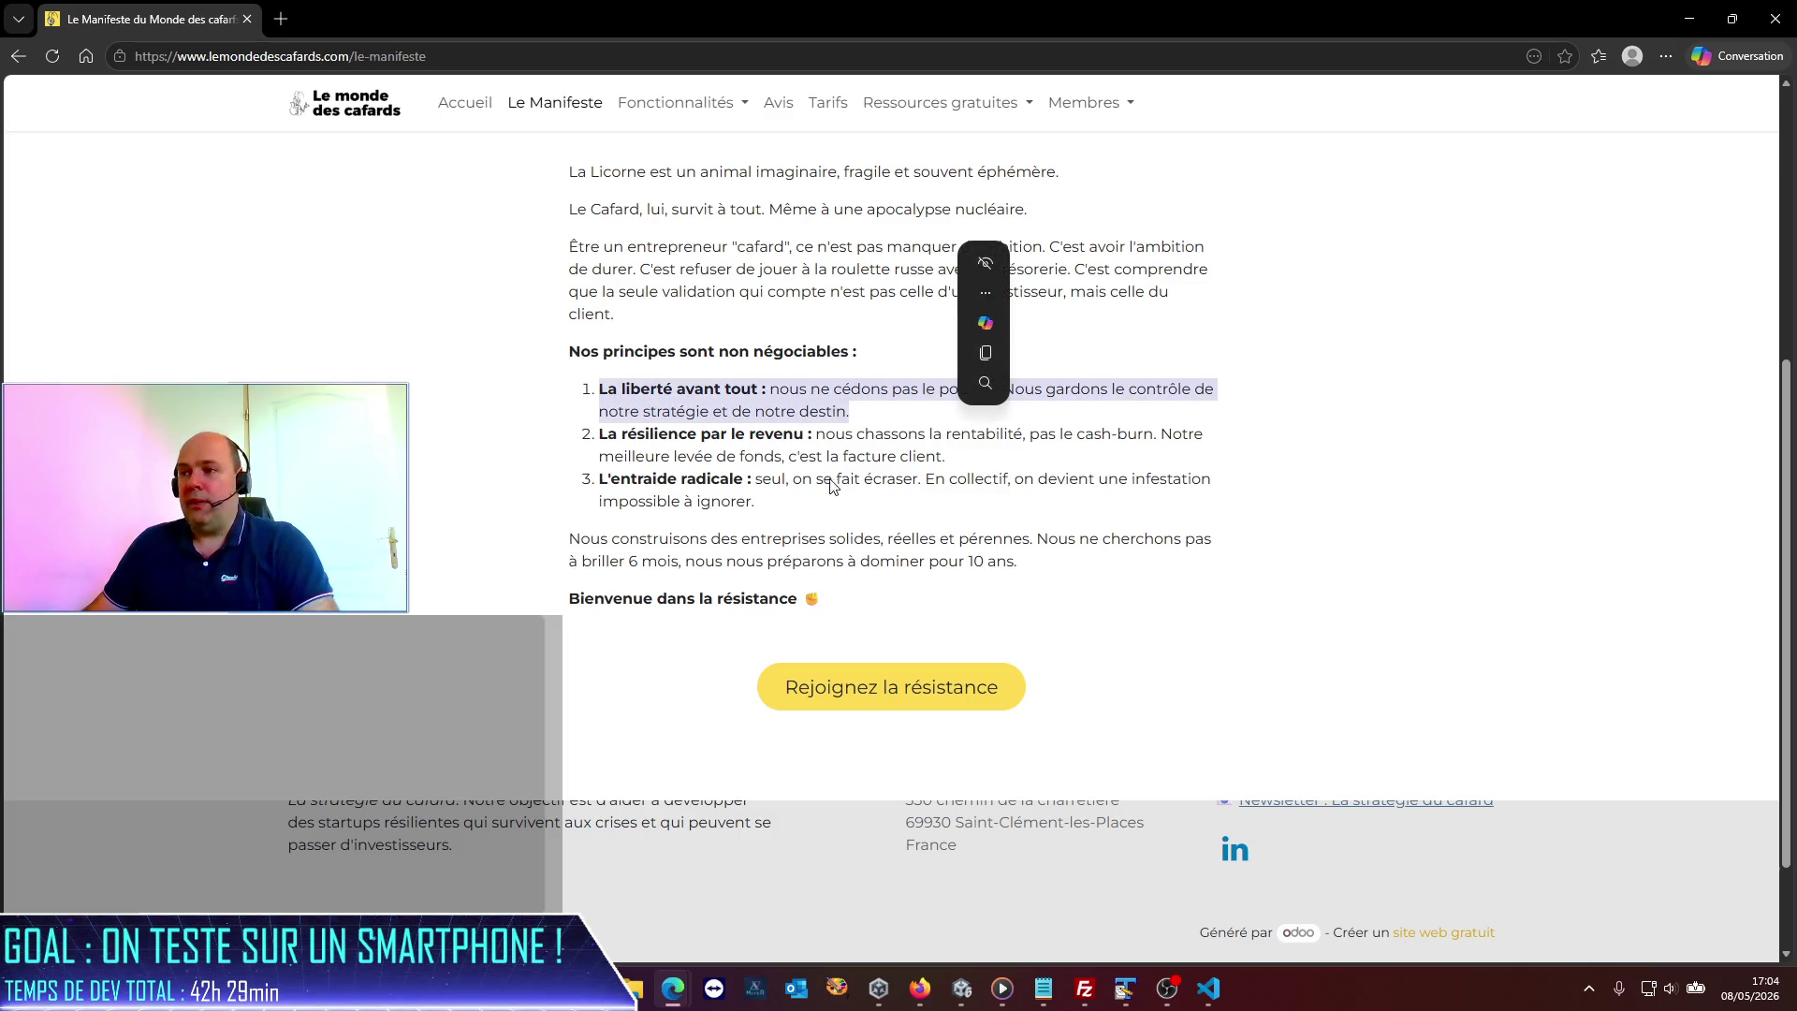
left_click(803, 468)
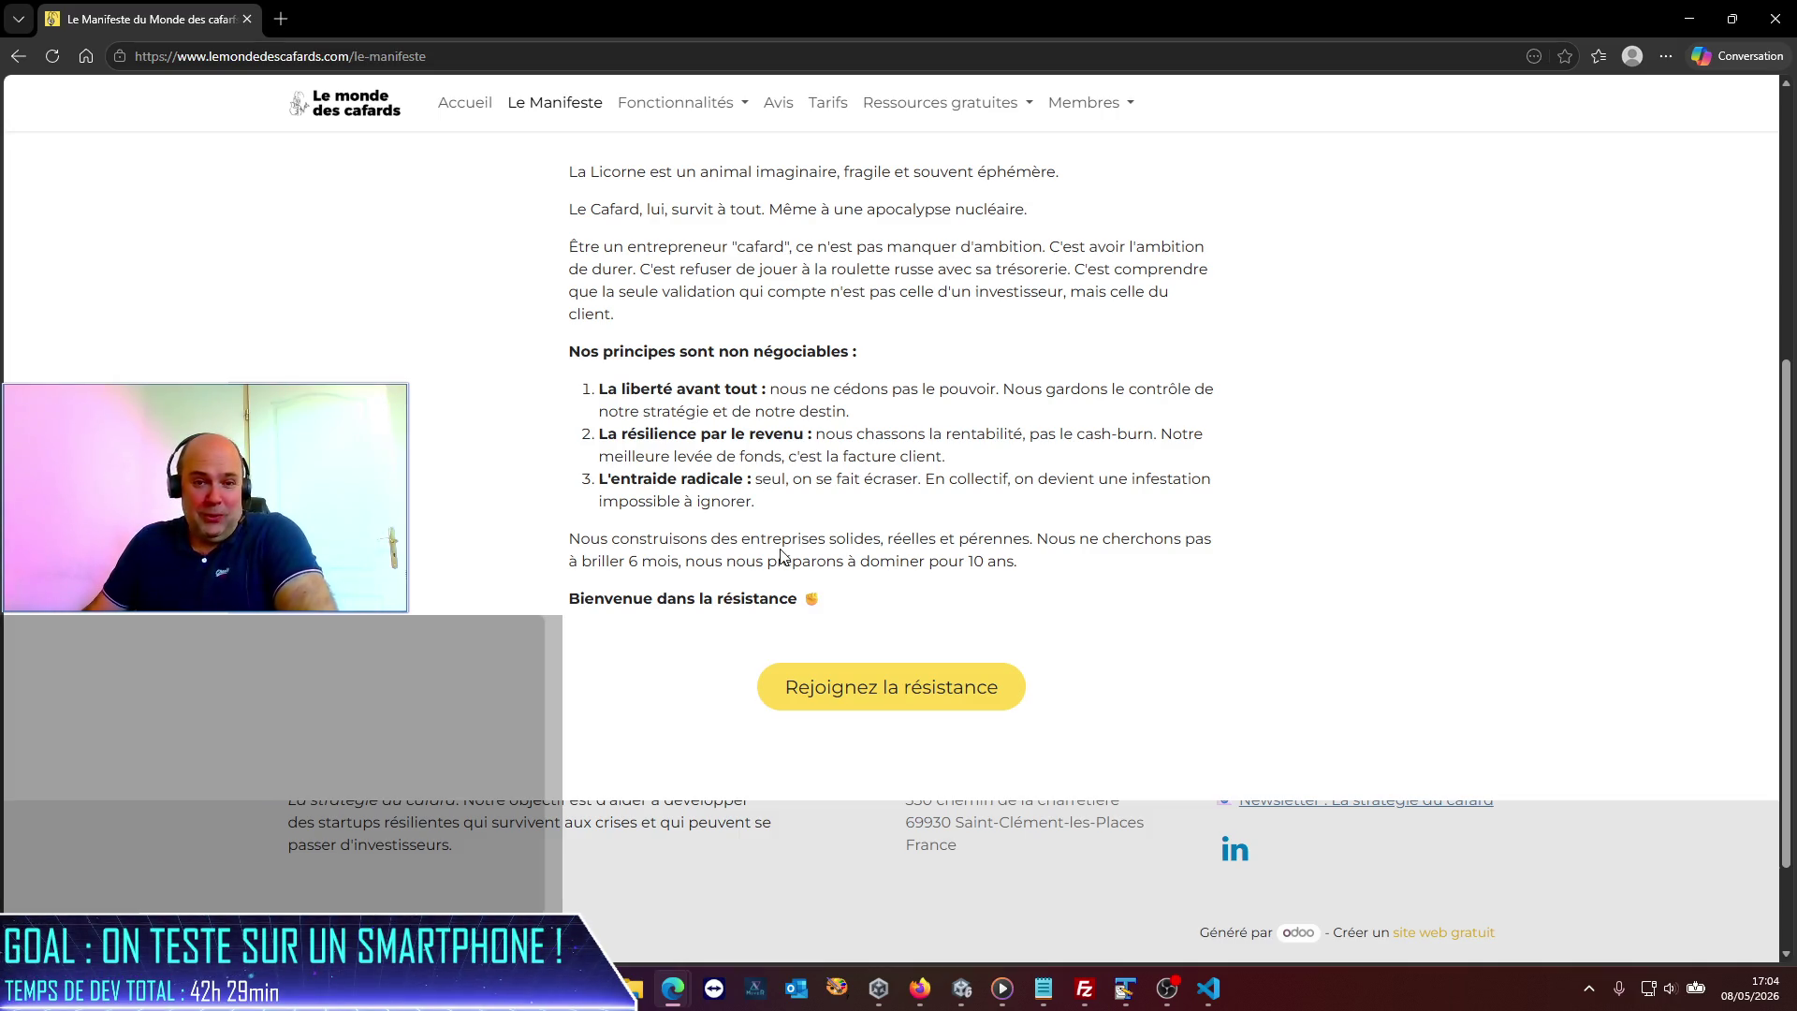
scroll(780, 555, "up", 5)
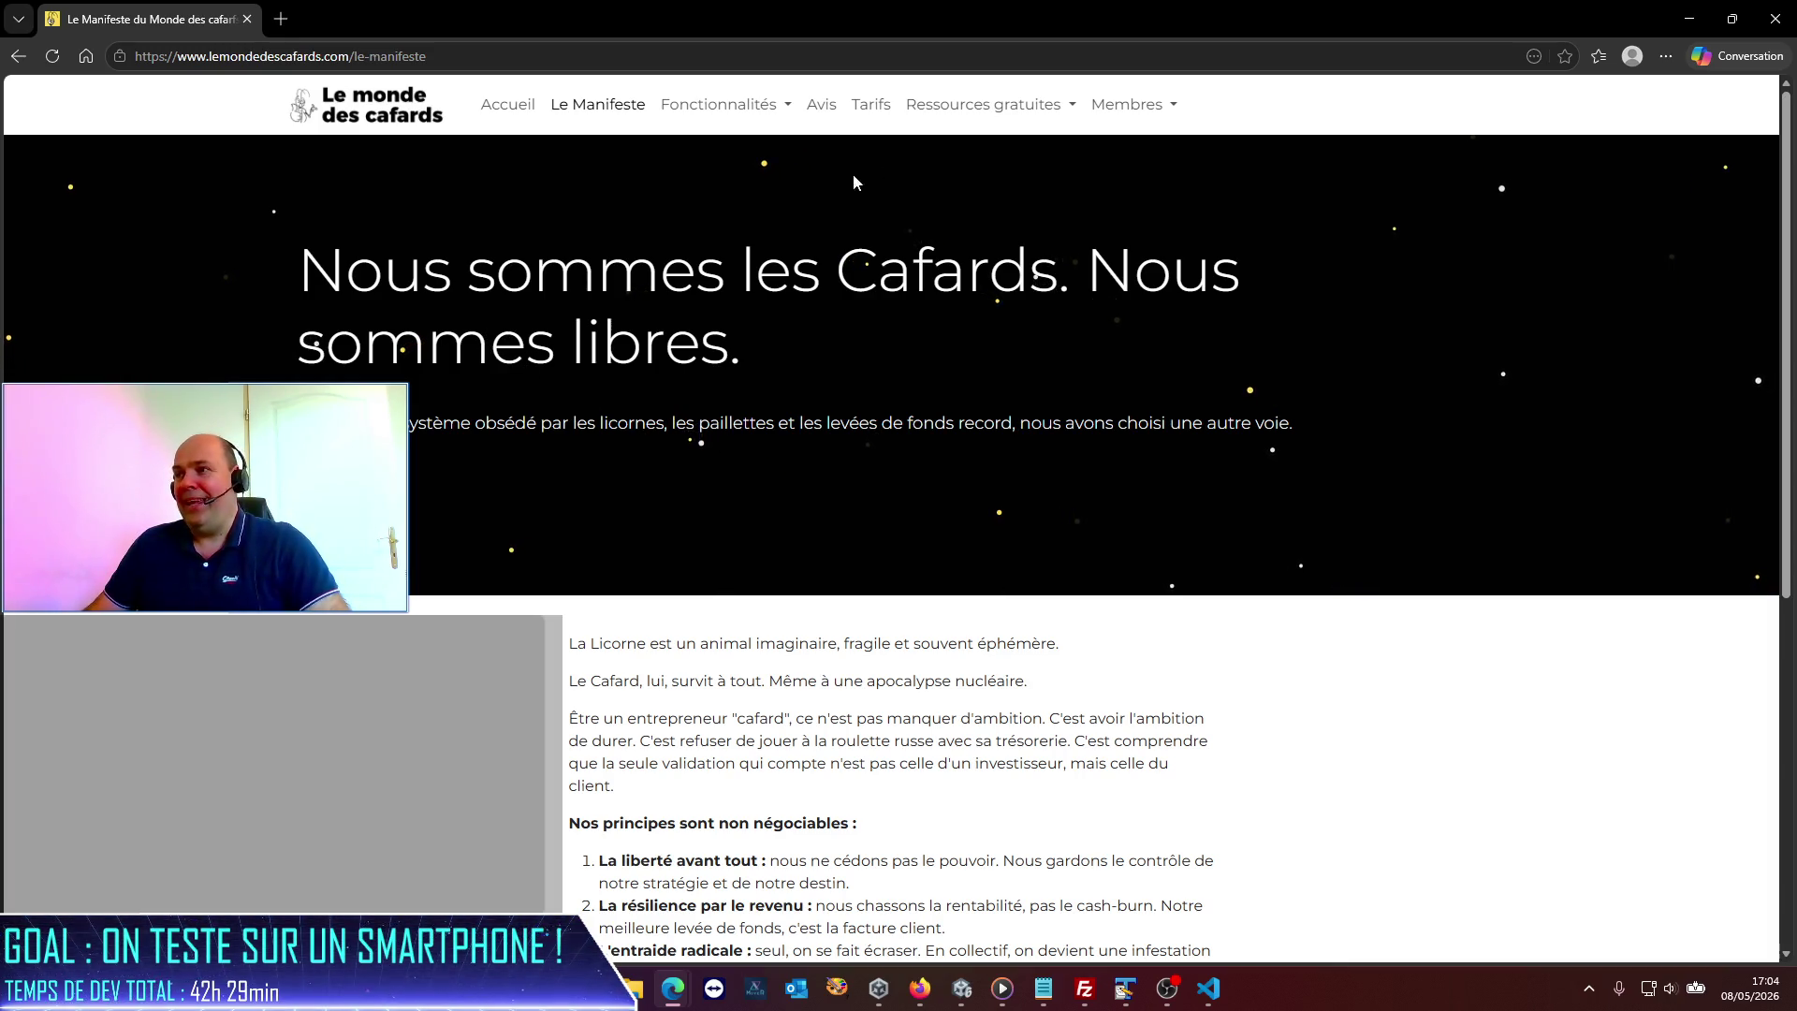
Visit the investor database from Ressources gratuites, then go to La newsletter.
left_click(960, 111)
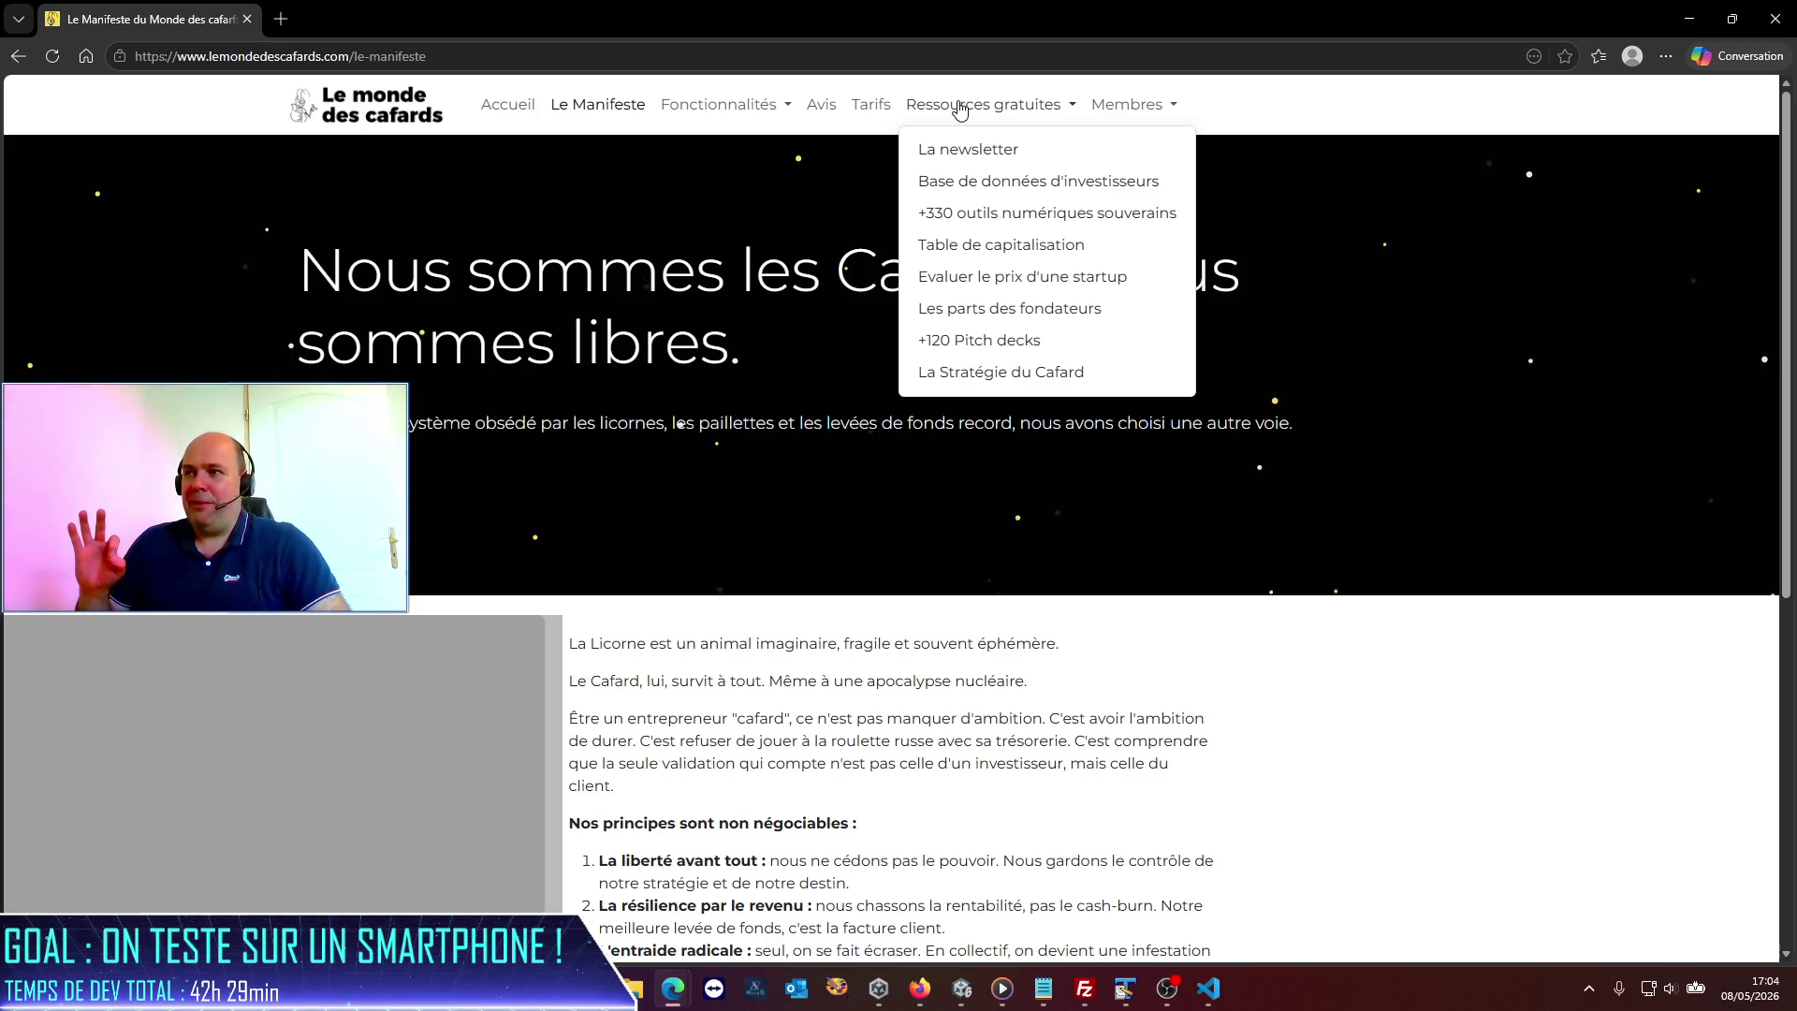
left_click(974, 192)
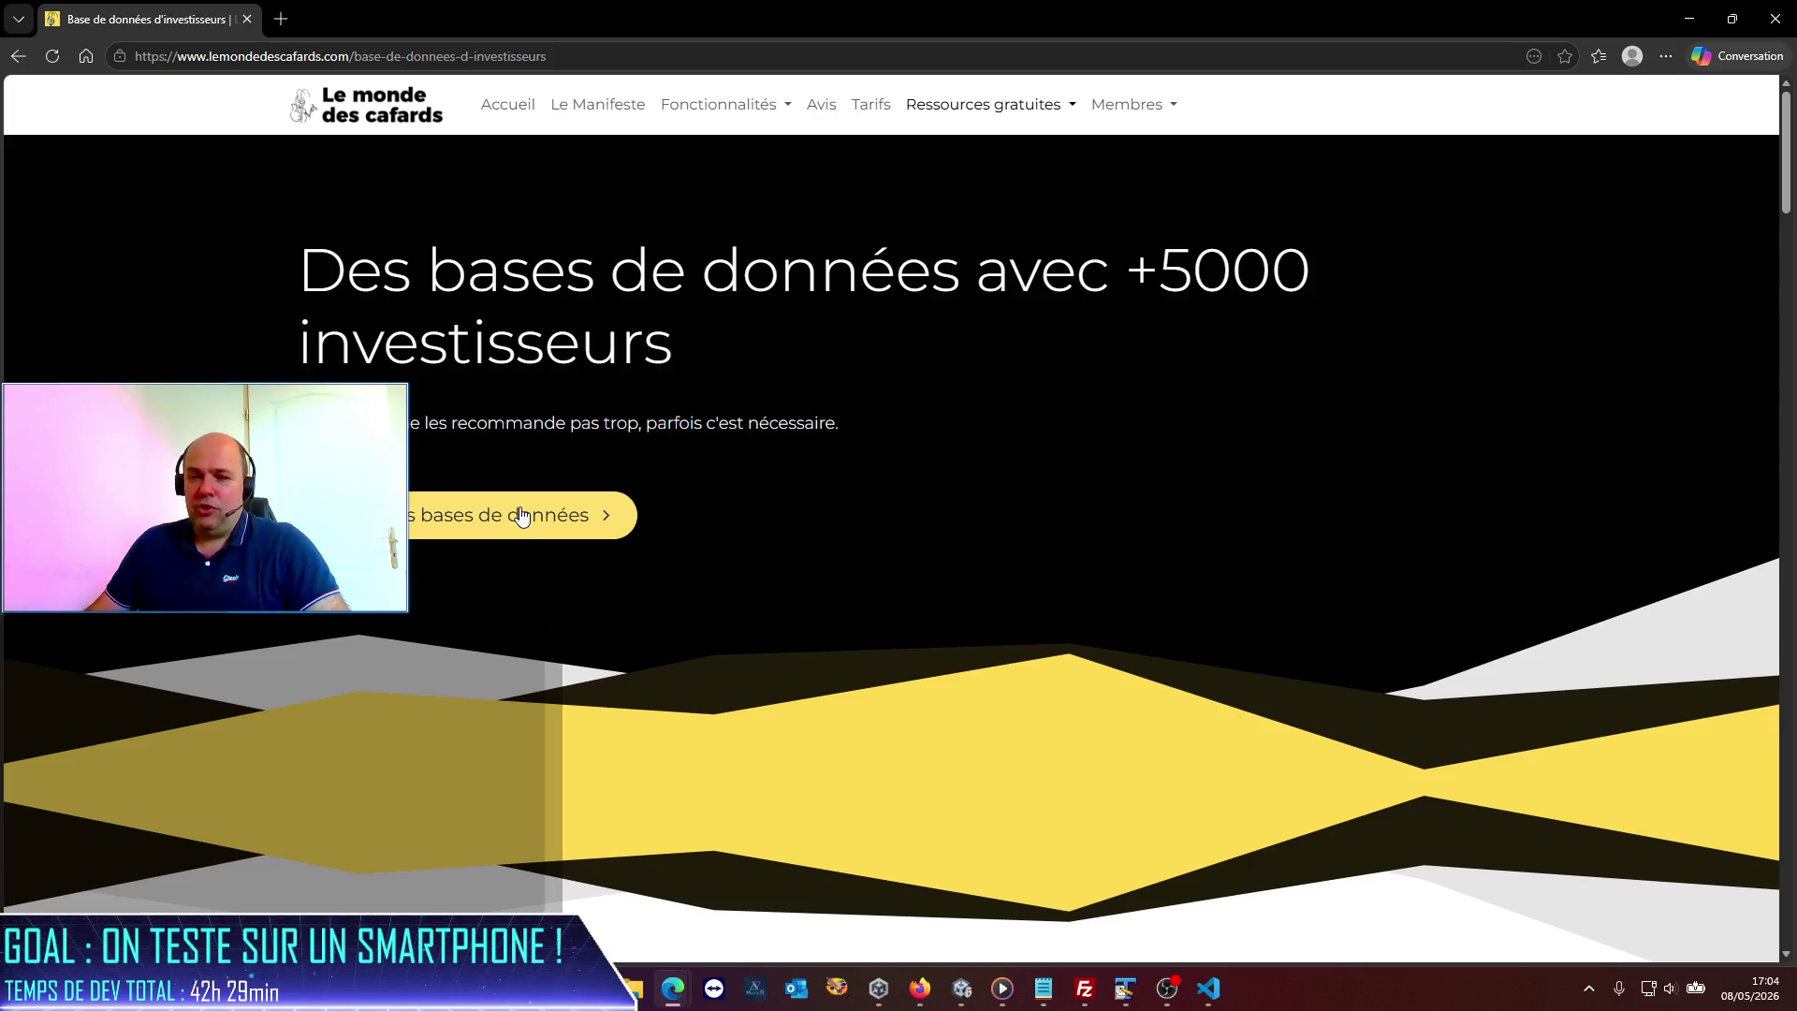
left_click(977, 109)
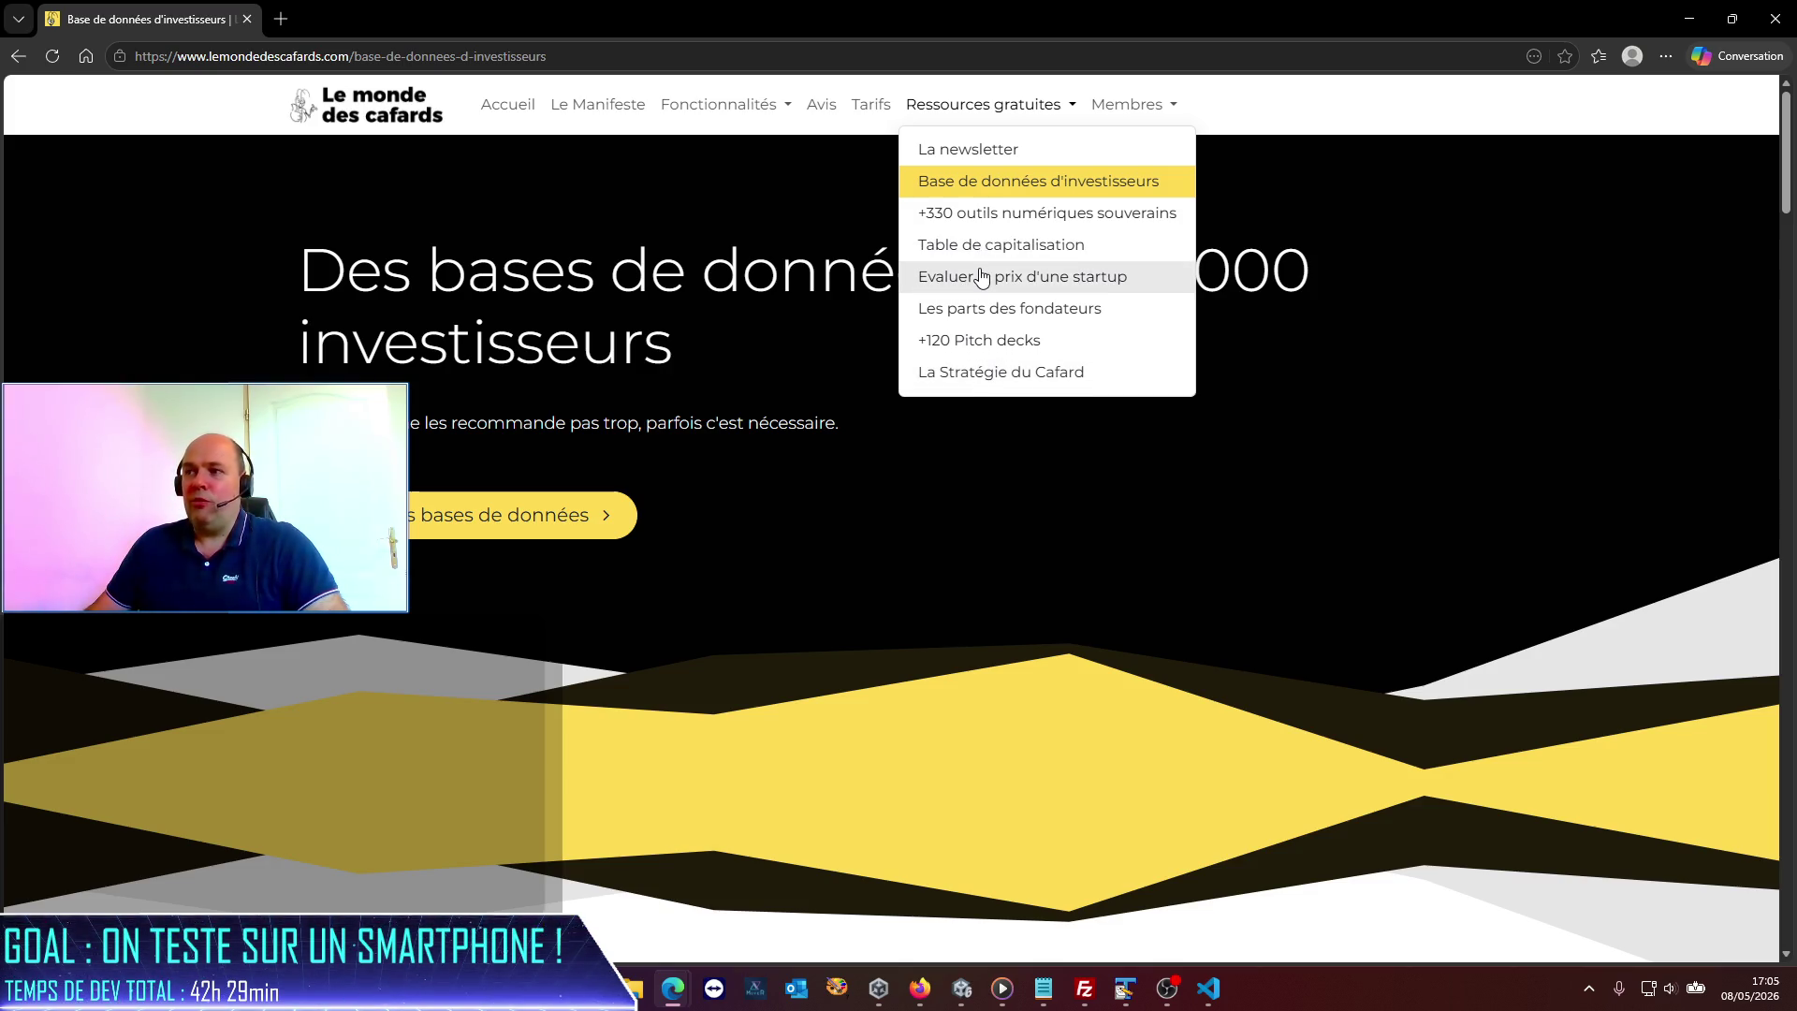
left_click(985, 152)
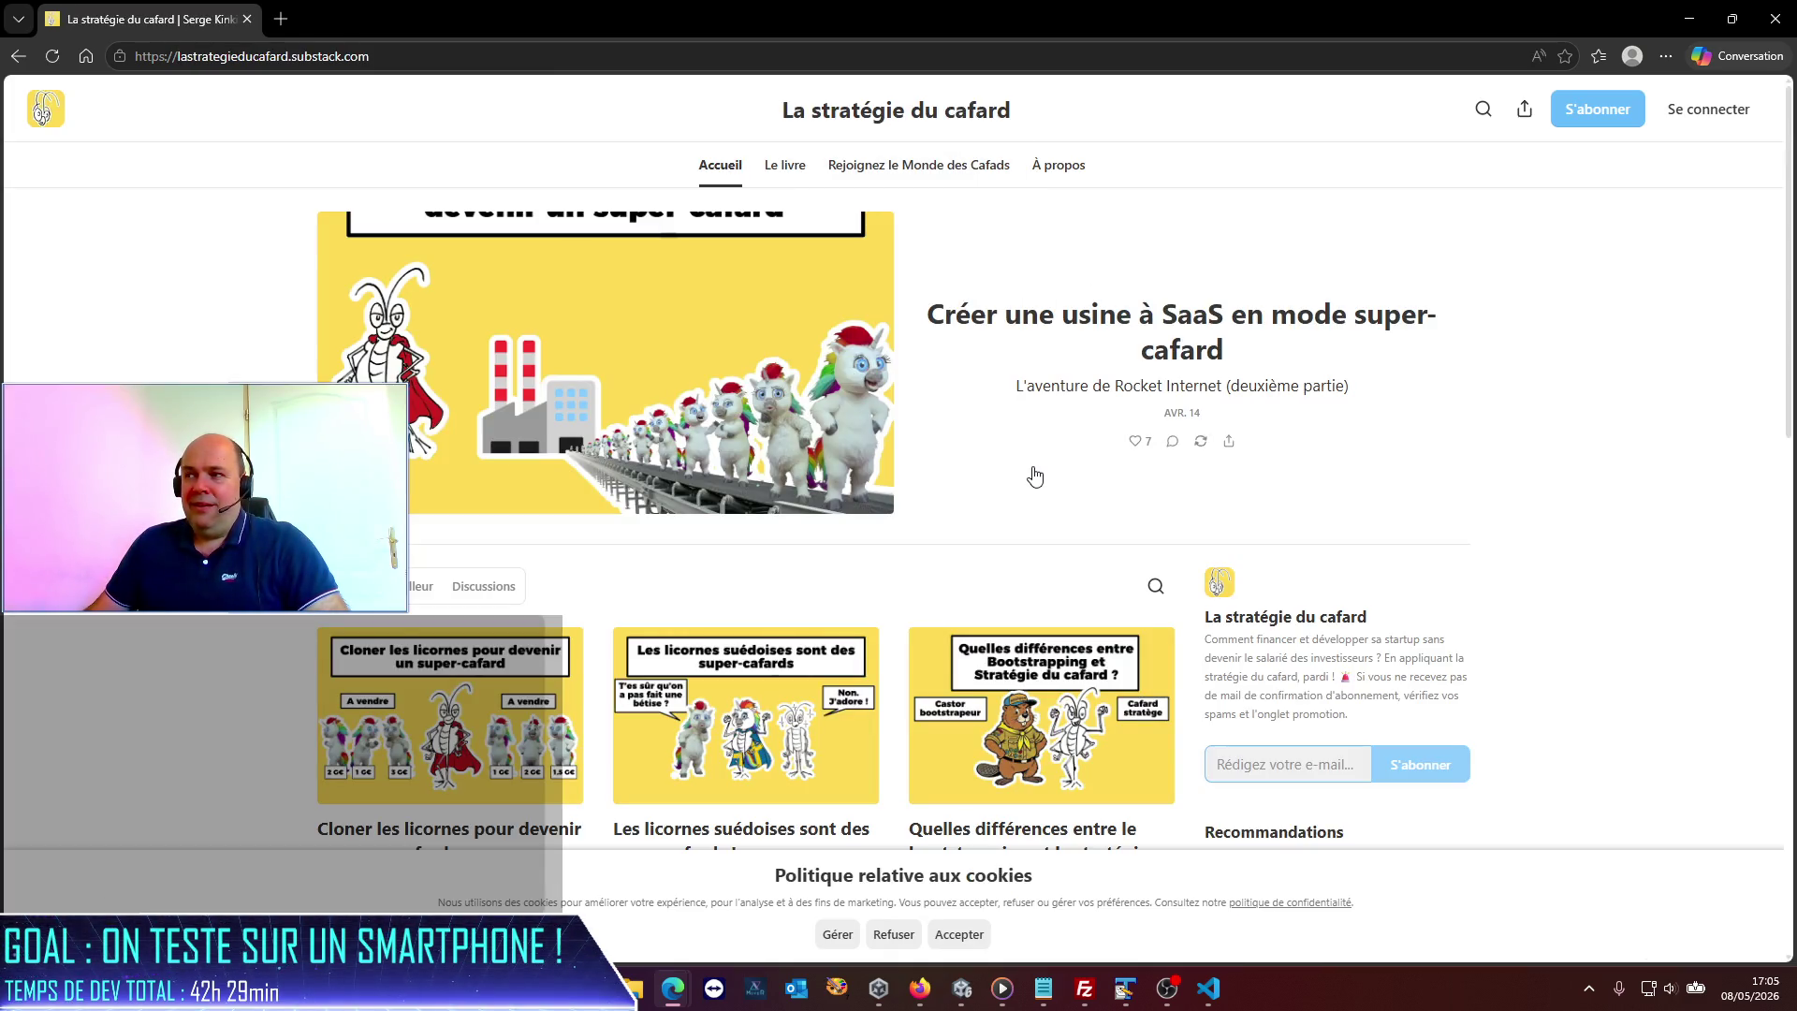
left_click(1181, 325)
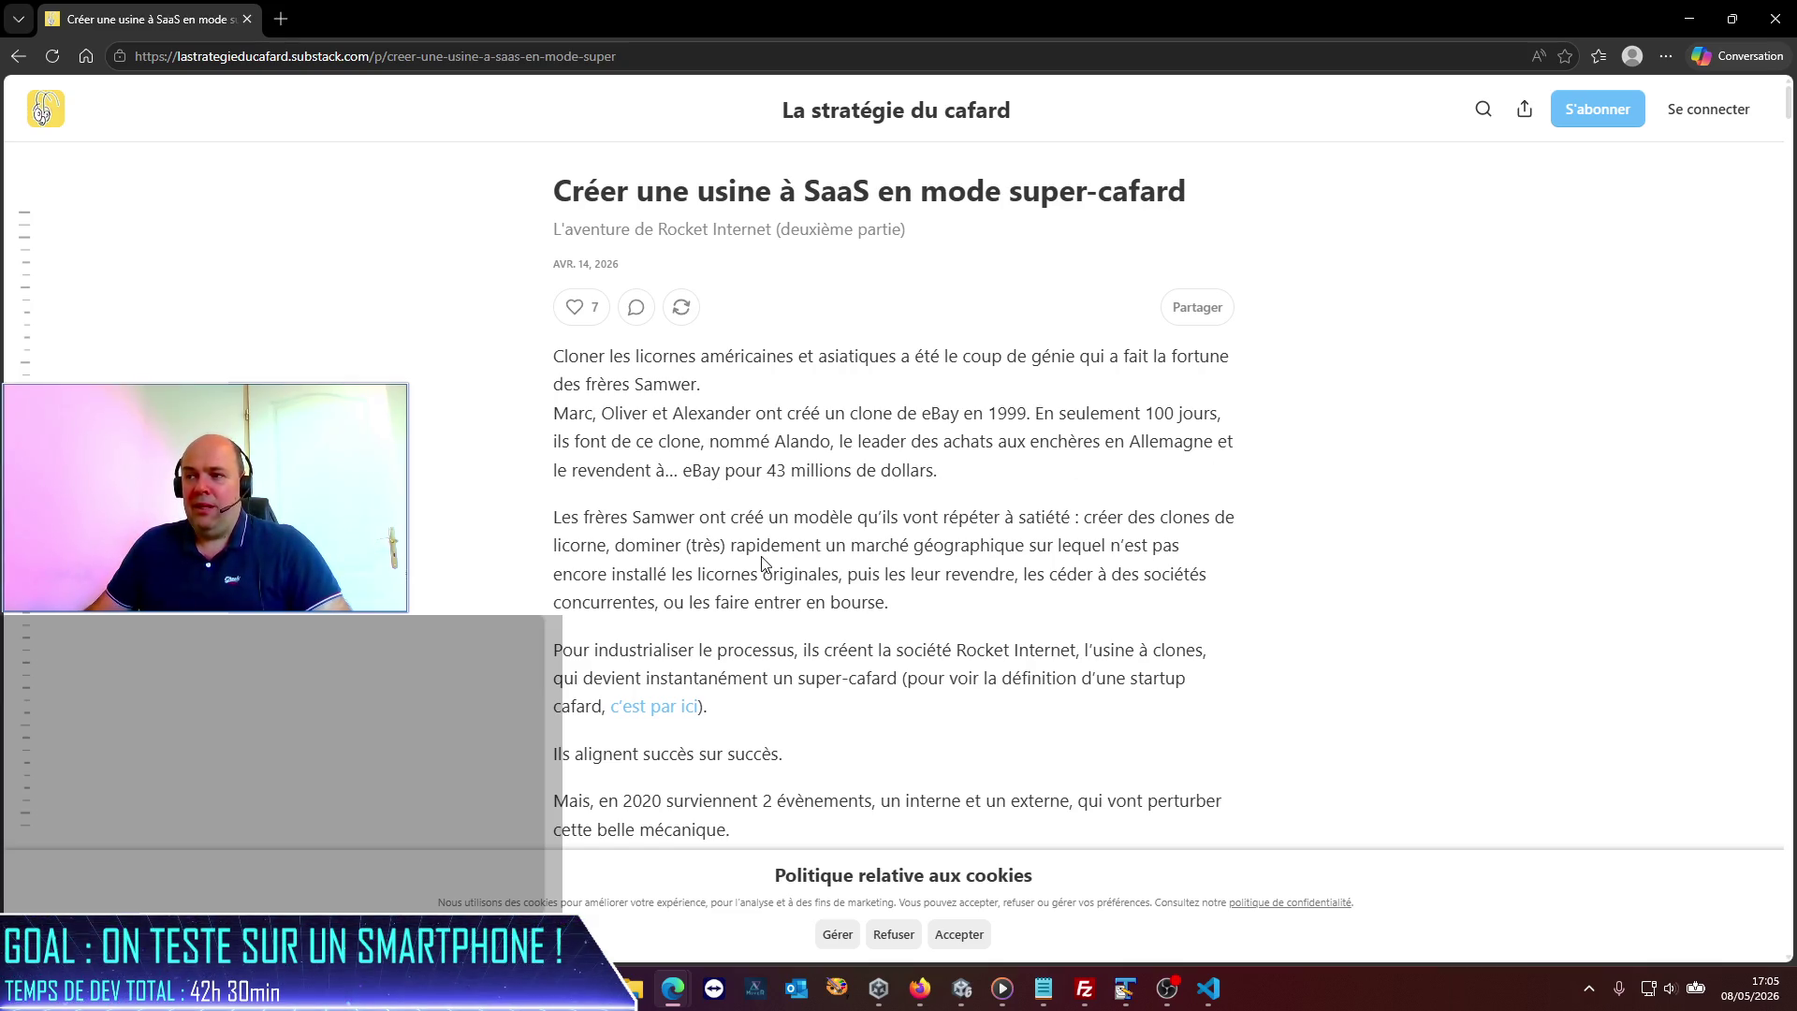
mouse_move(582, 517)
left_mouse_down()
mouse_move(824, 573)
mouse_move(901, 616)
mouse_move(1005, 606)
left_mouse_up()
left_click(1097, 618)
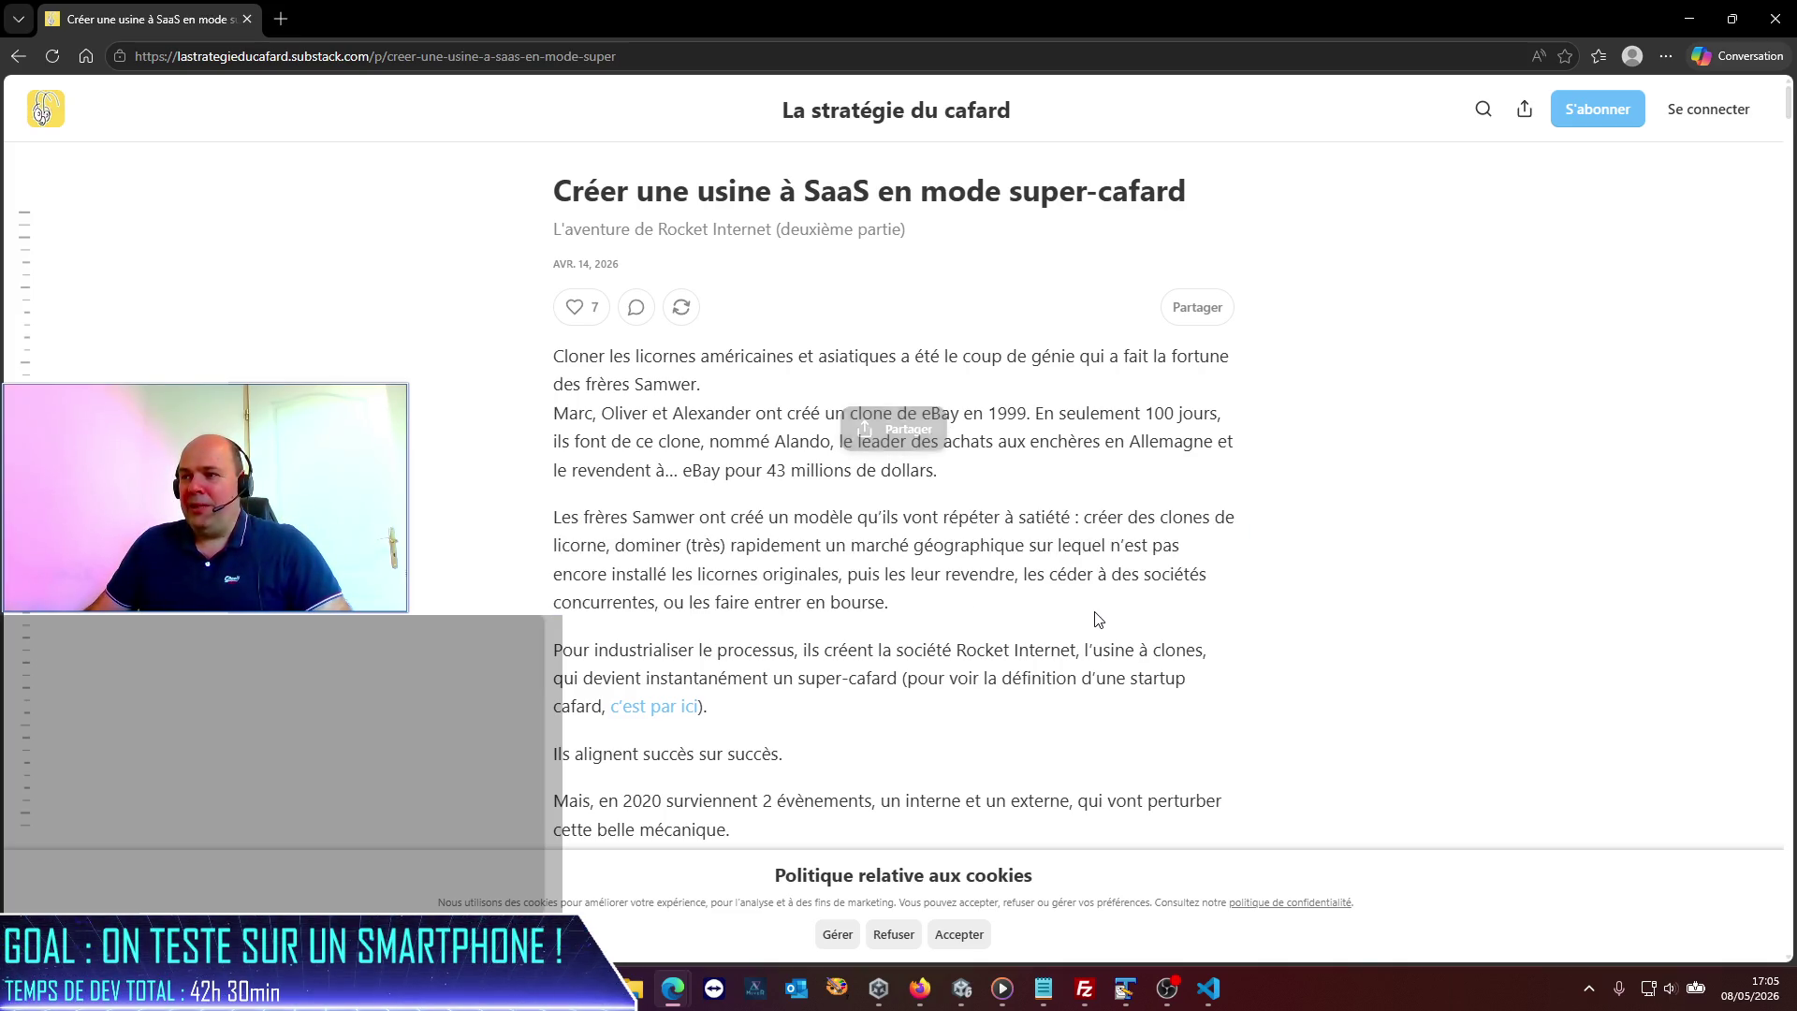
mouse_move(1086, 516)
left_mouse_down()
mouse_move(861, 550)
mouse_move(617, 555)
left_mouse_up()
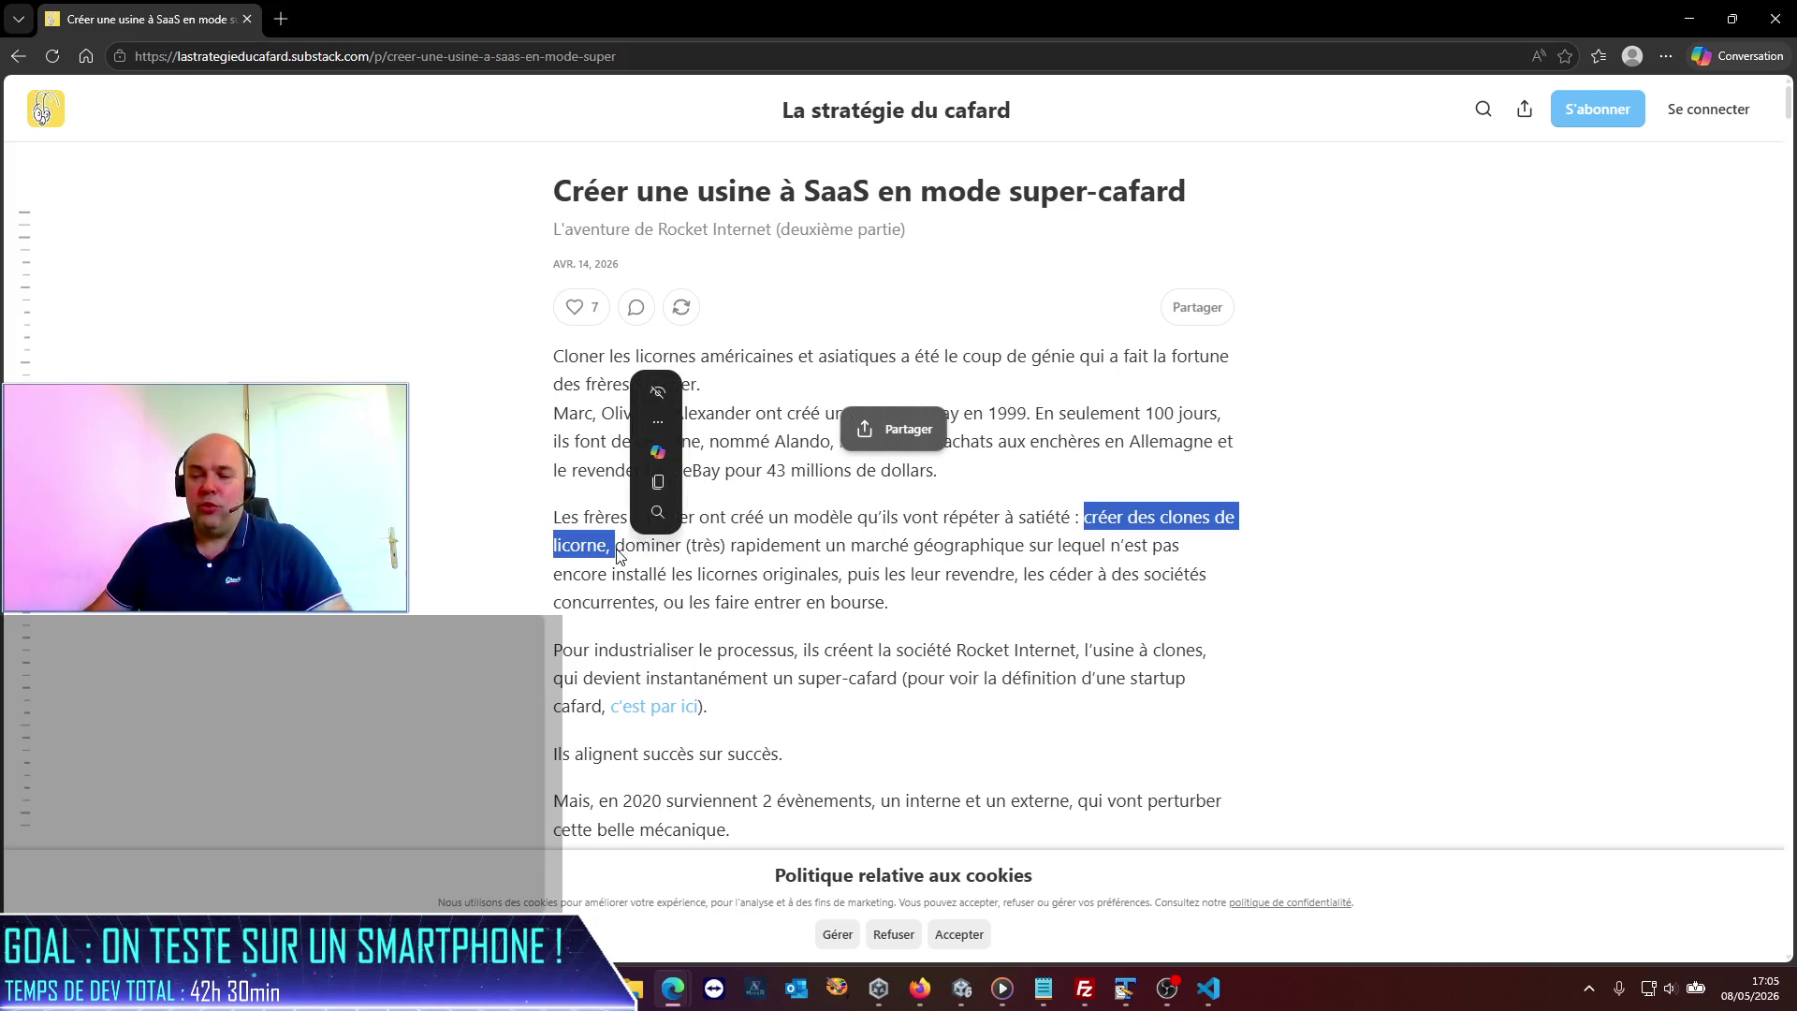
left_click(663, 559)
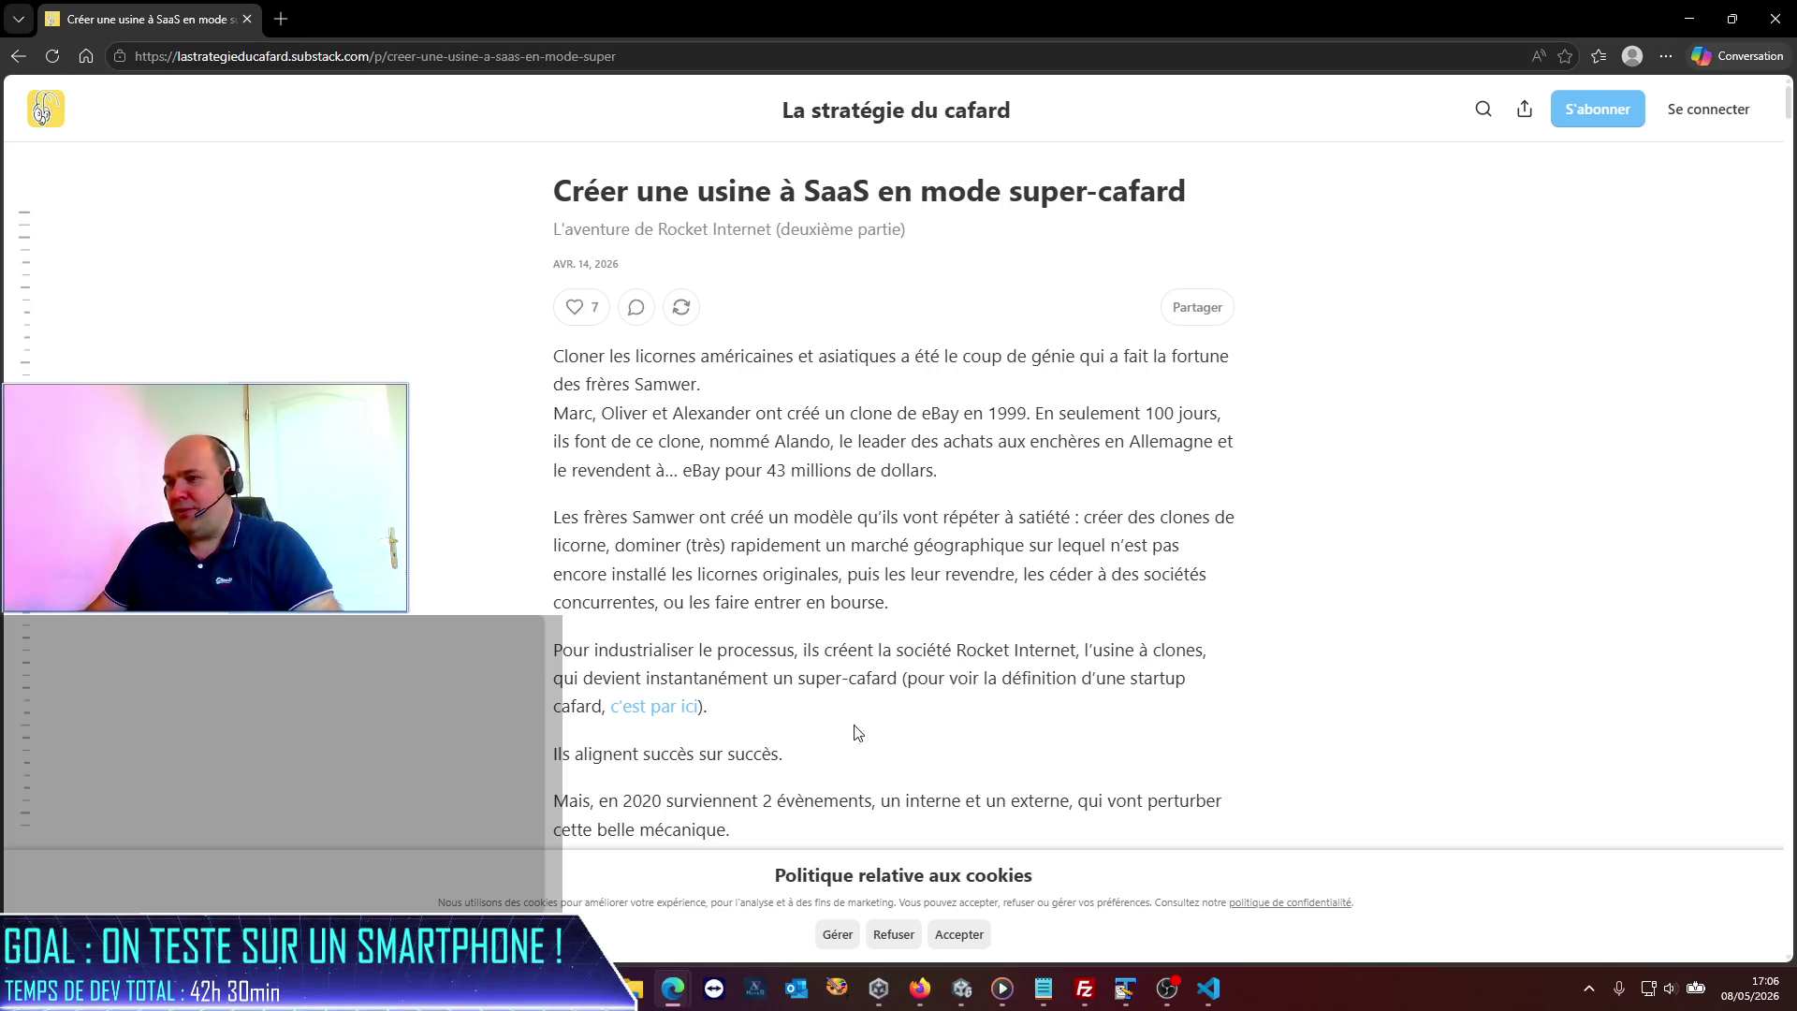
scroll(871, 717, "down", 3)
scroll(871, 718, "down", 10)
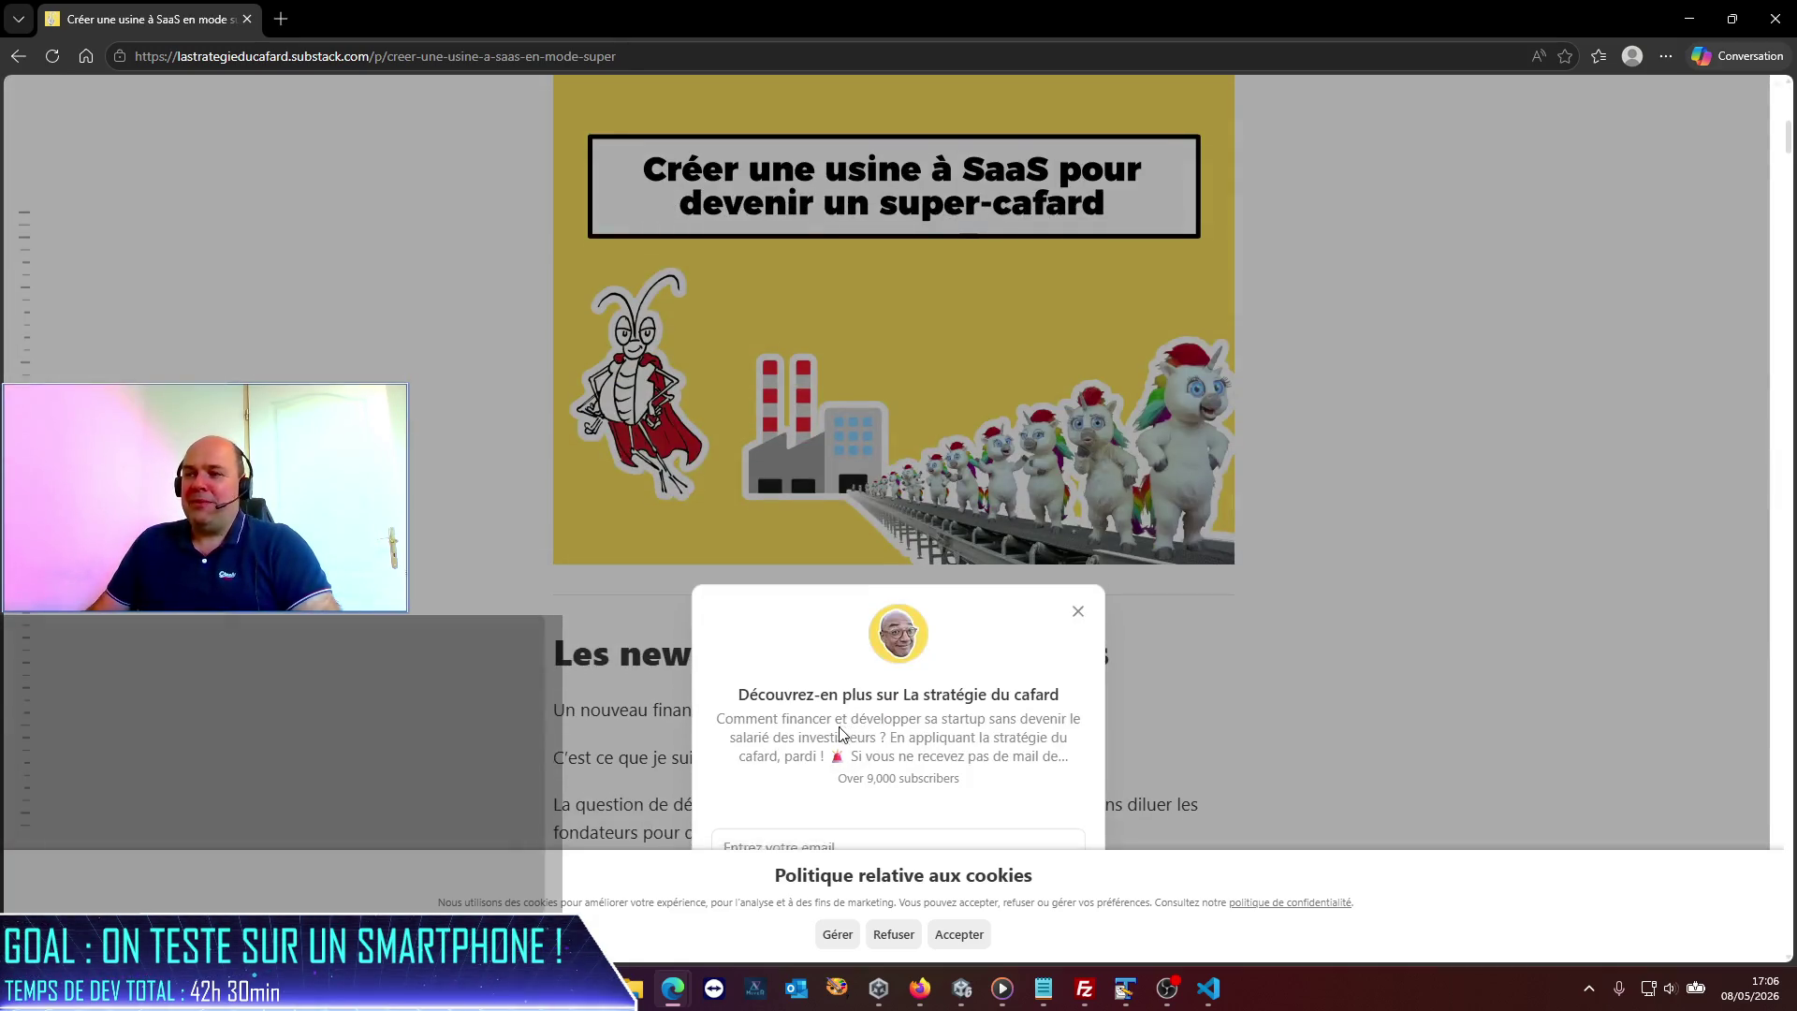
scroll(841, 733, "up", 10)
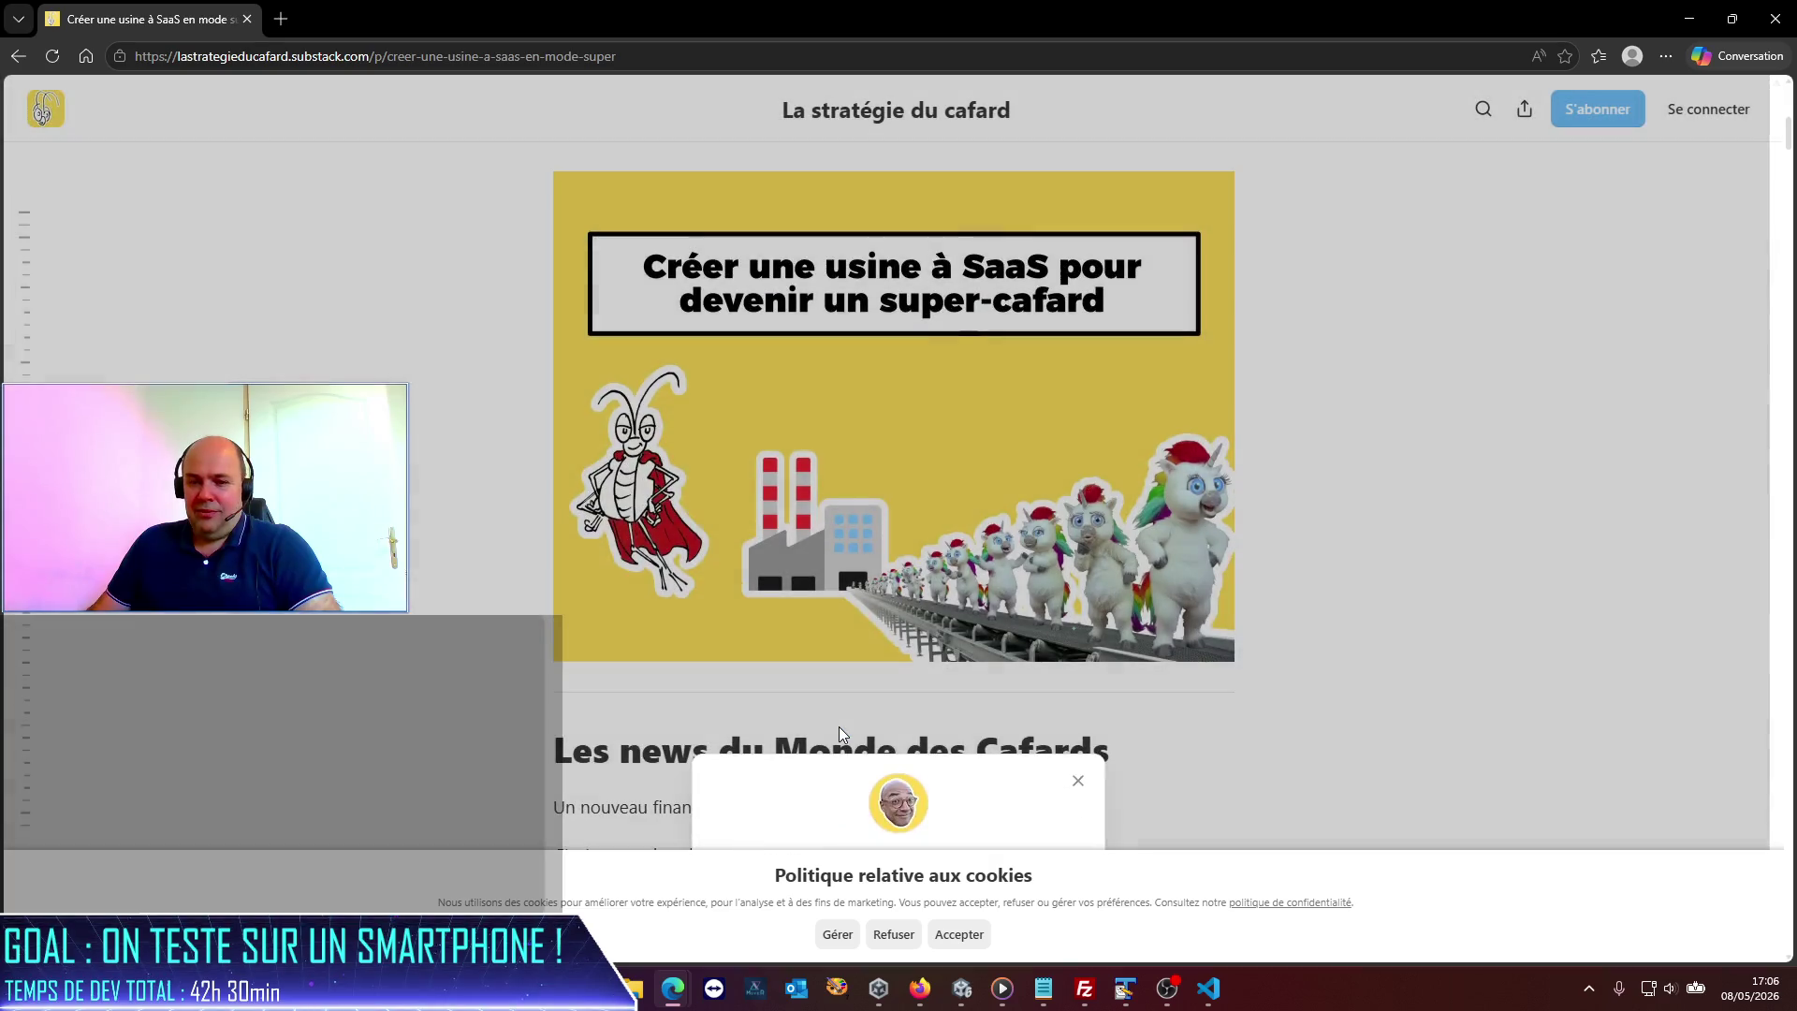
scroll(840, 735, "up", 3)
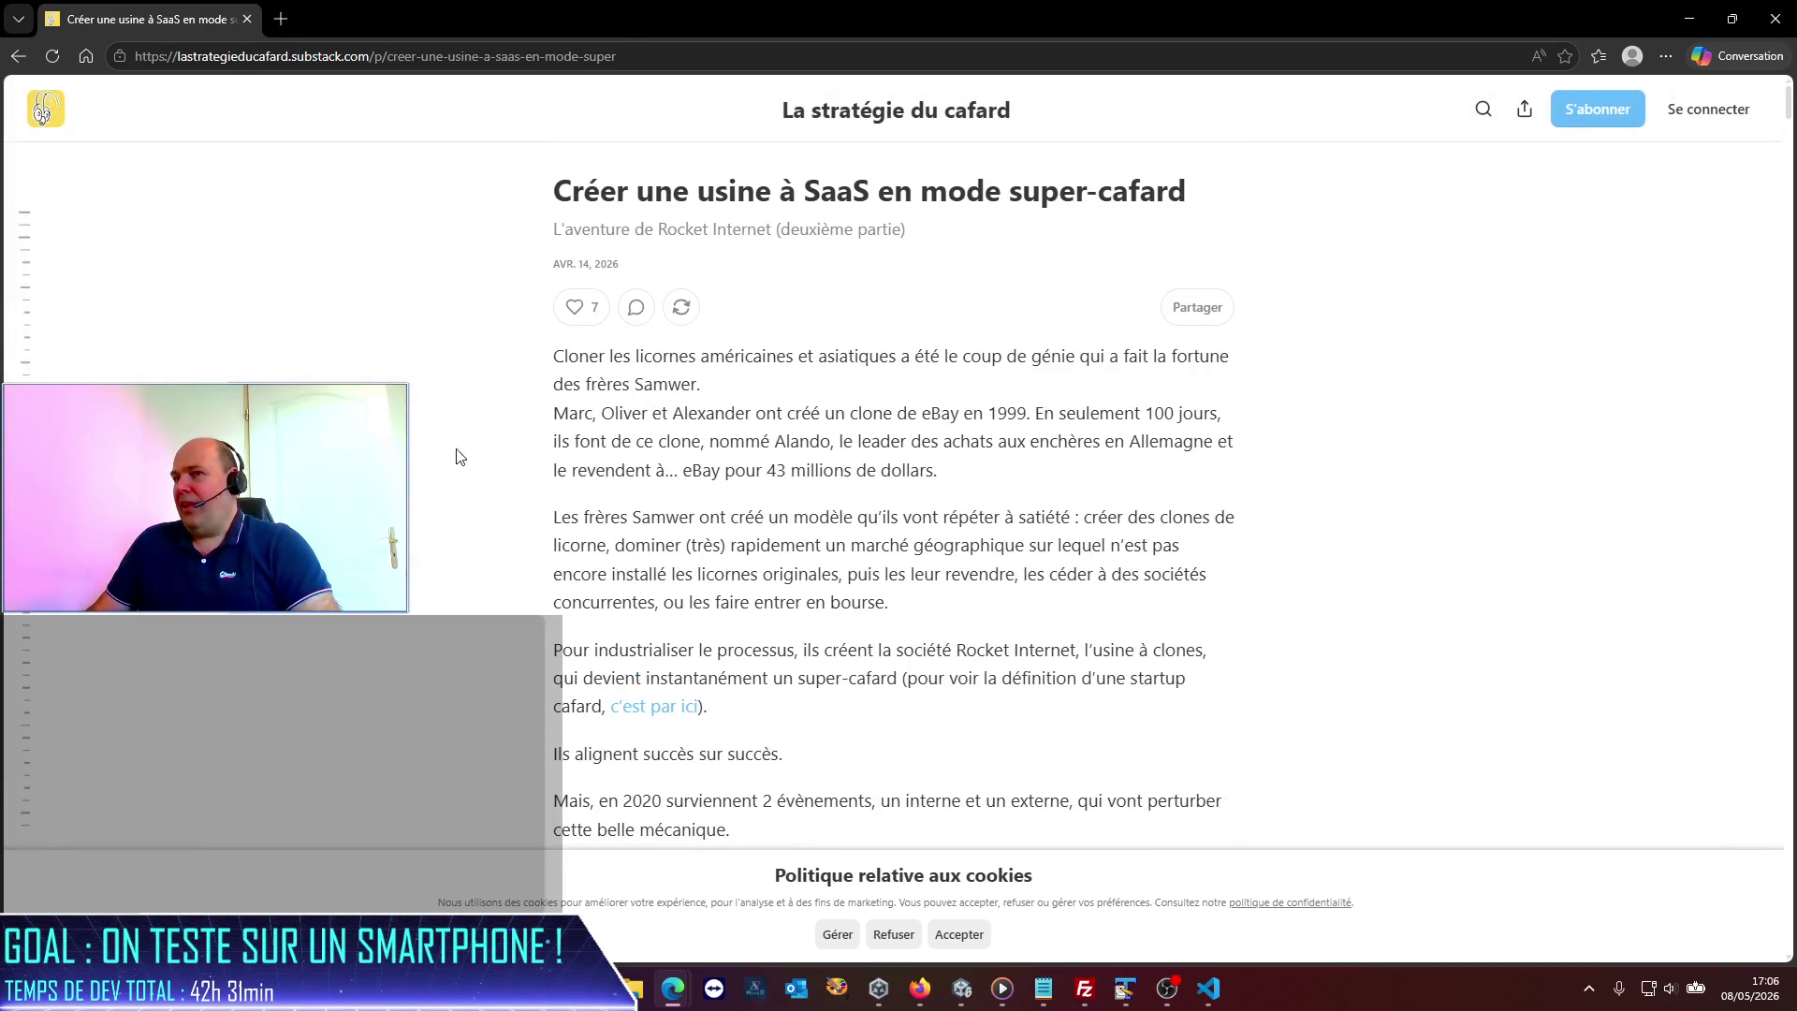
left_click(44, 115)
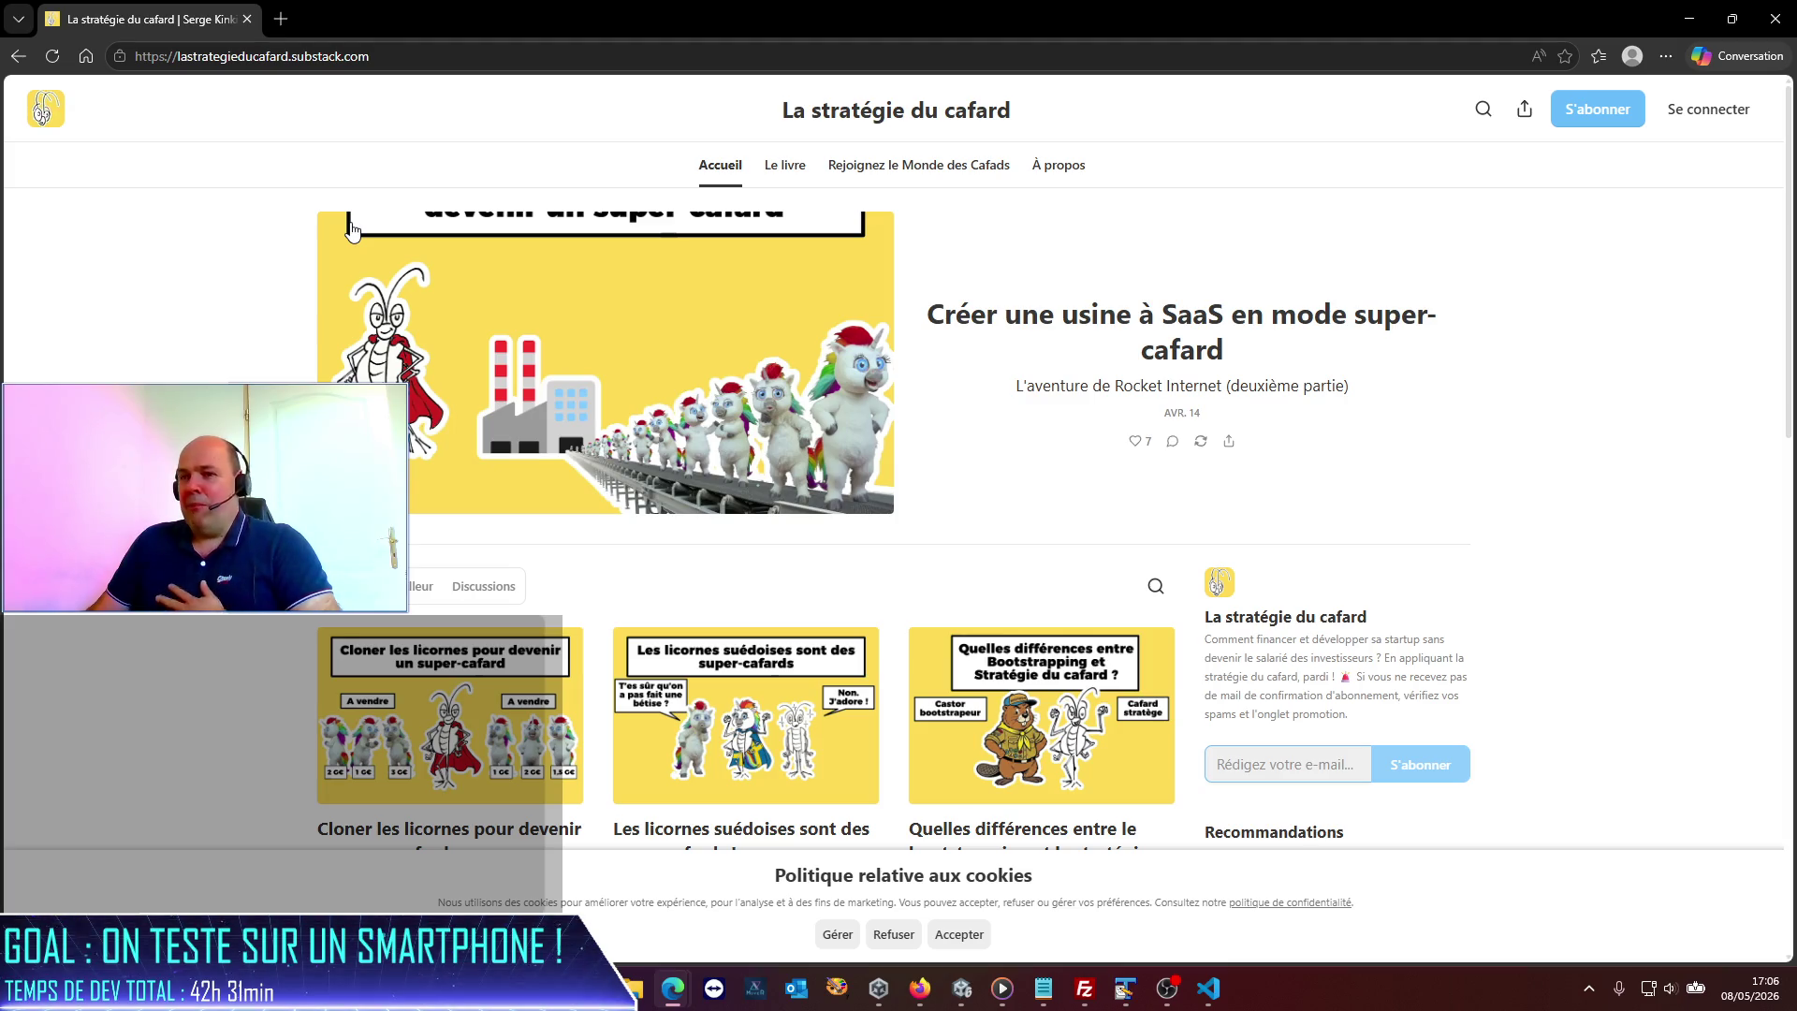
Browse the Substack post grid, then un-maximize Edge to reveal the Unity editor.
scroll(1189, 432, "down", 5)
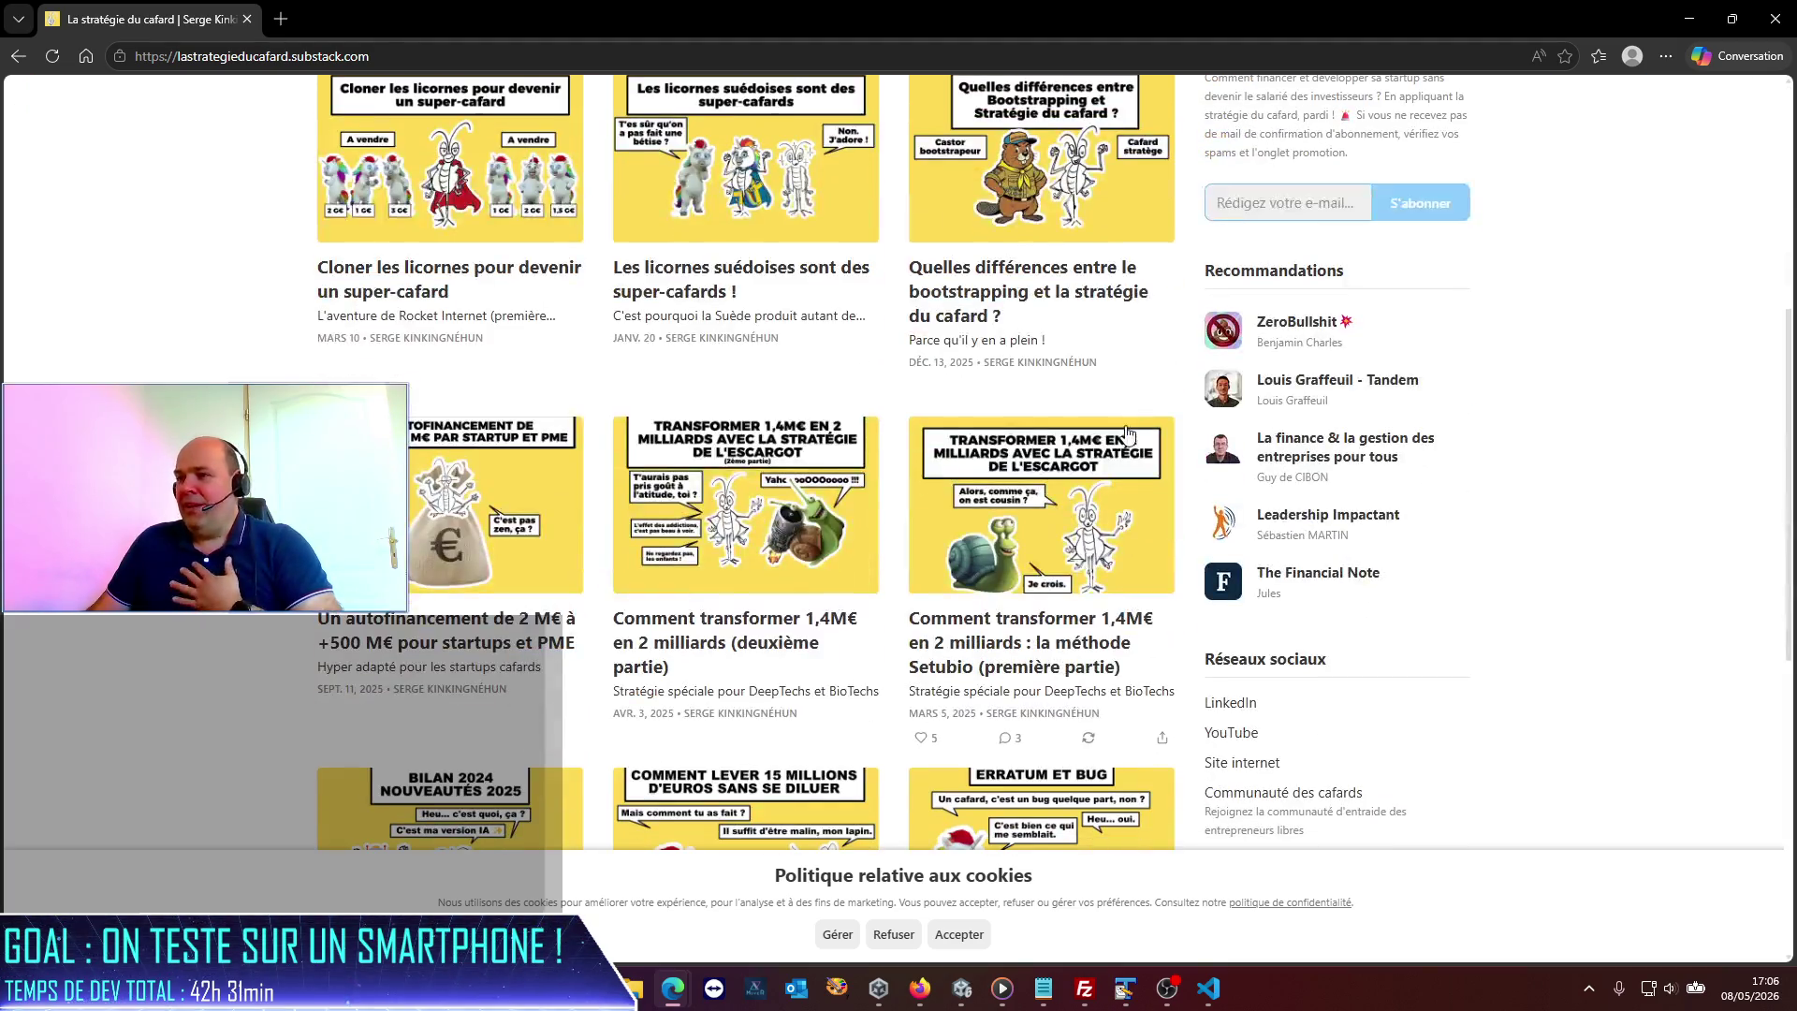
scroll(1131, 426, "up", 2)
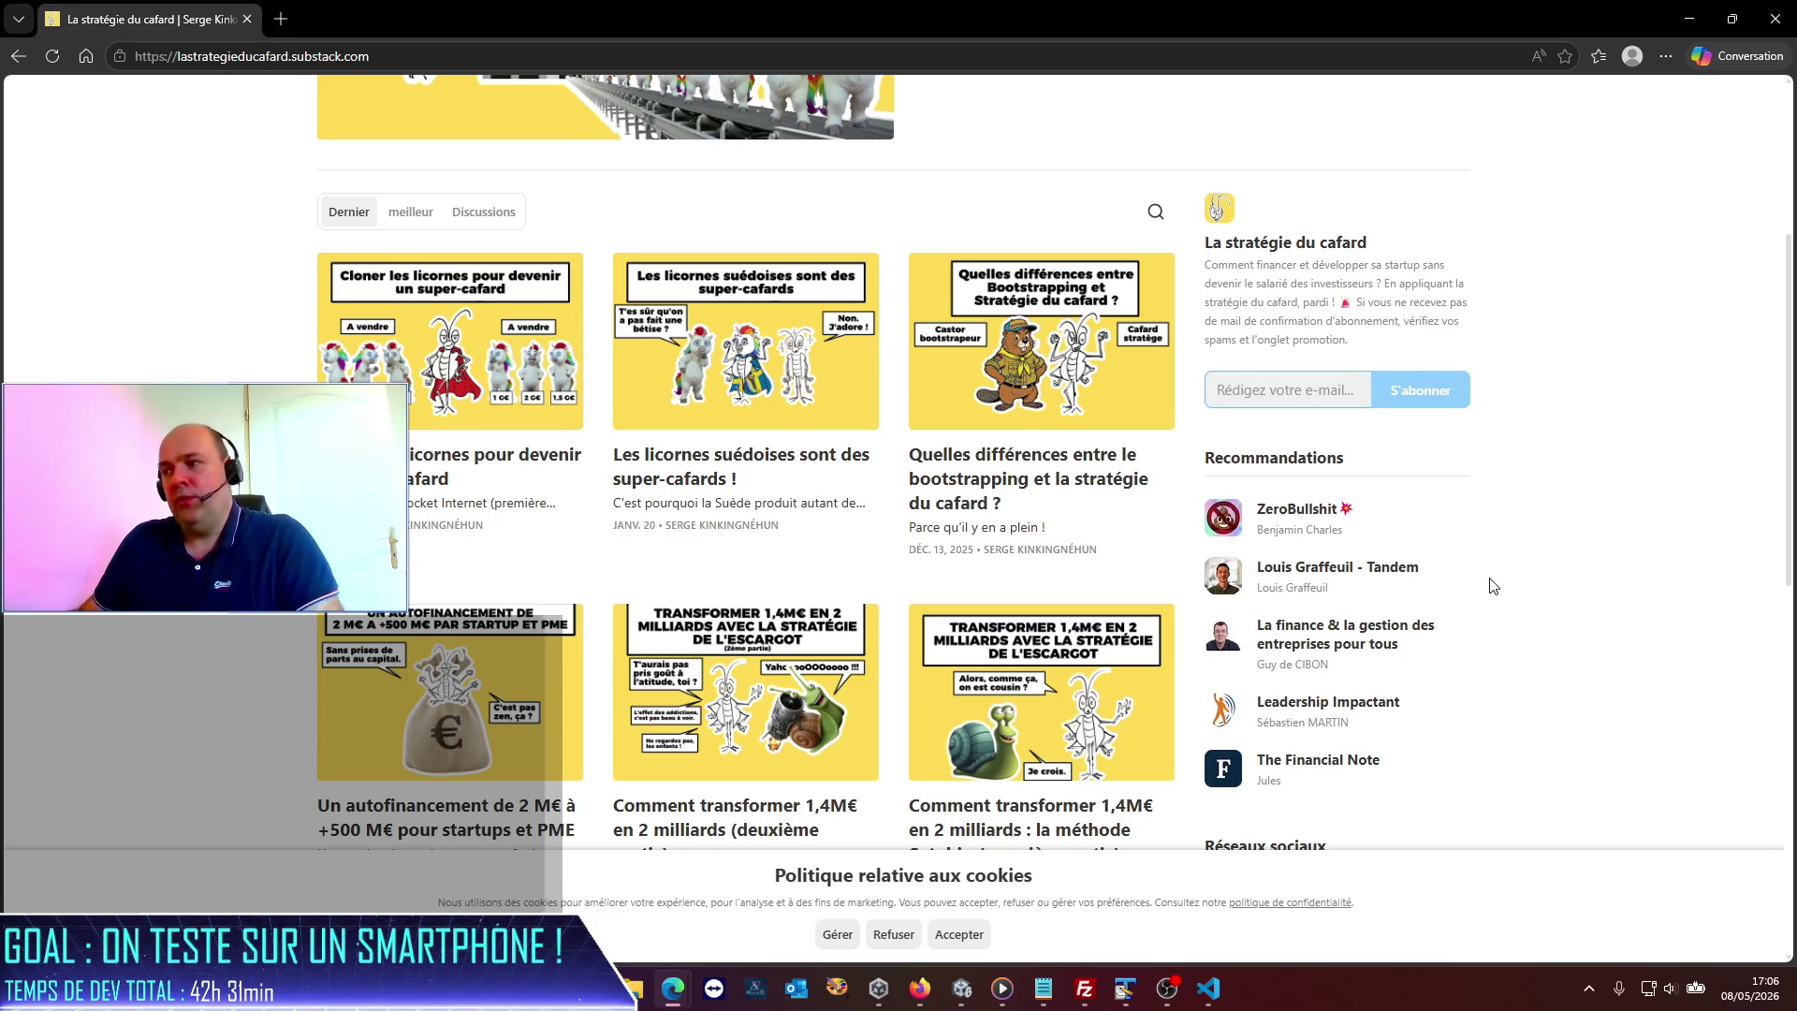
scroll(1495, 655, "down", 5)
scroll(1492, 623, "down", 3)
scroll(1491, 624, "up", 15)
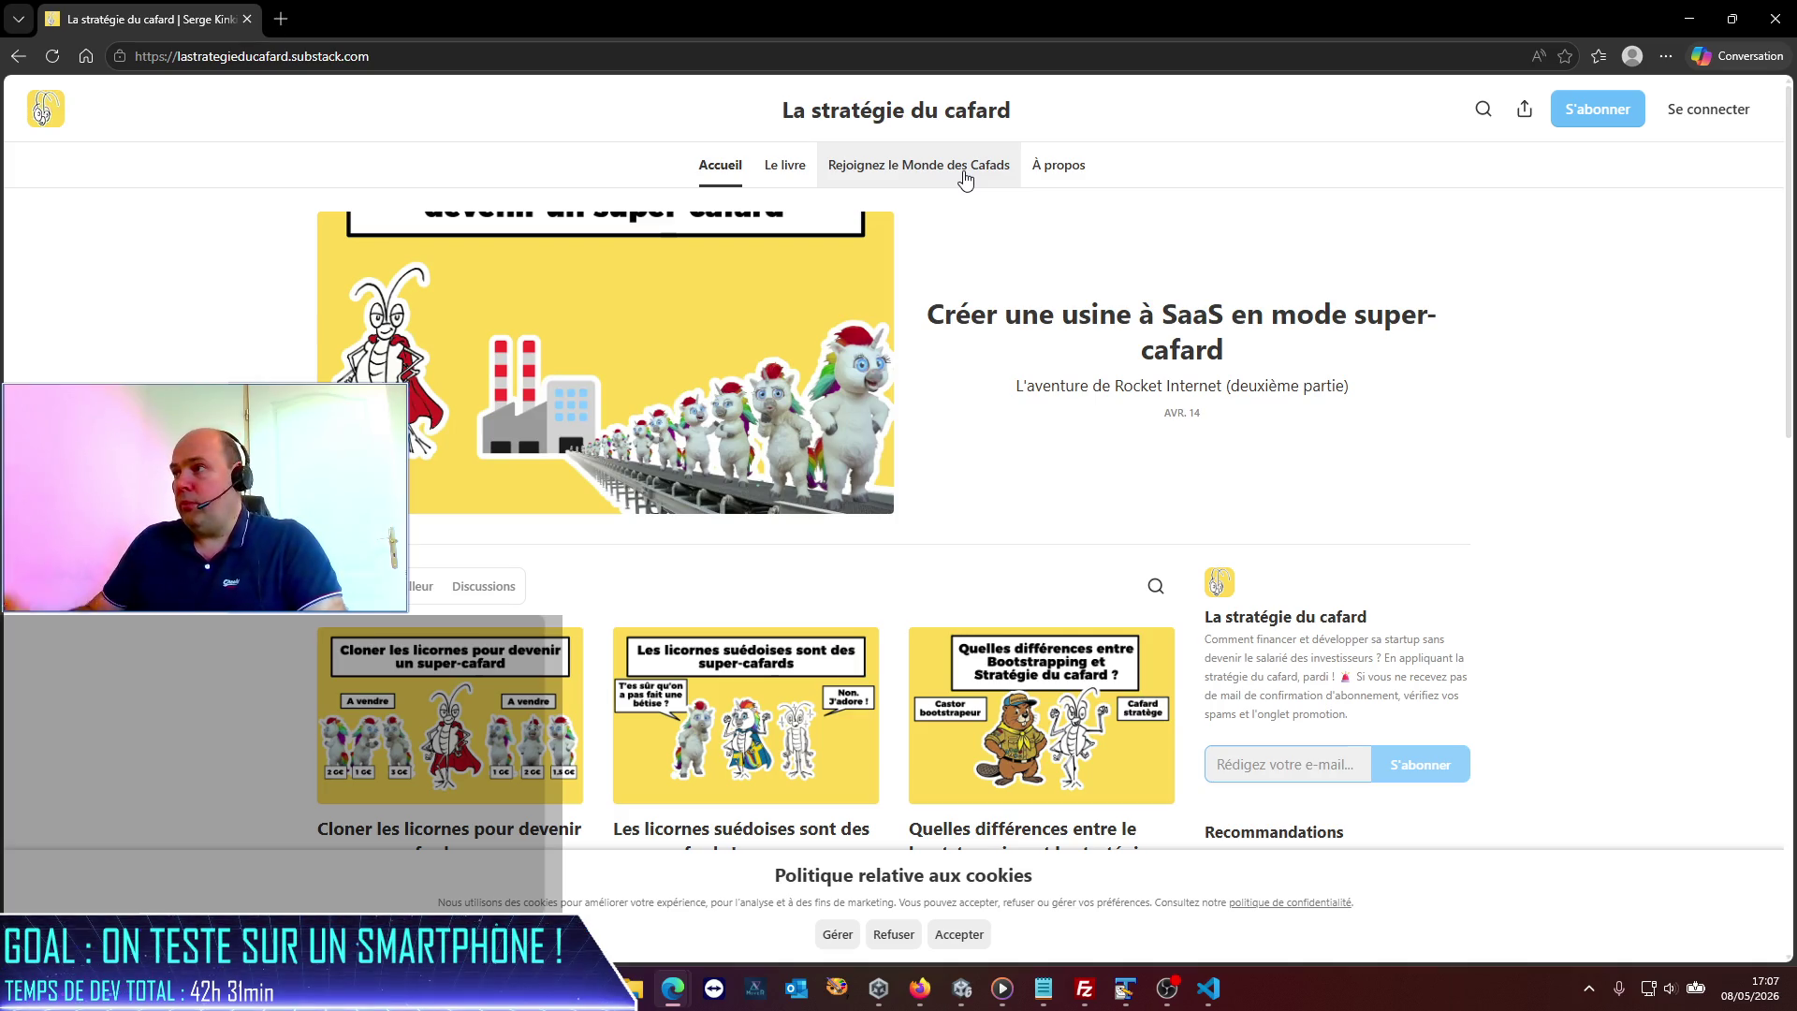
left_click_drag(1171, 9, 5, 84)
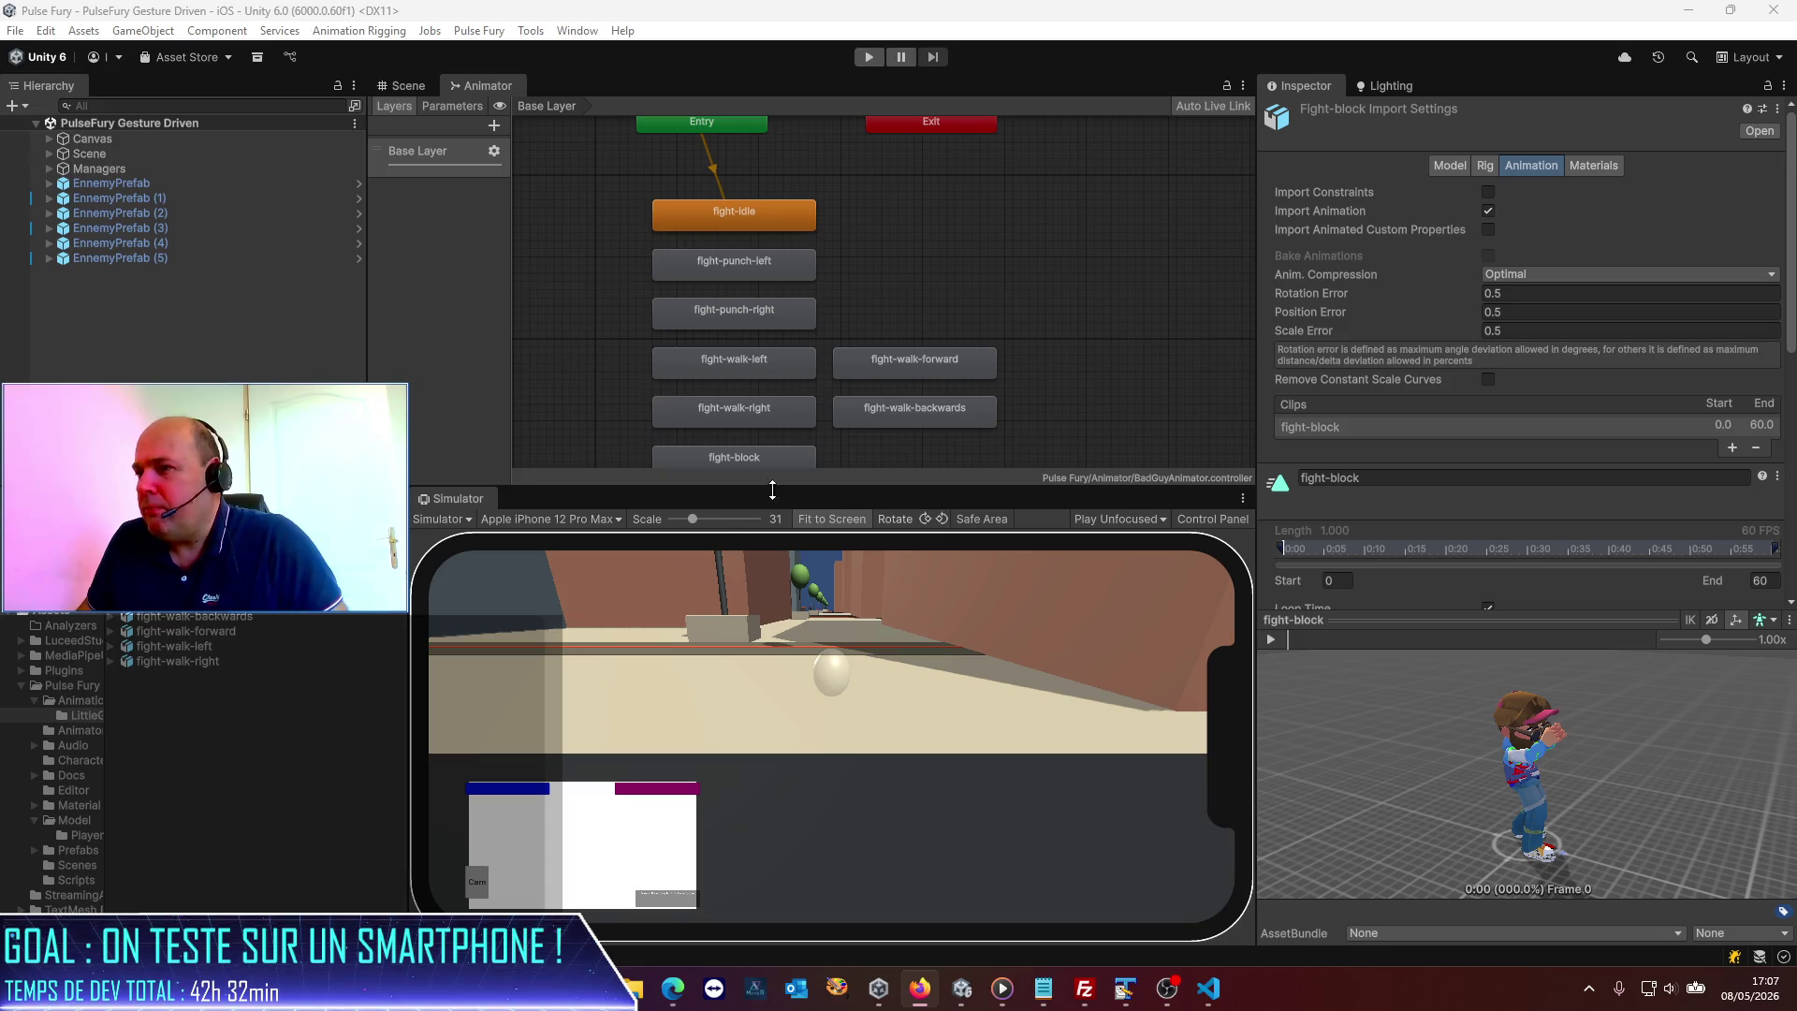
Widen the simulator, run and stop a play-test of the fighting enemies, then switch to VS Code.
left_click_drag(1259, 506, 1301, 506)
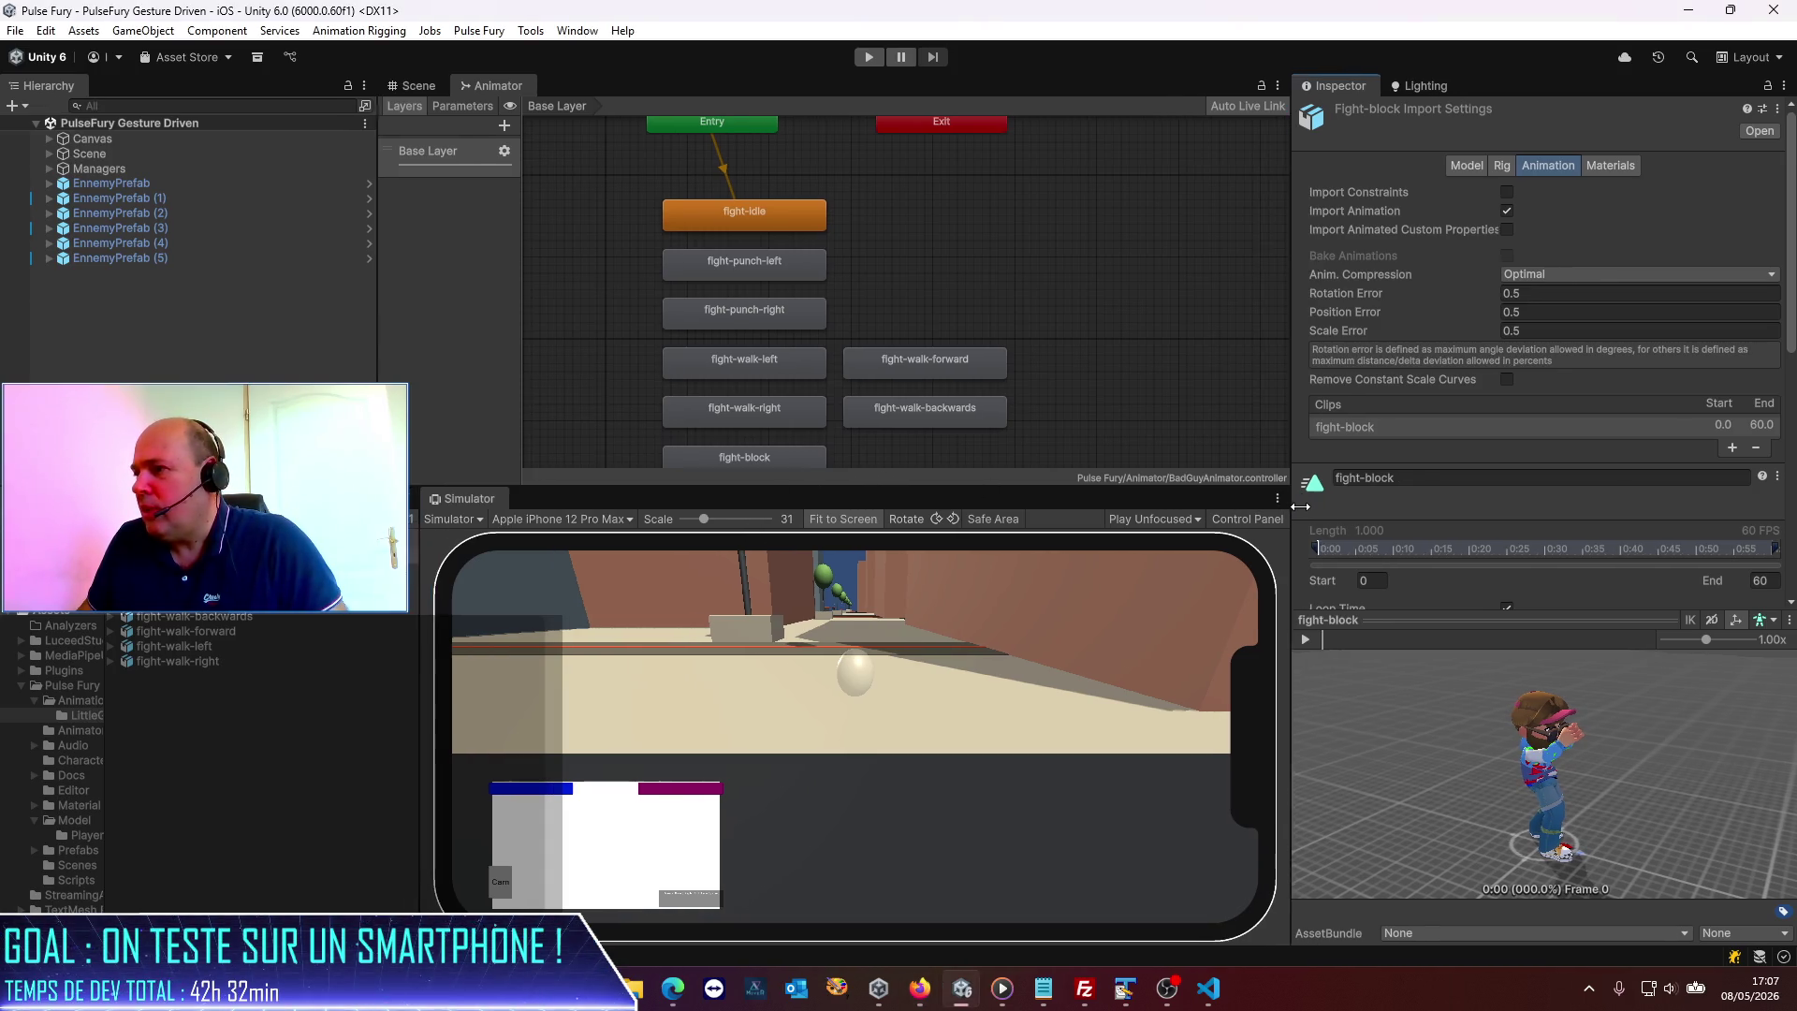
left_click_drag(602, 485, 604, 453)
left_click(869, 58)
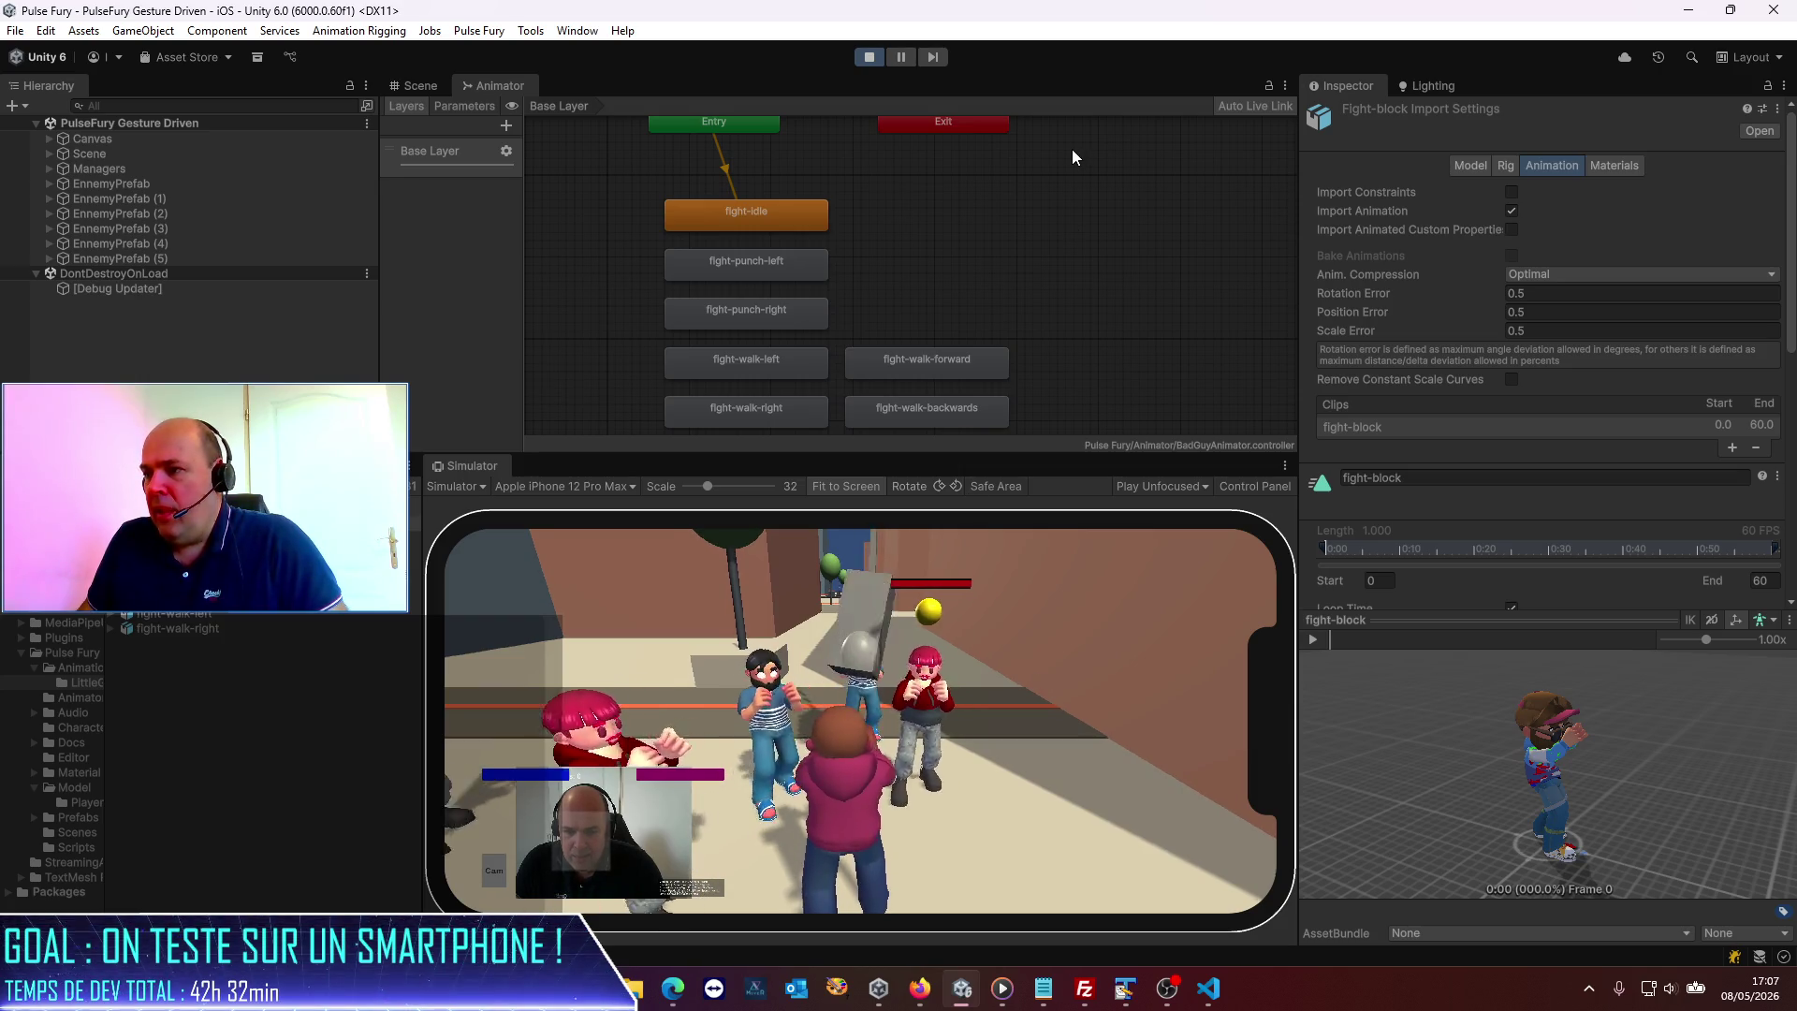
left_click(867, 57)
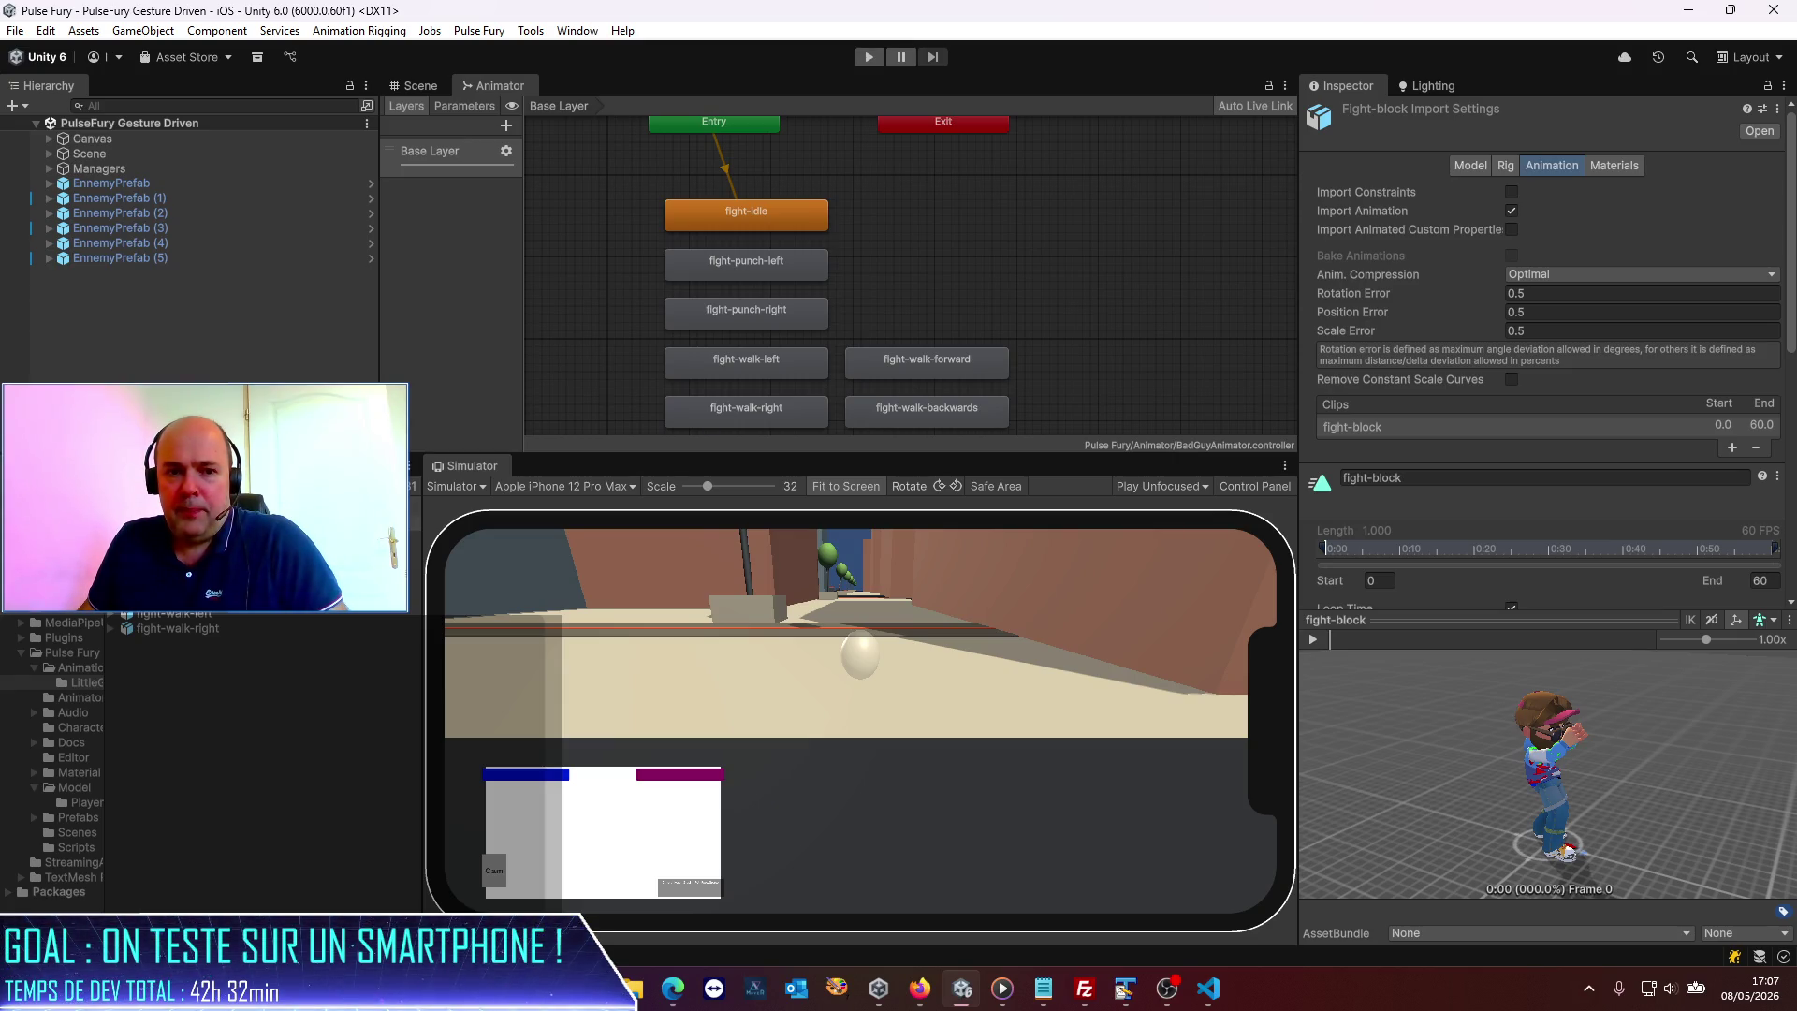
left_click(1208, 990)
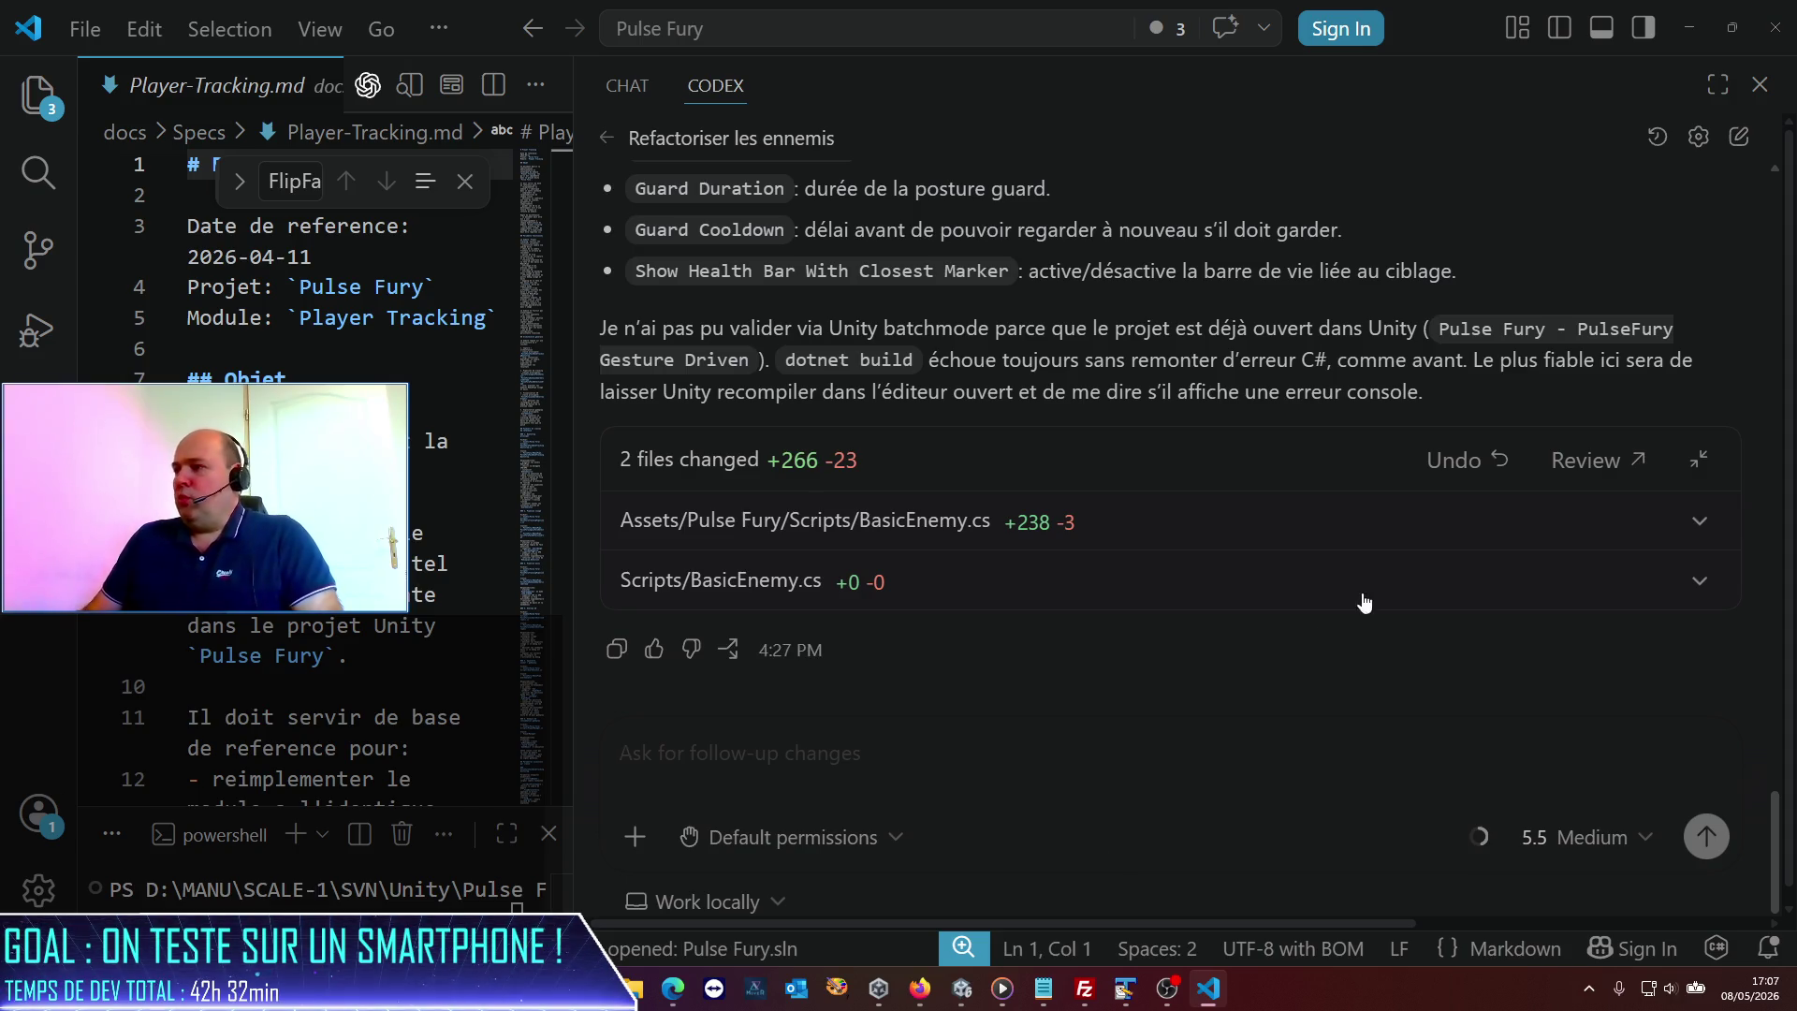
Give Codex's refactor reply a thumbs-up tagged 'Solved my task' and submit it.
left_click(653, 649)
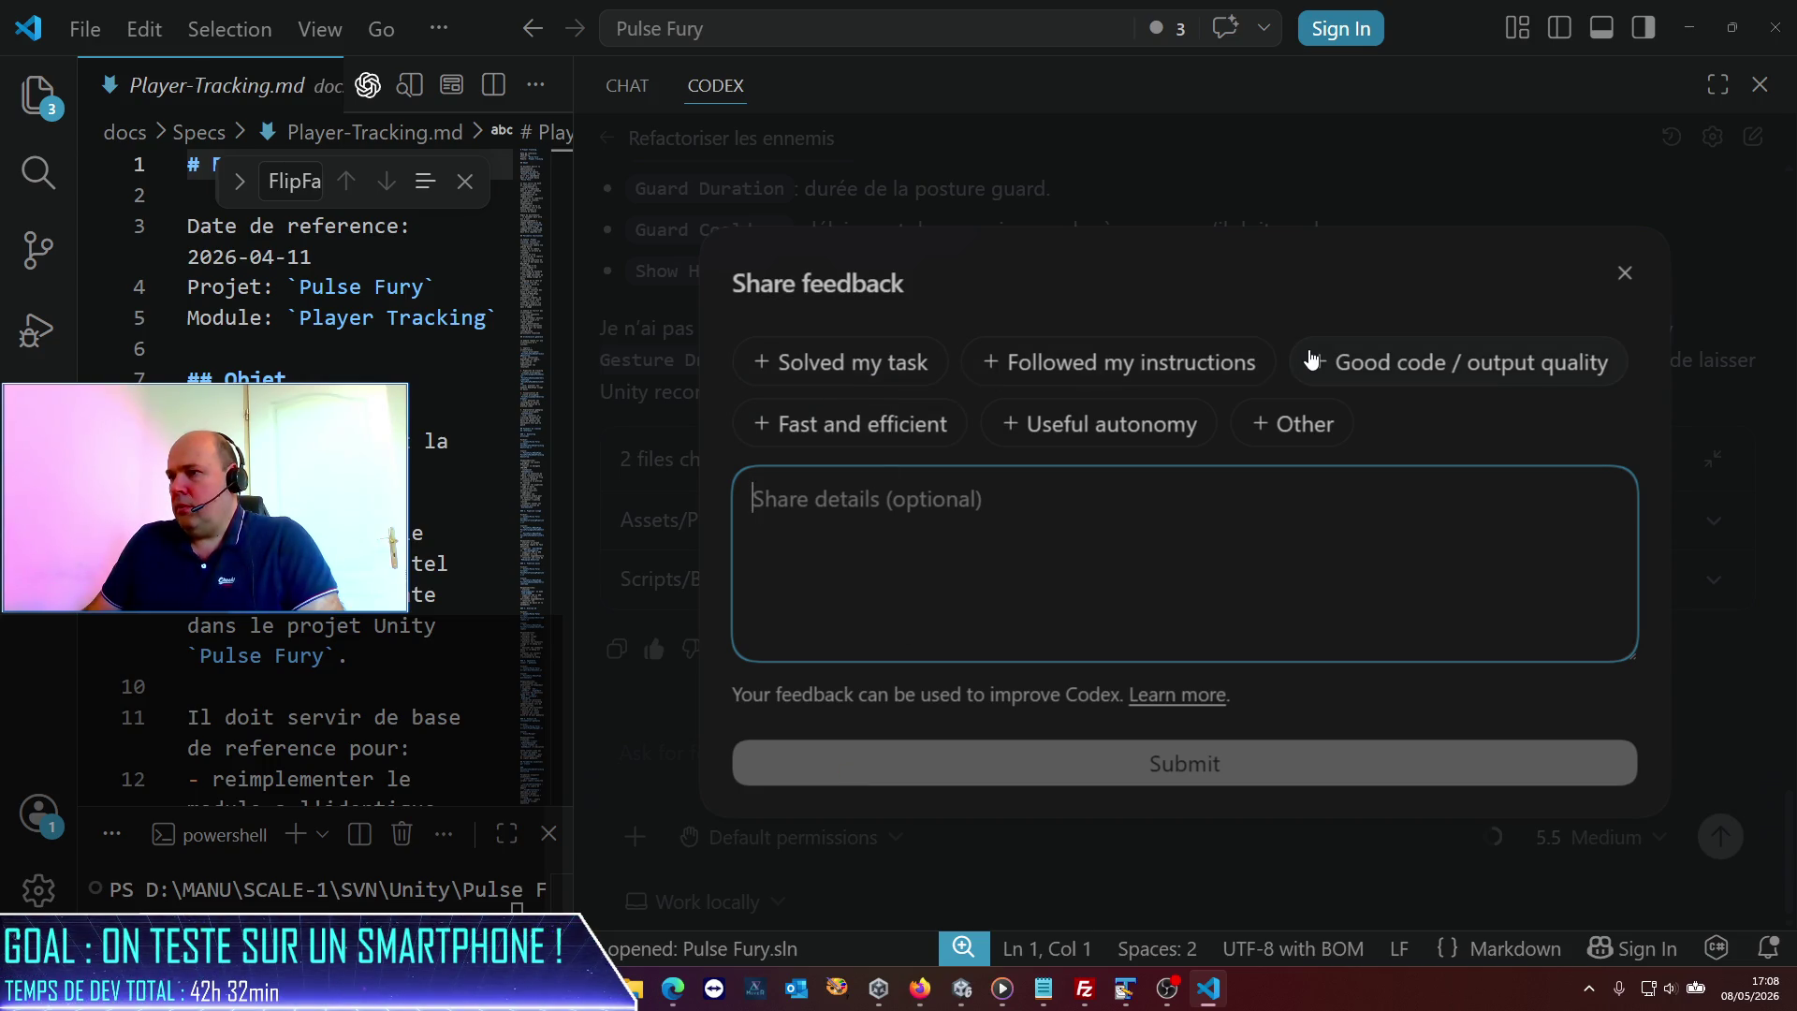
left_click(856, 365)
left_click(1121, 360)
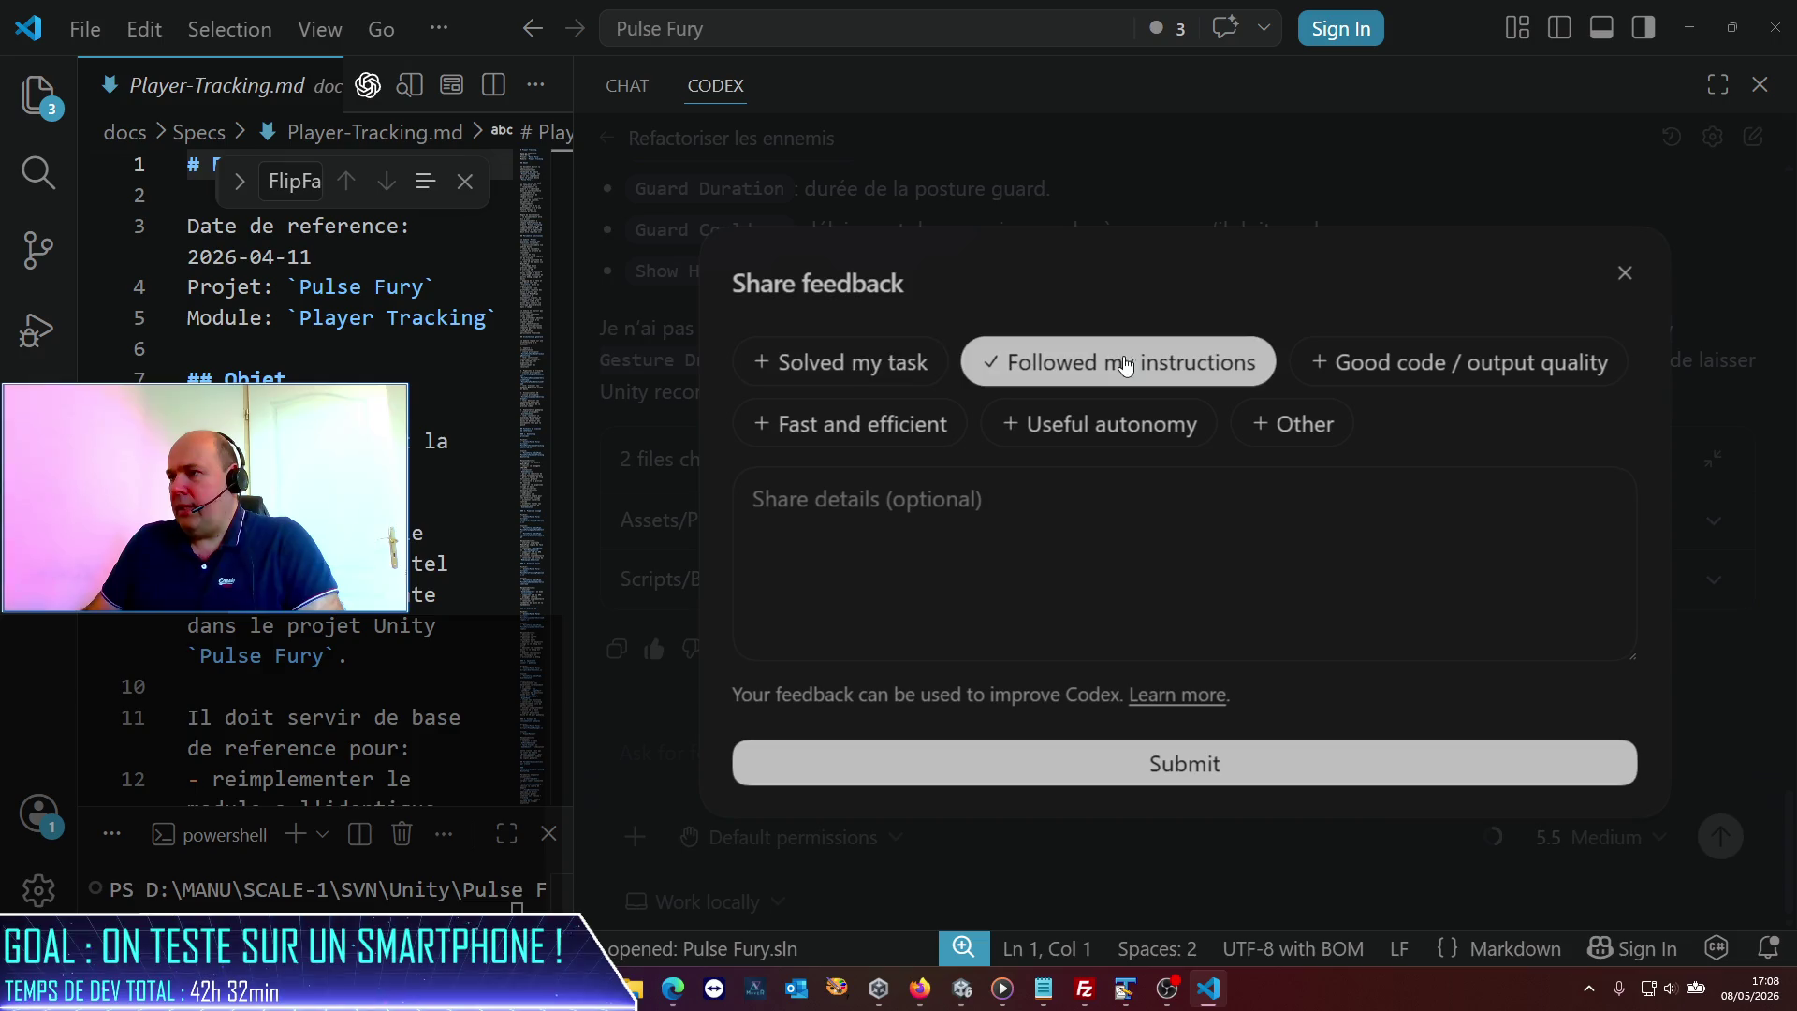
left_click(1389, 368)
left_click(1089, 360)
left_click(918, 363)
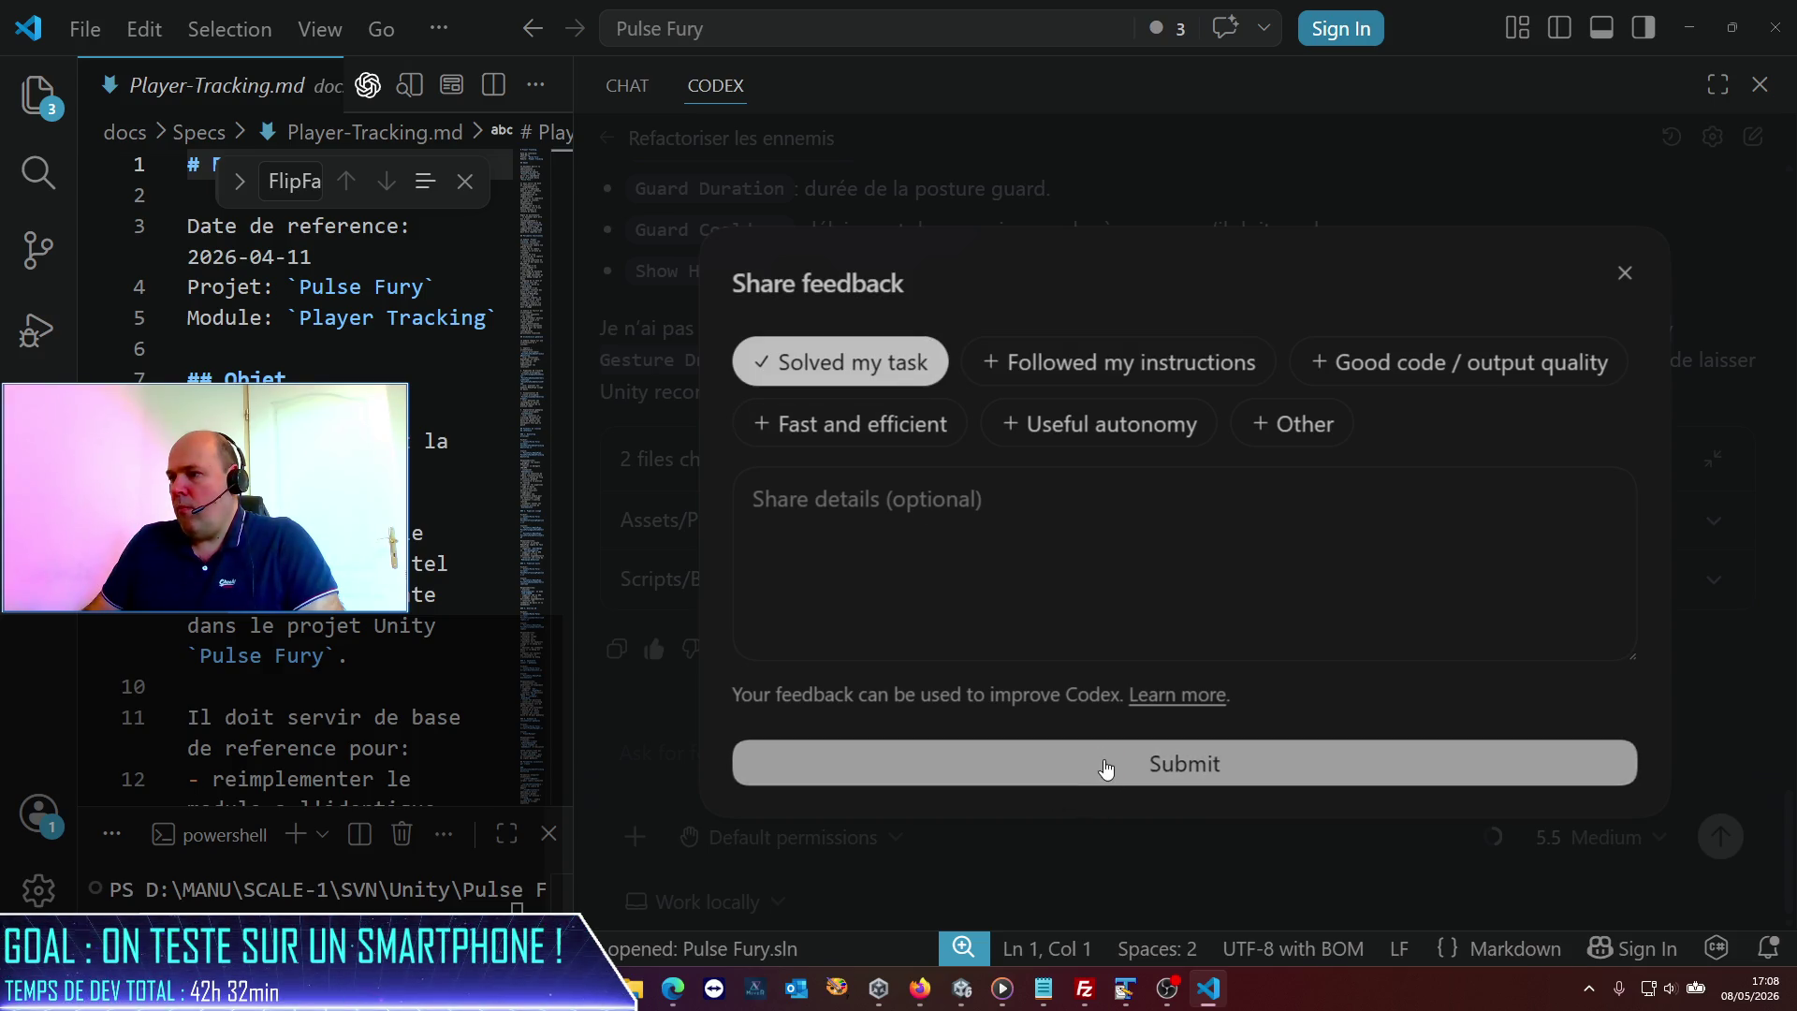
left_click(1107, 766)
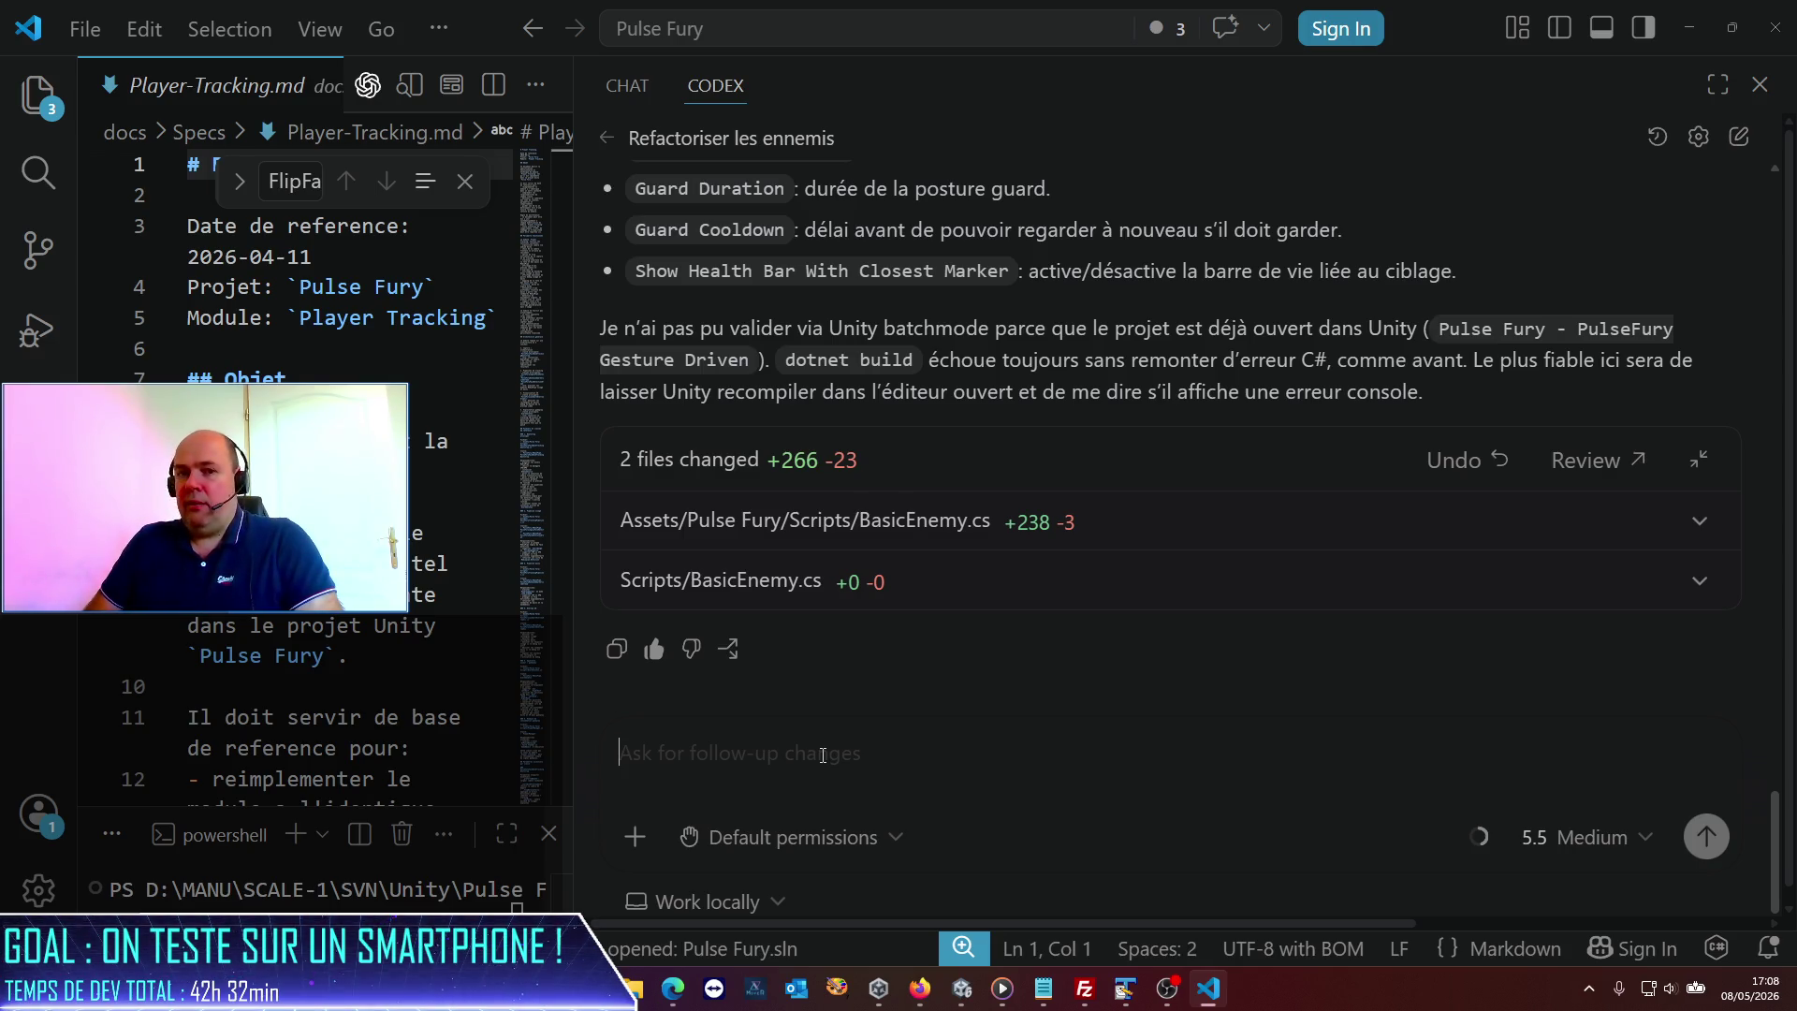
Draft the follow-up 'Parfait, il faudra qu'on affine mais c'est une très bonne base.'.
type("Par")
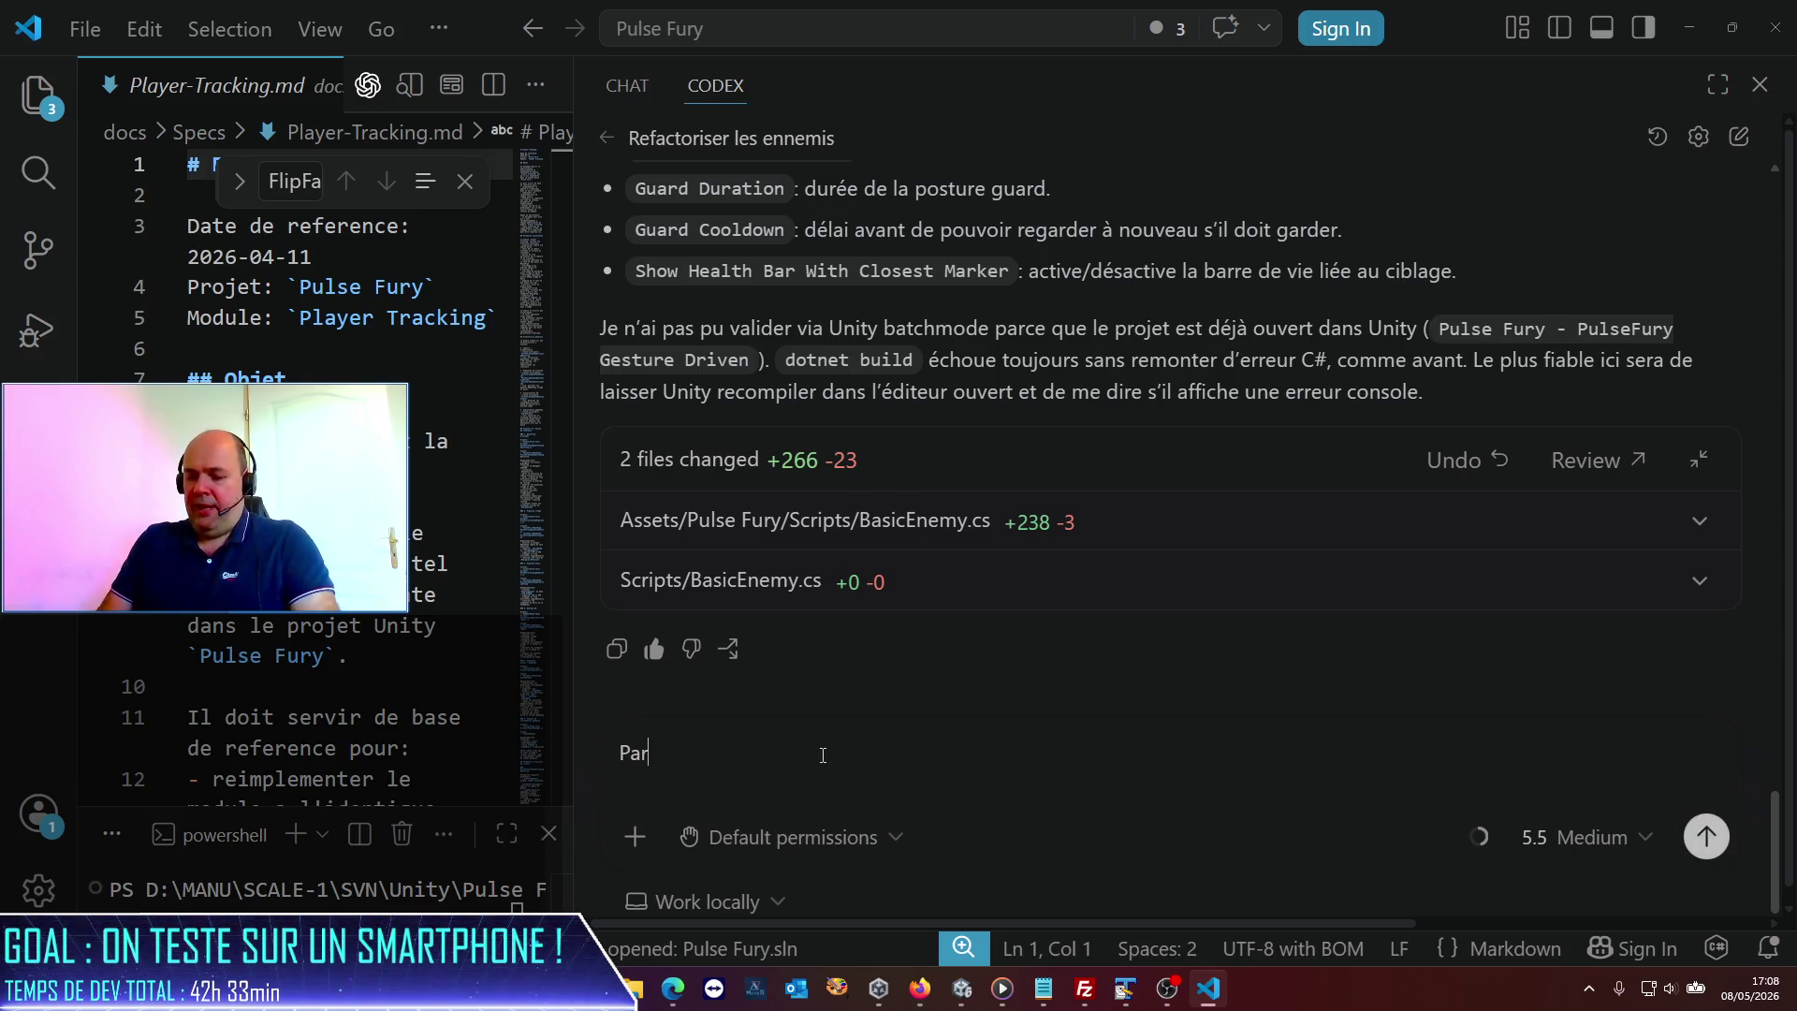
type("fait, o,n ")
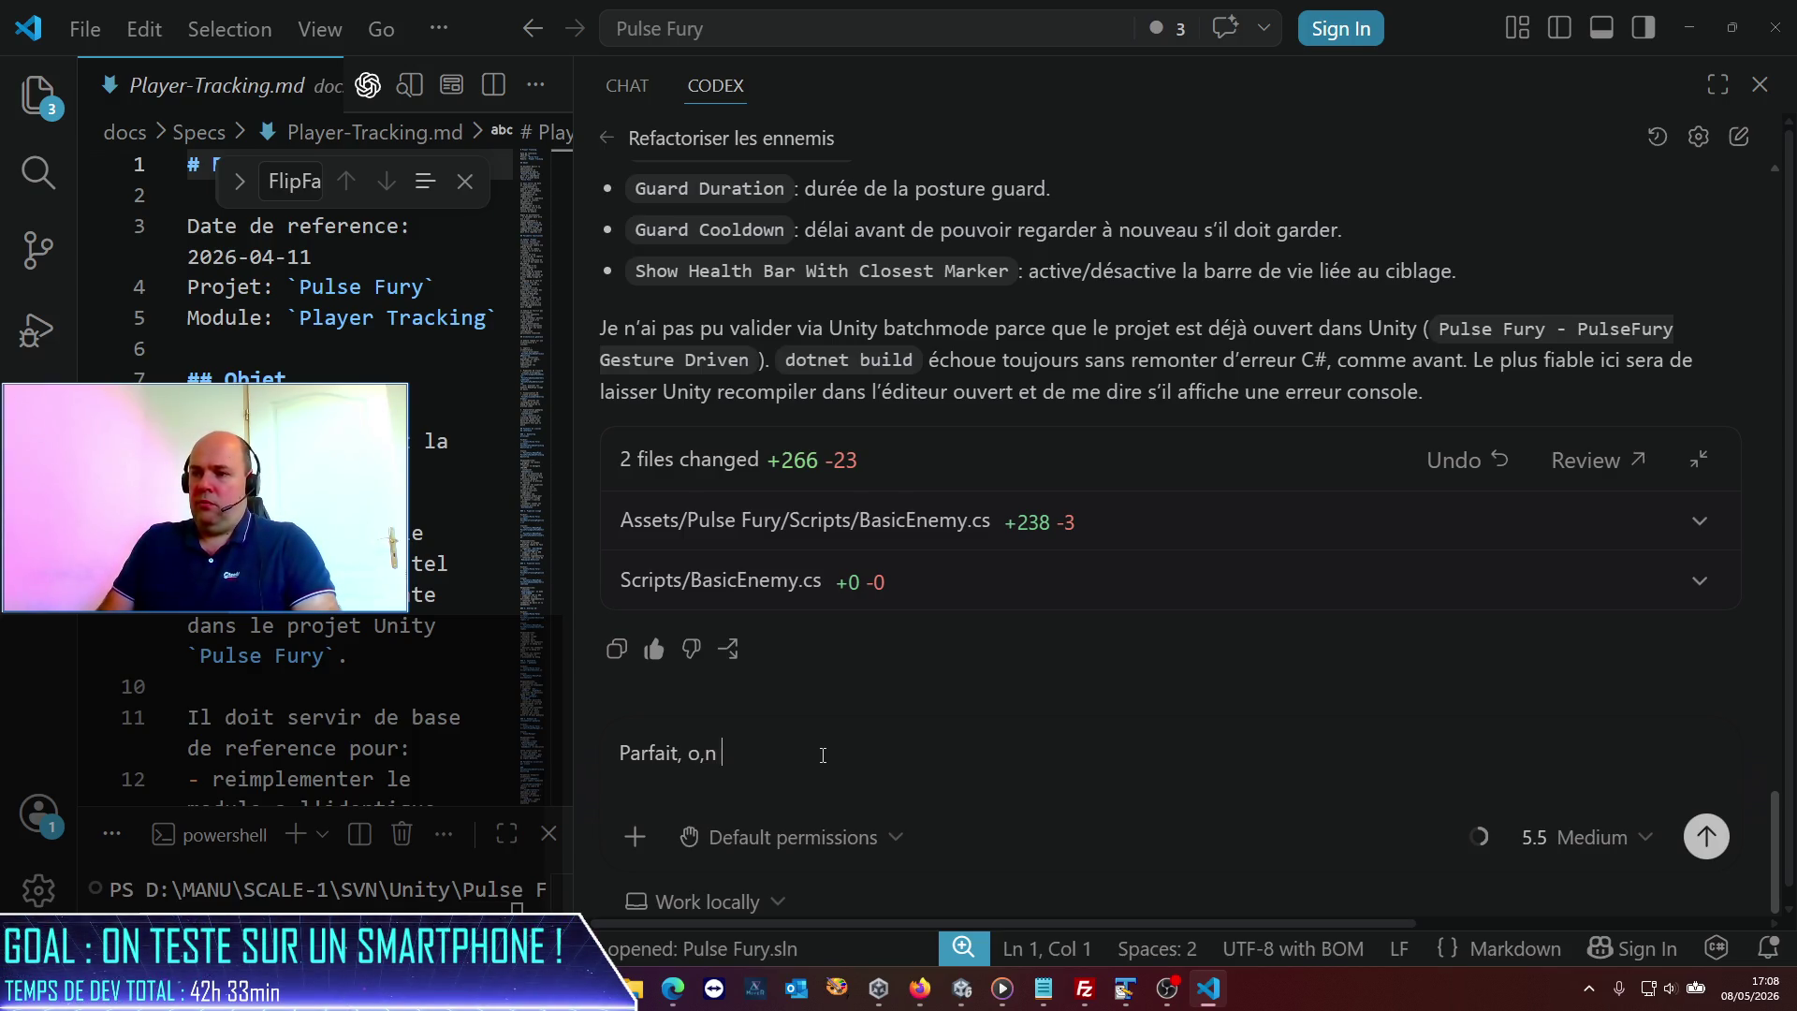
key("BackSpace")
key("BackSpace")
key("BackSpace")
key("BackSpace")
type("il faud")
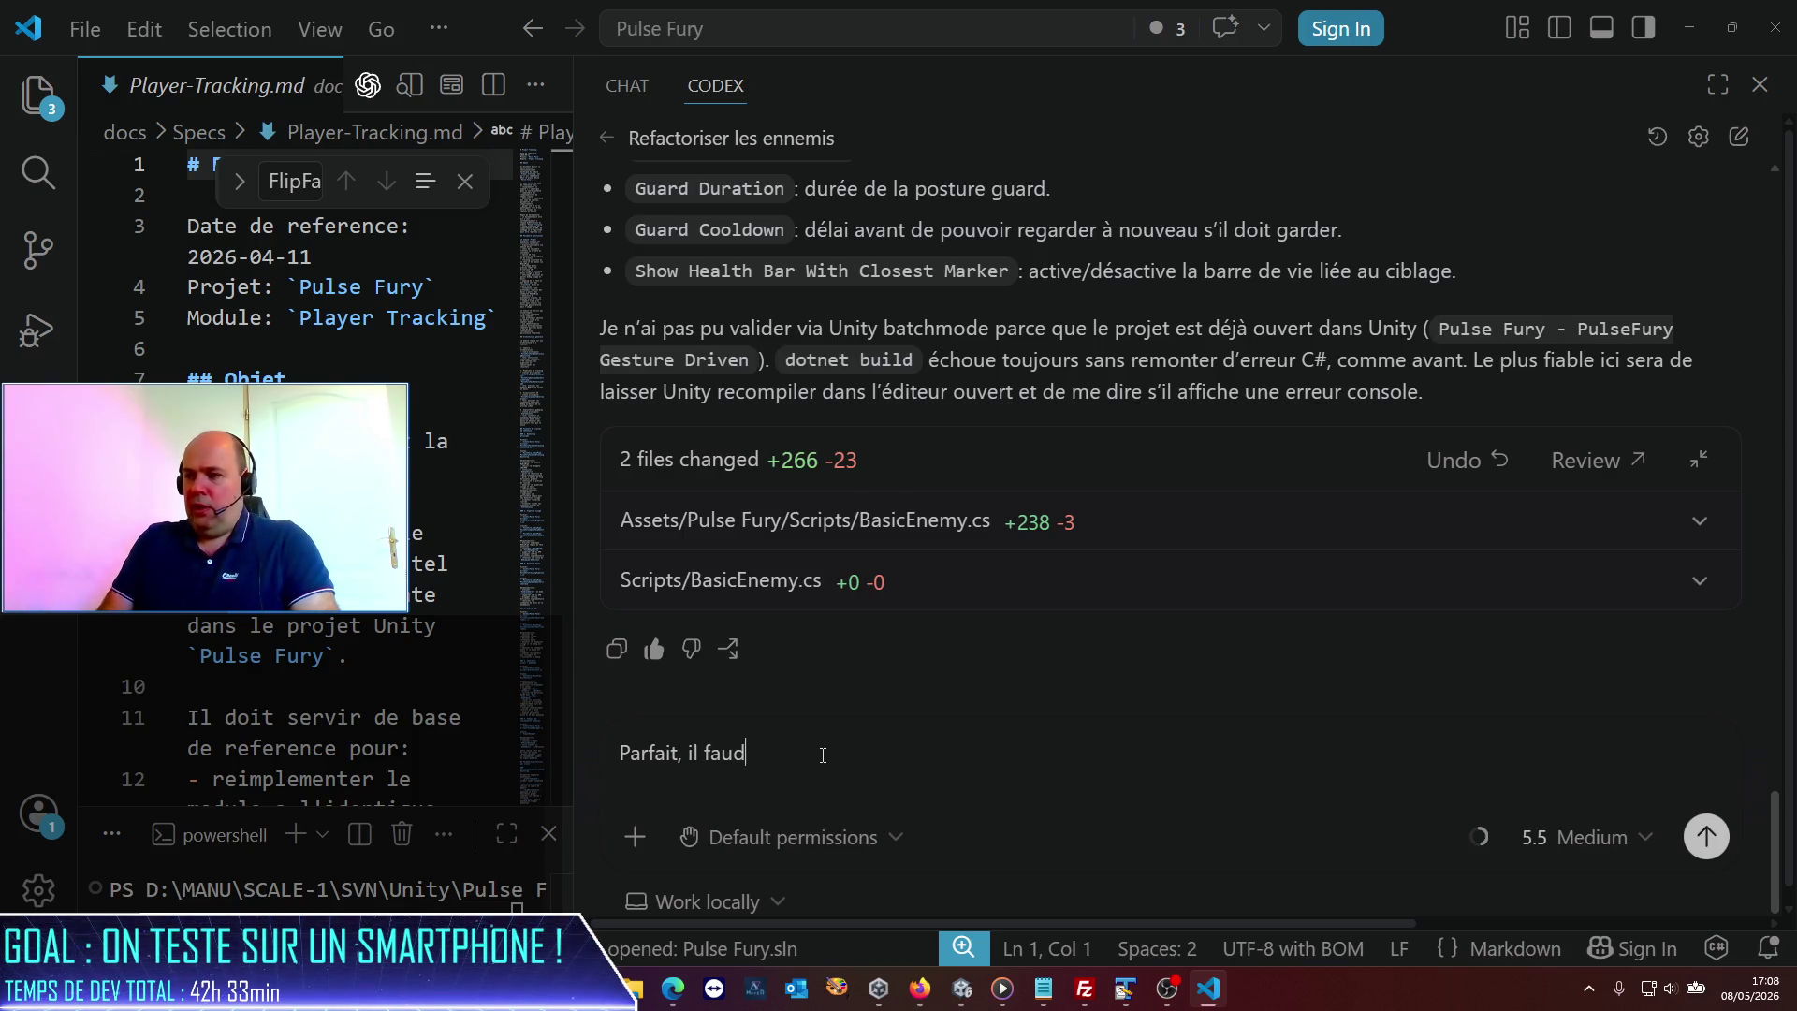
type("ra qu'on affine ")
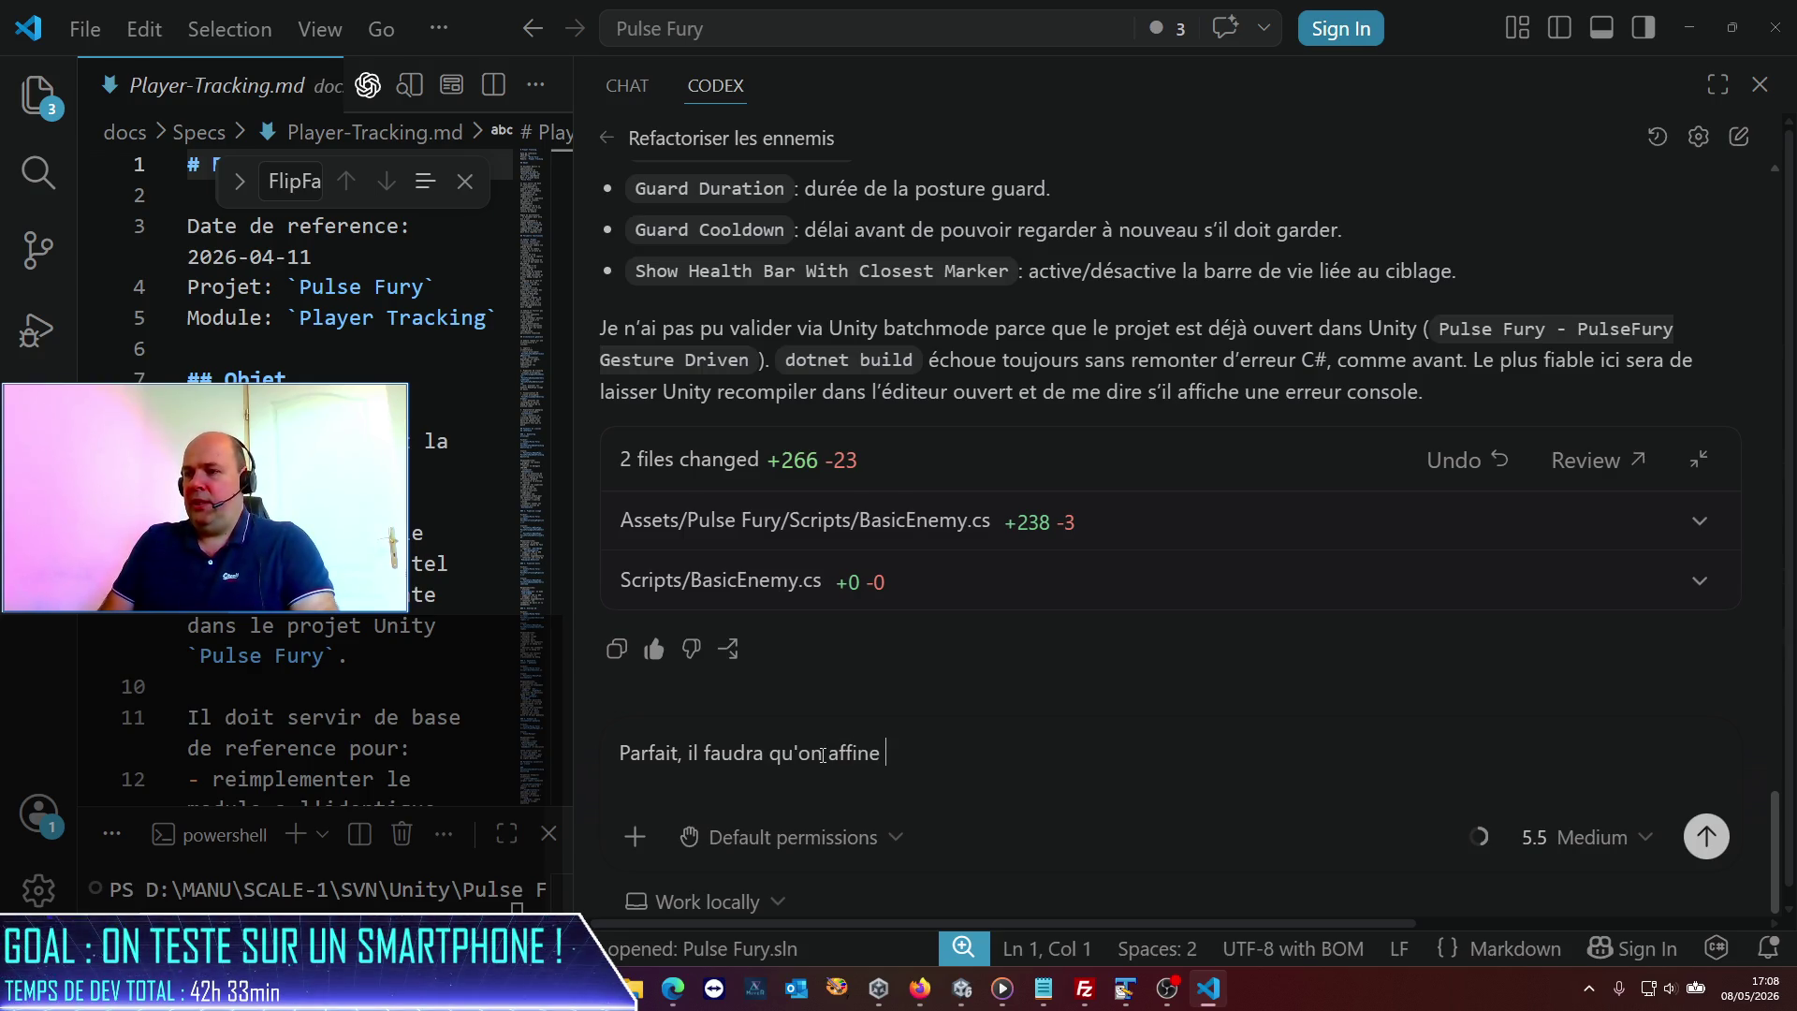
type("mais c'est")
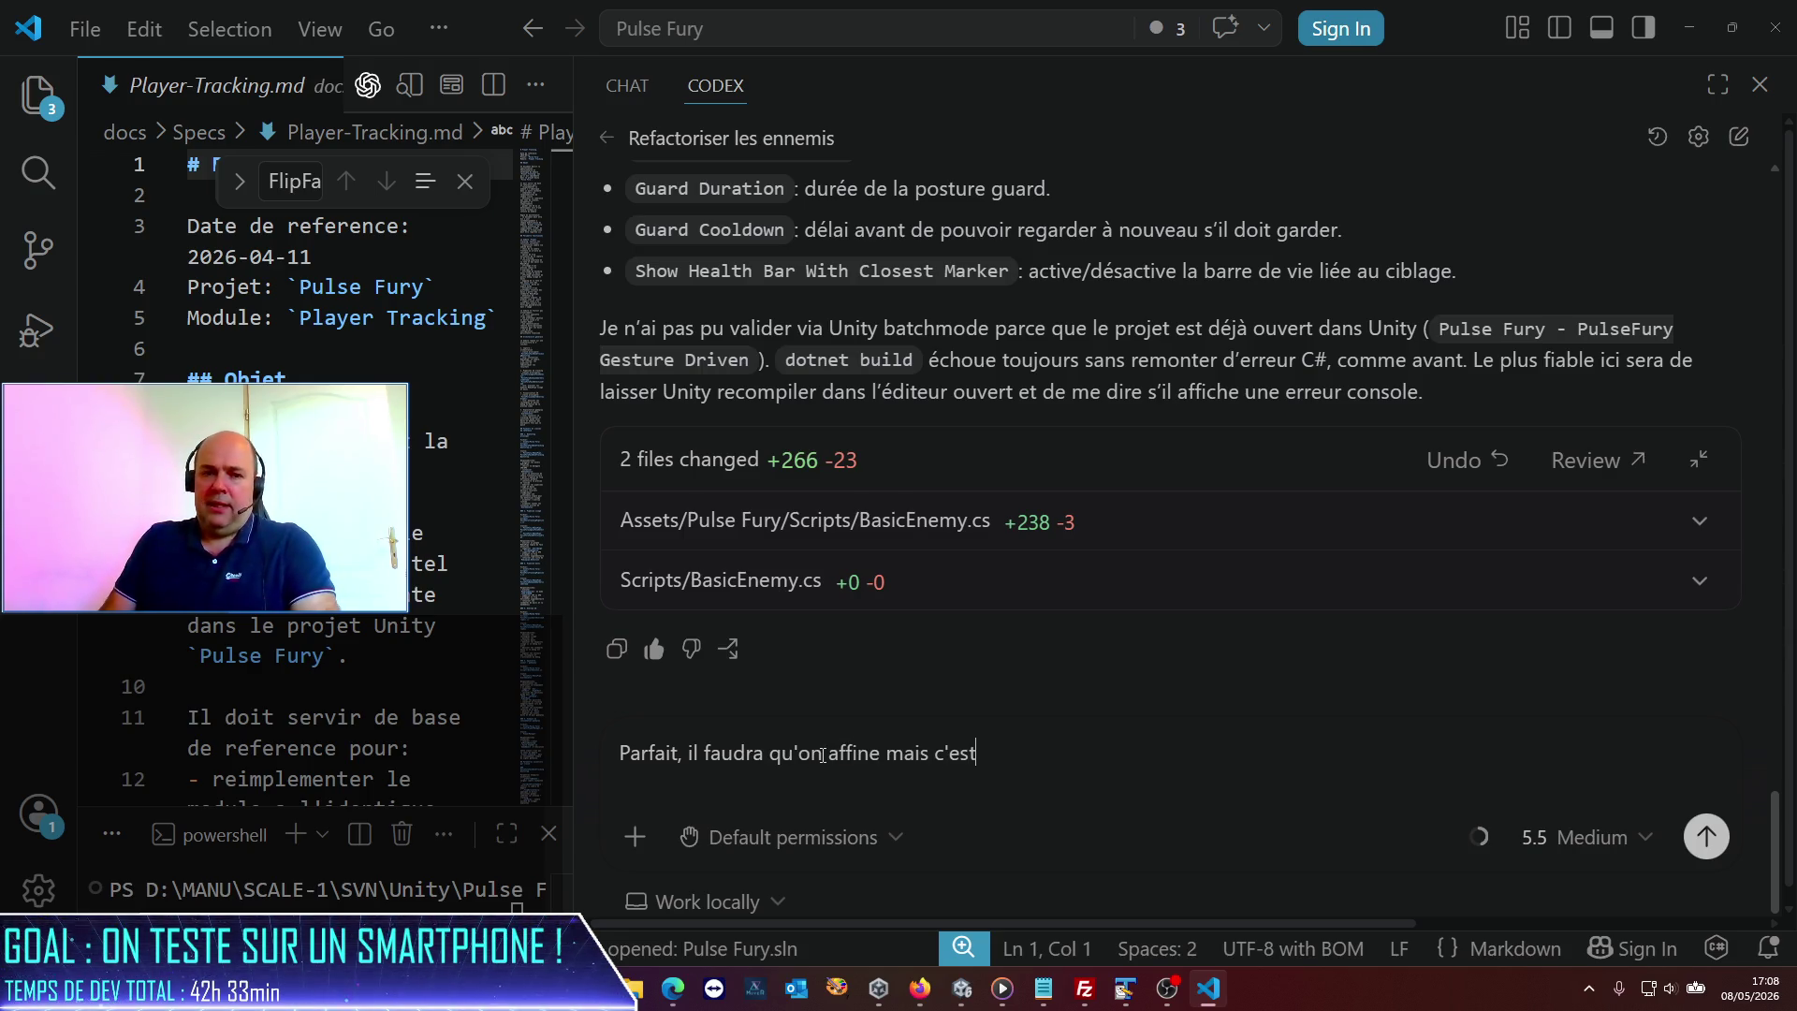
type(" une très bonne base.")
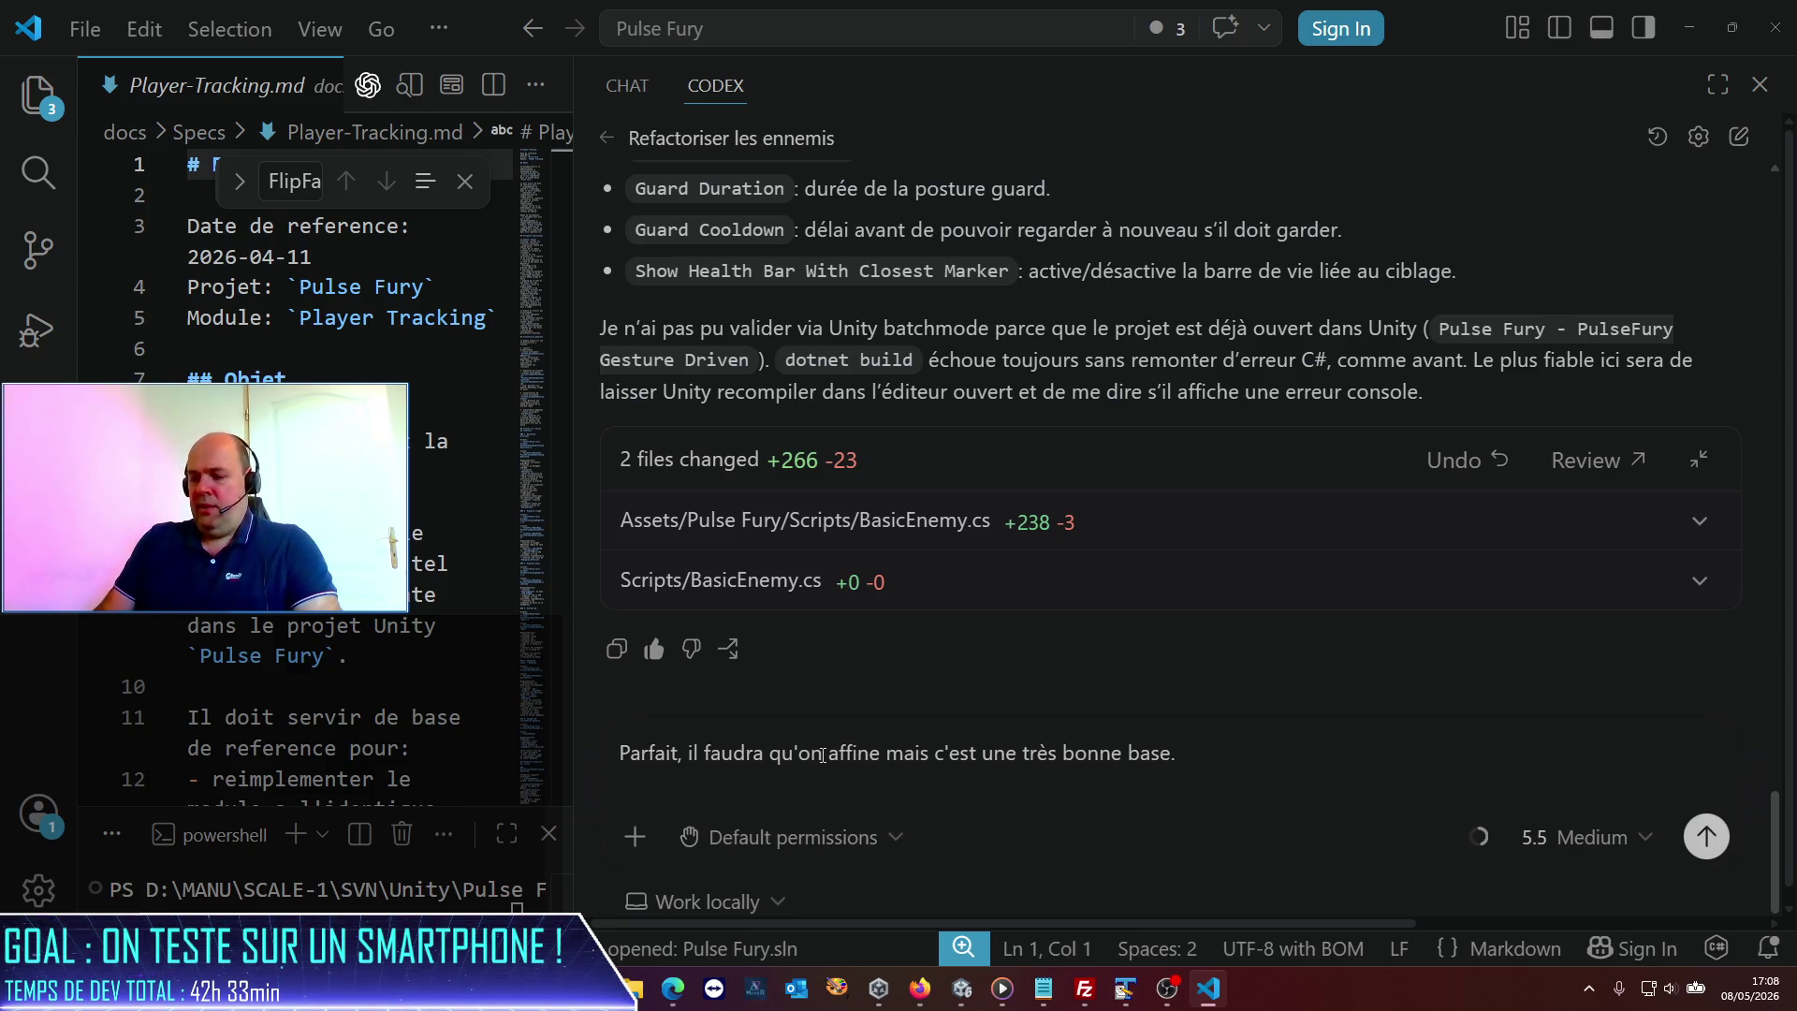
type("ourfm")
key("BackSpace")
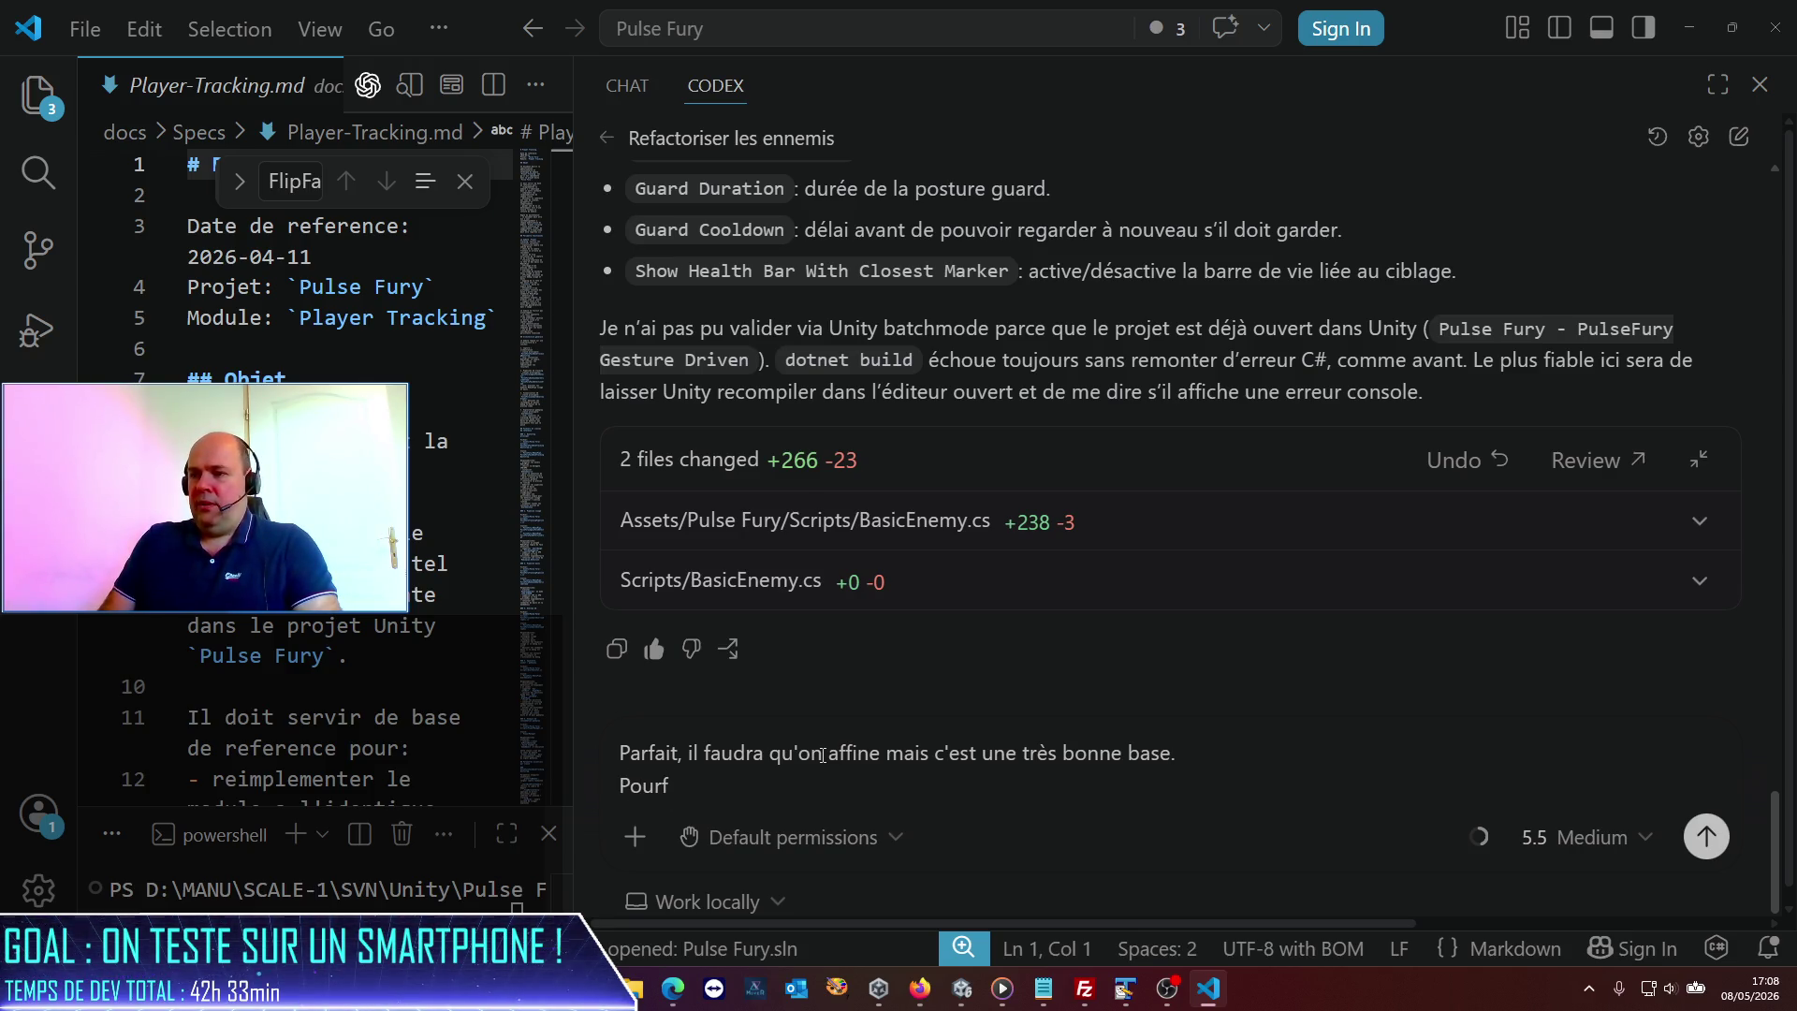
Start the request for an EnemySpawner class generating enemies at random from several spawn points.
type(" finir po")
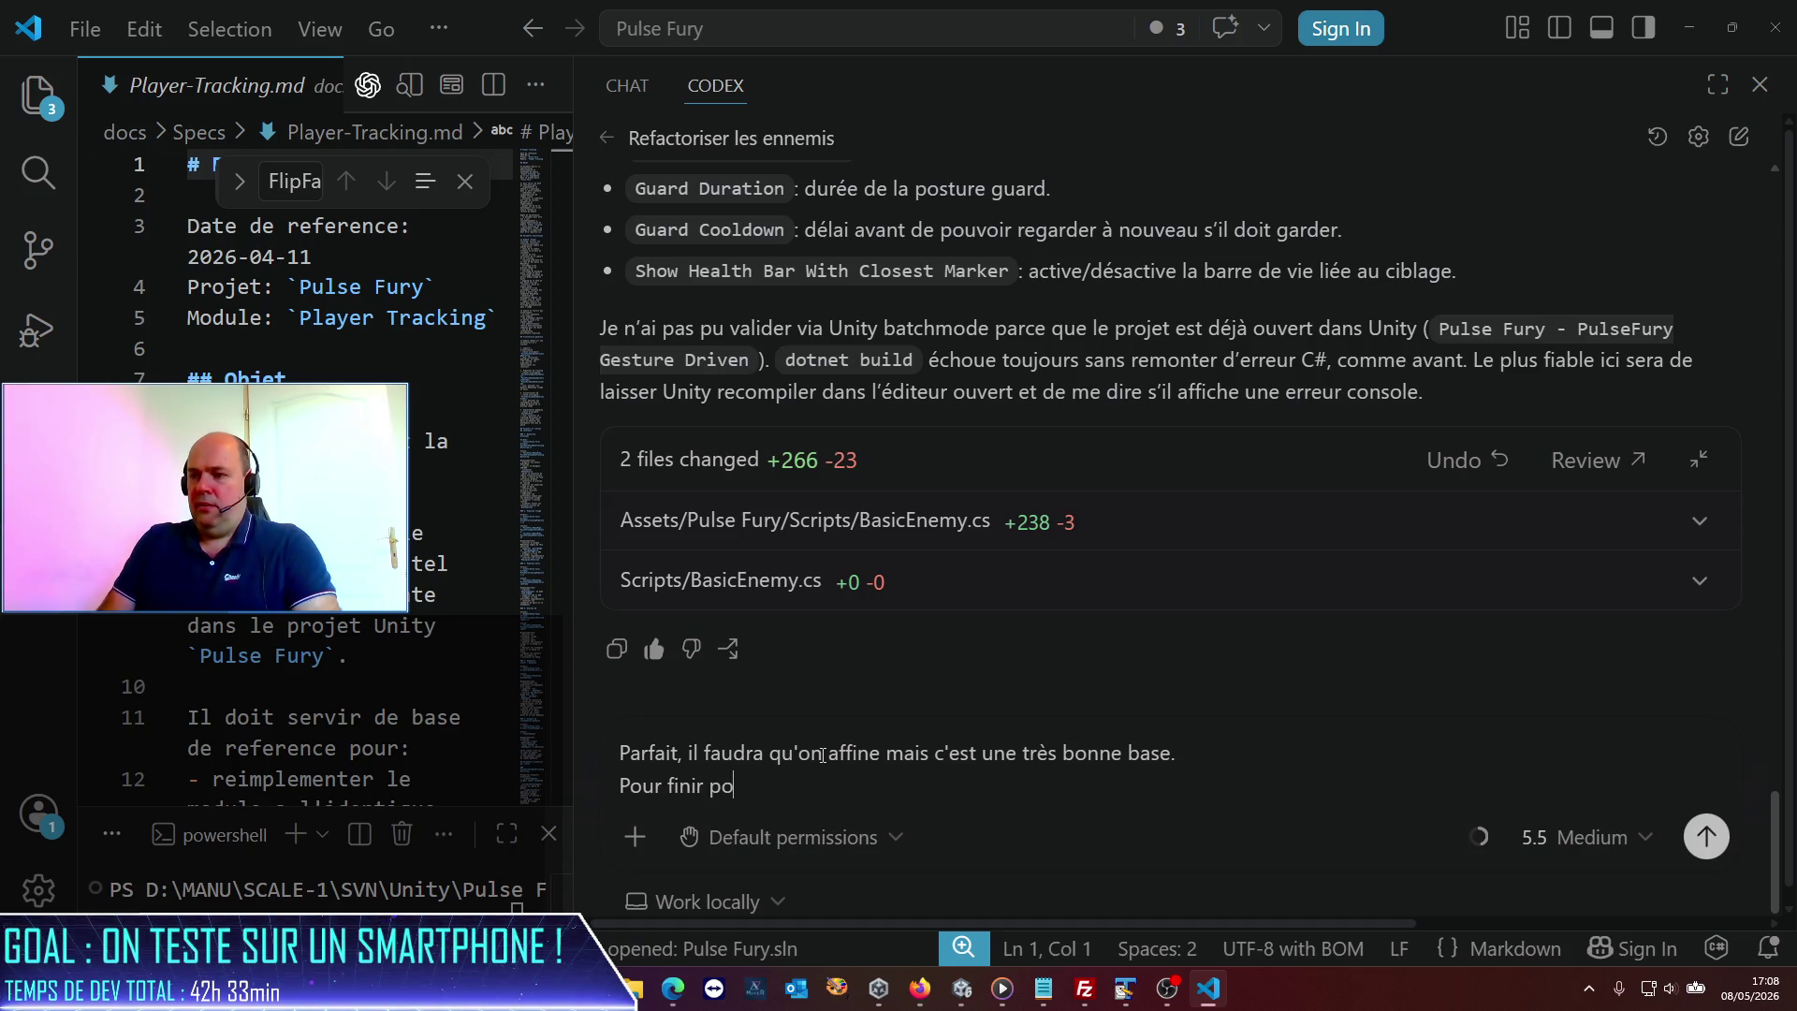
type("ur auourd")
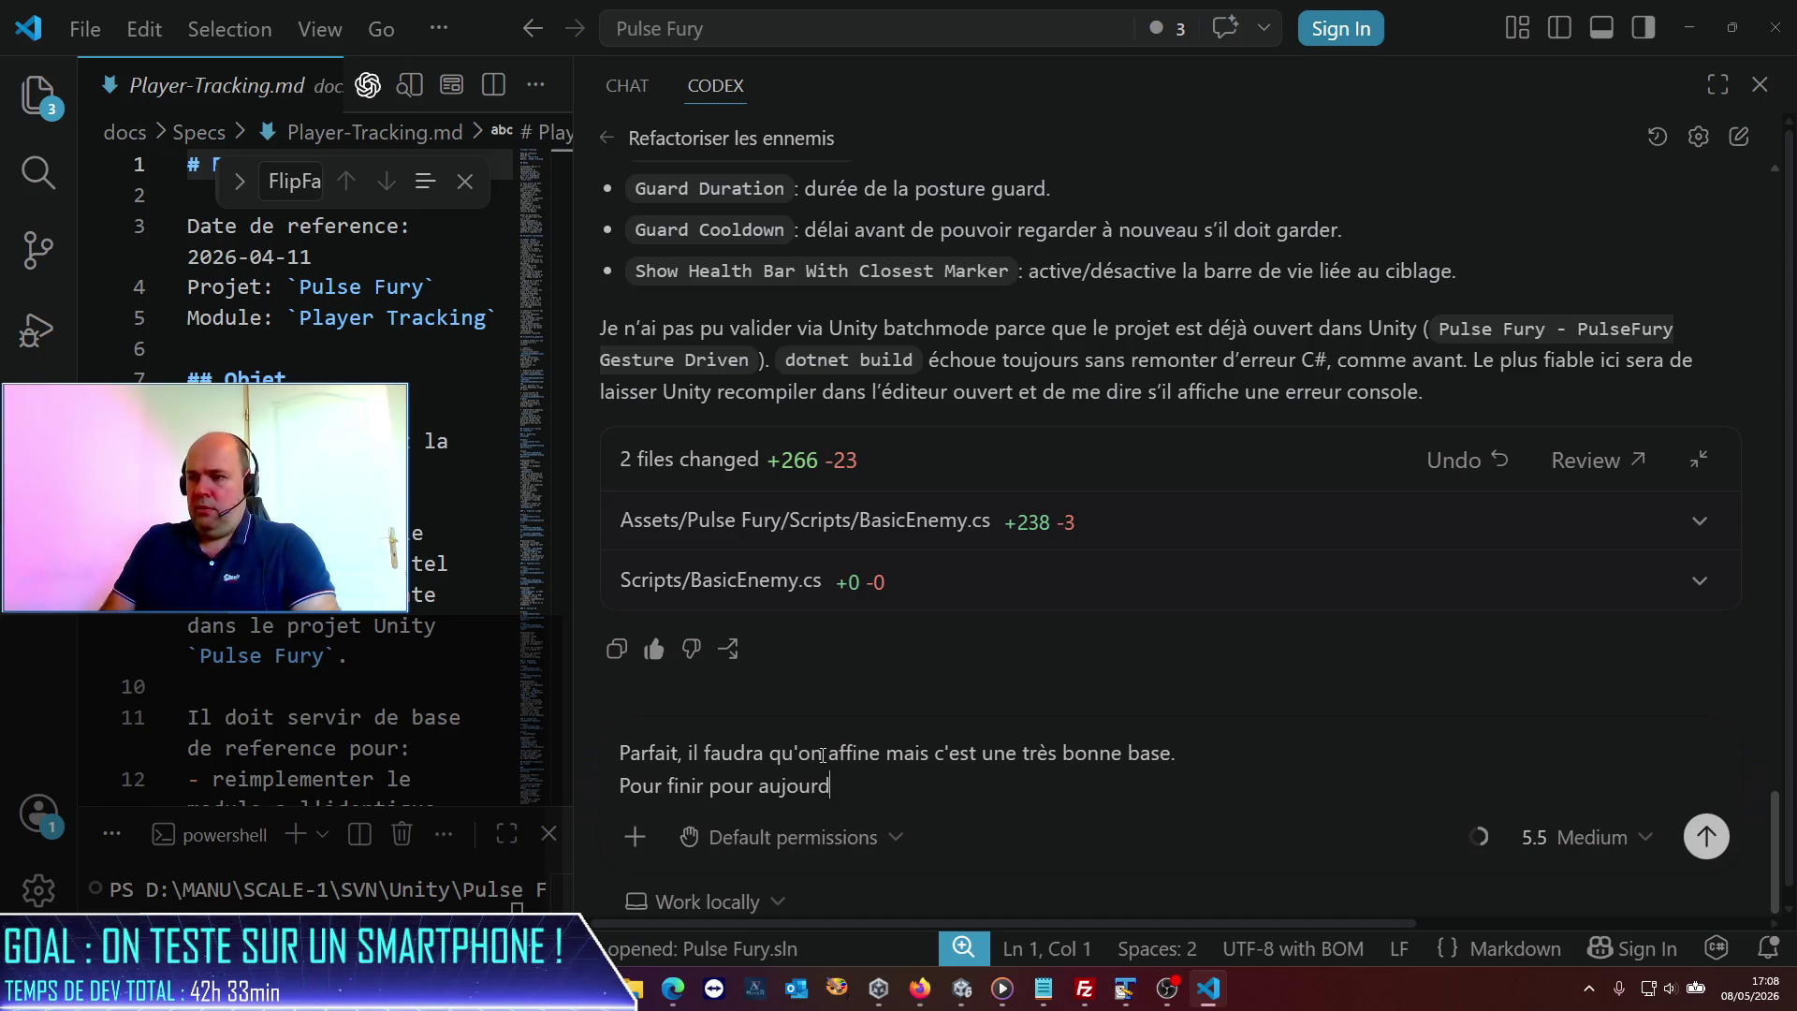
type("'hui, est-ce ")
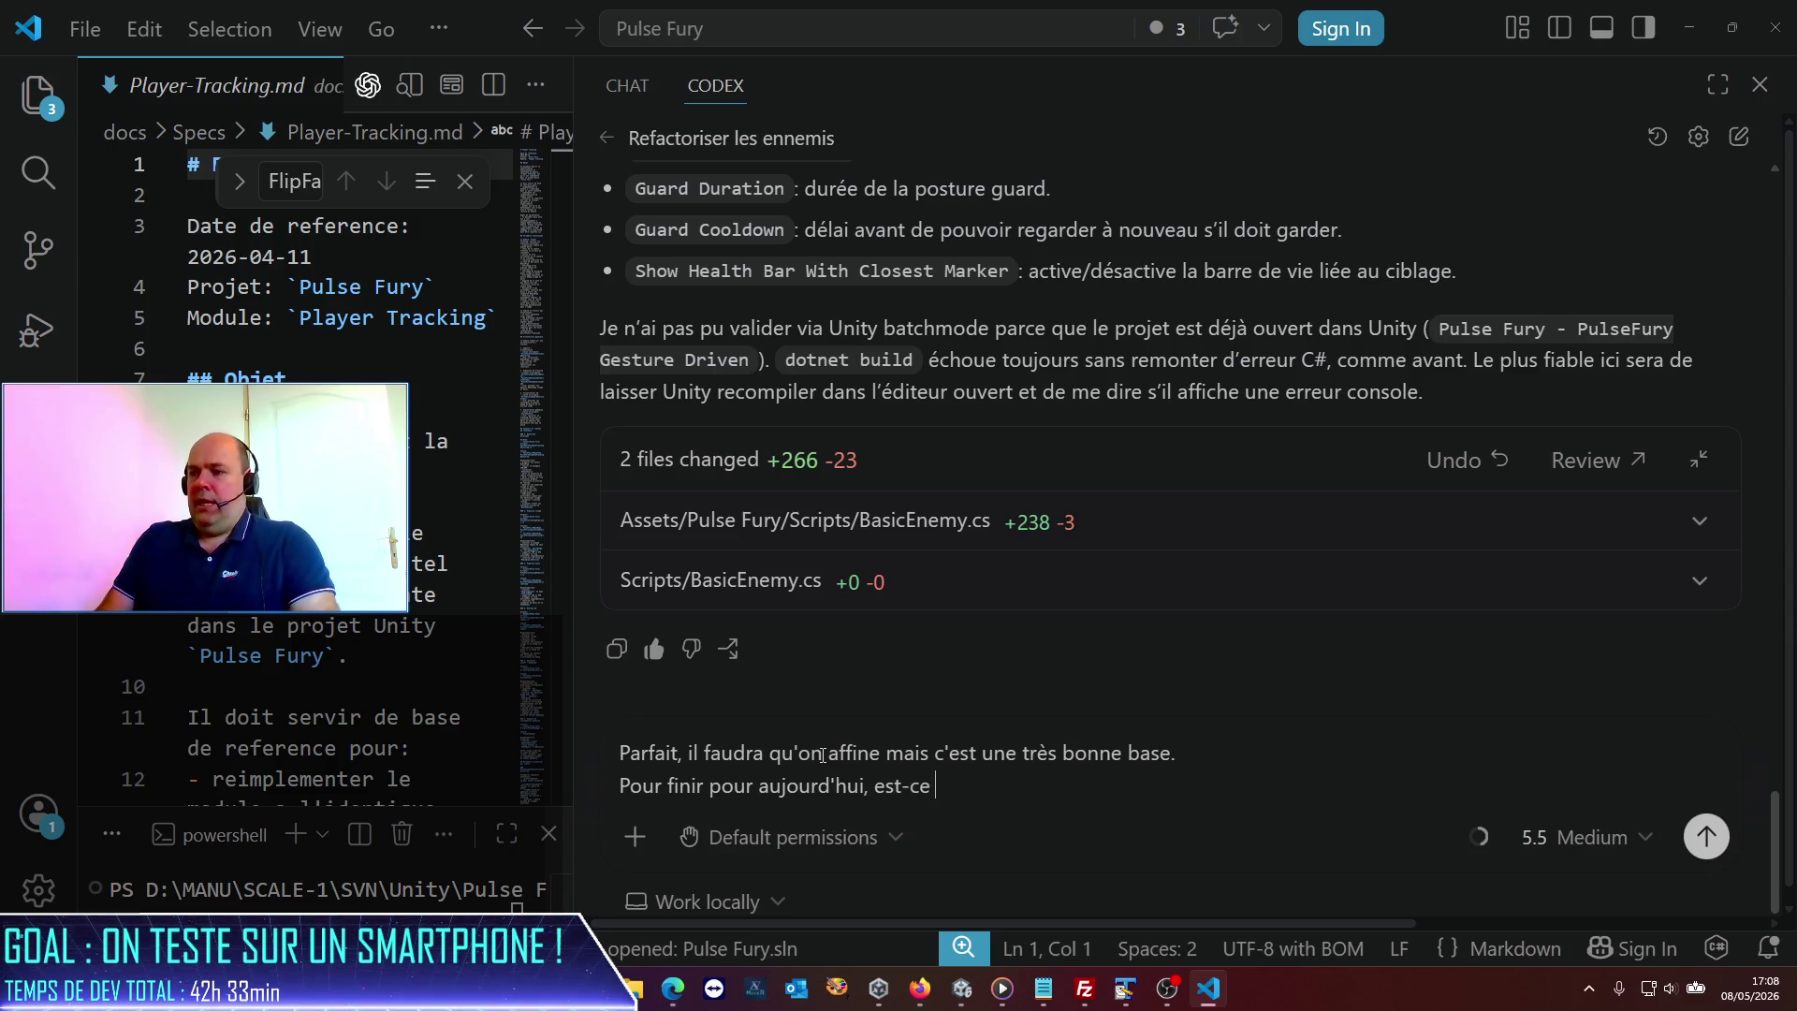
type("que tu pourra")
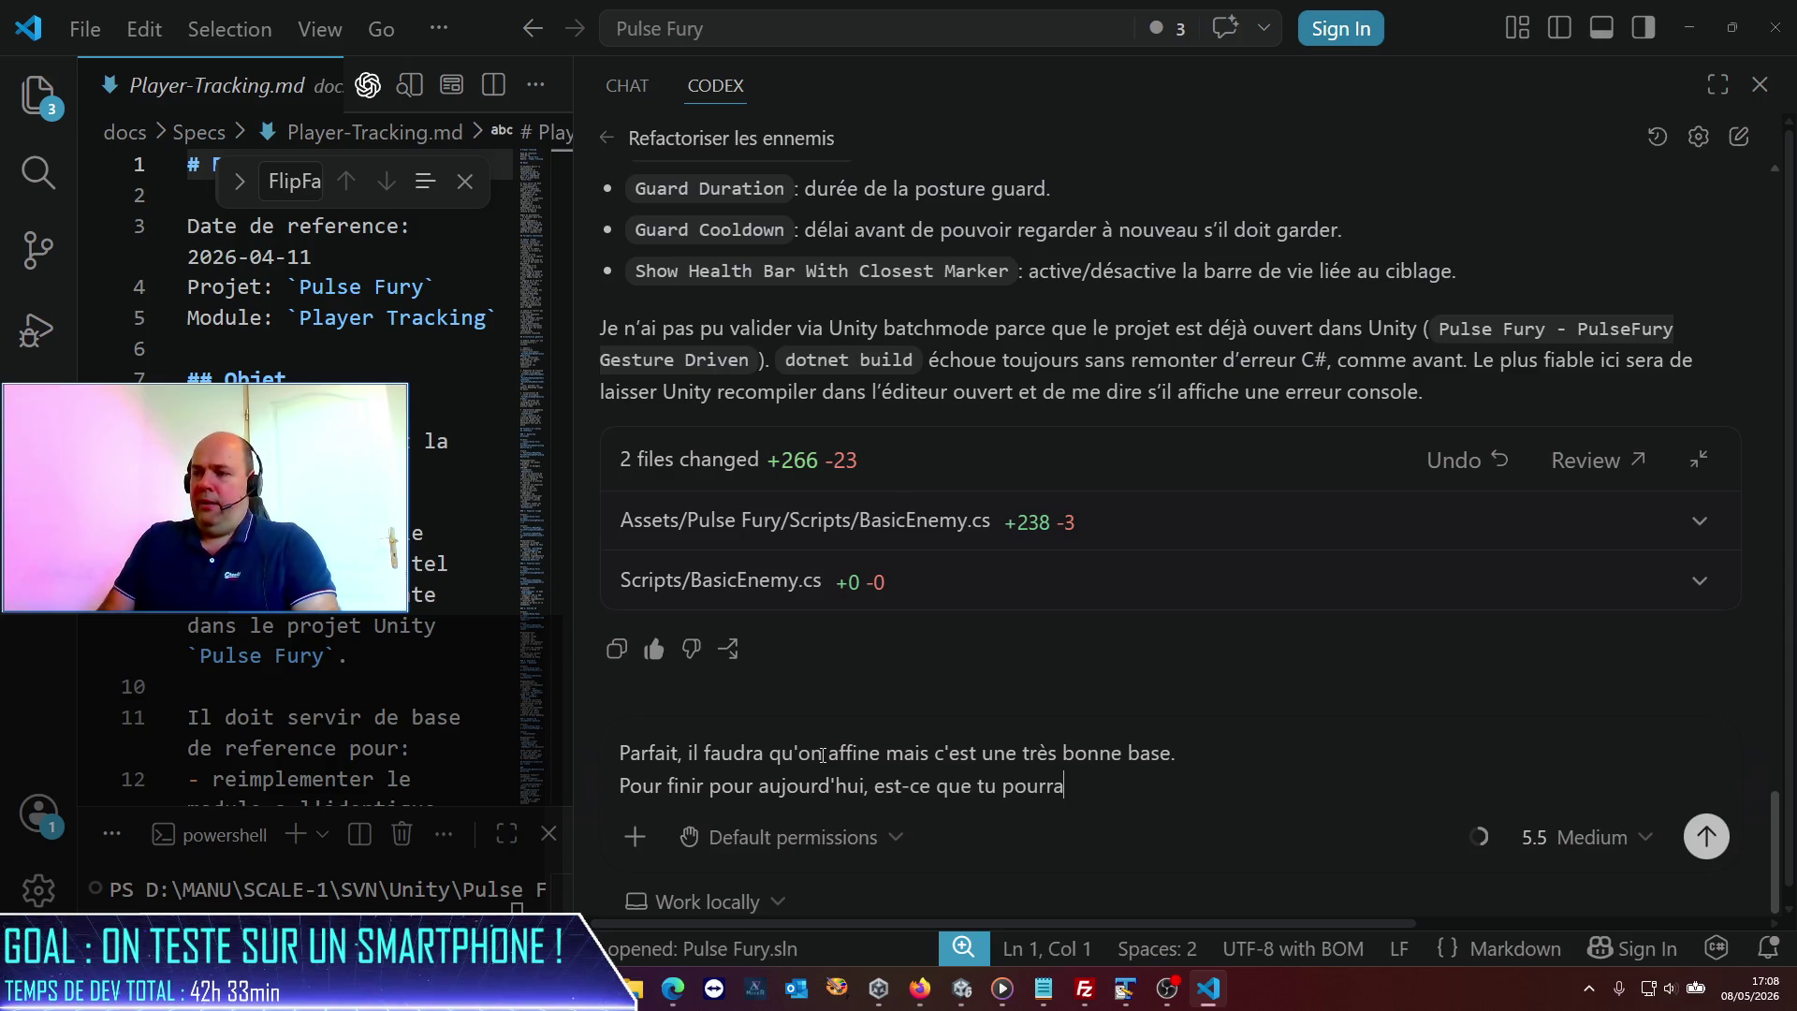
type("is me créer ")
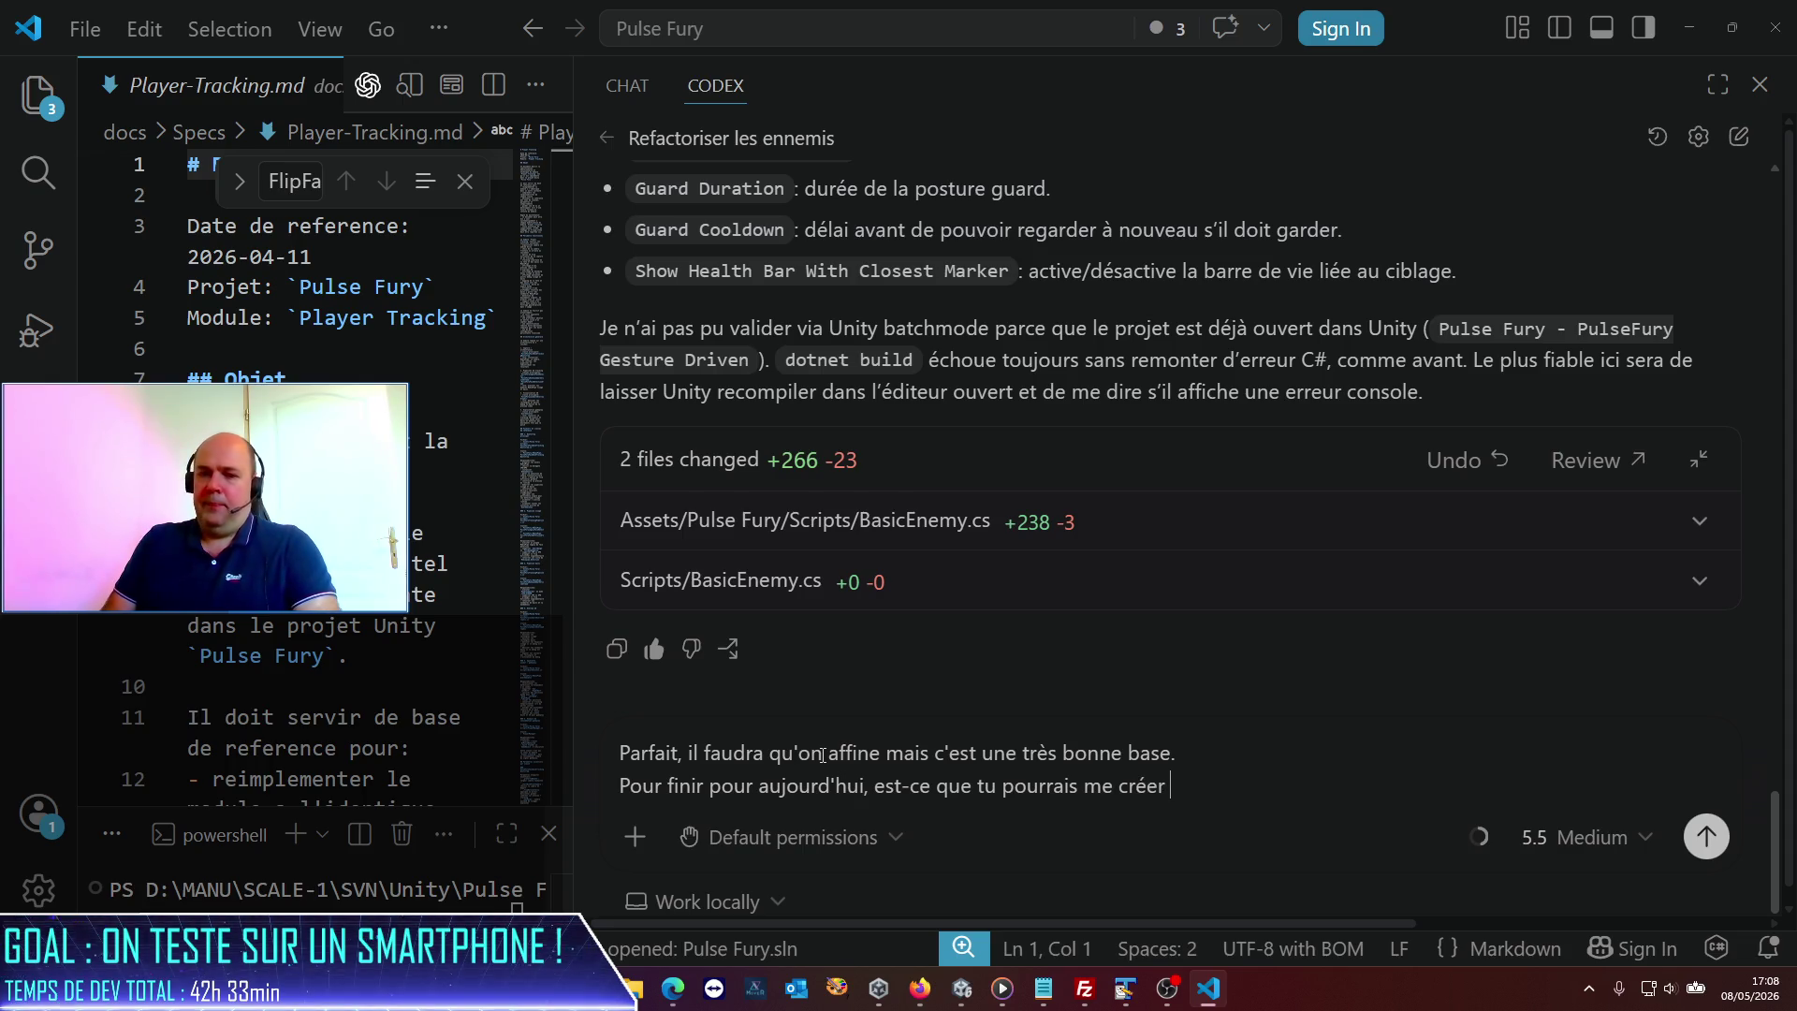
type("une classe /")
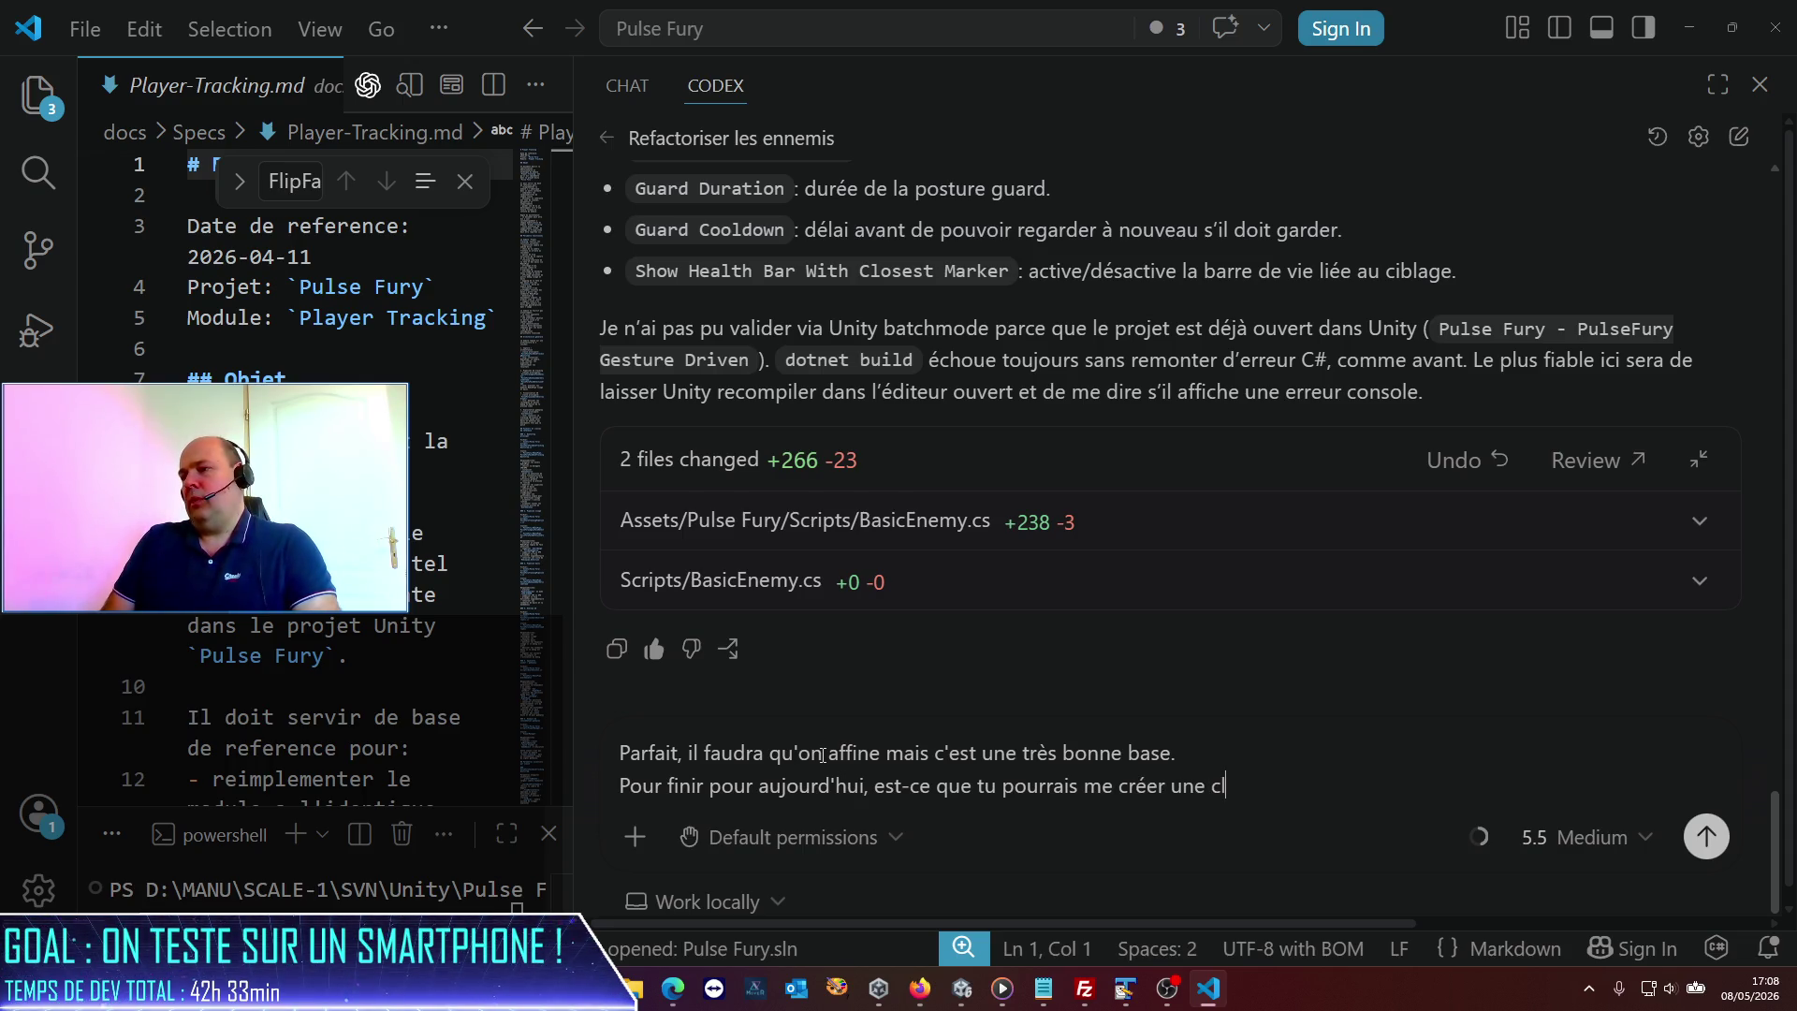
key("BackSpace")
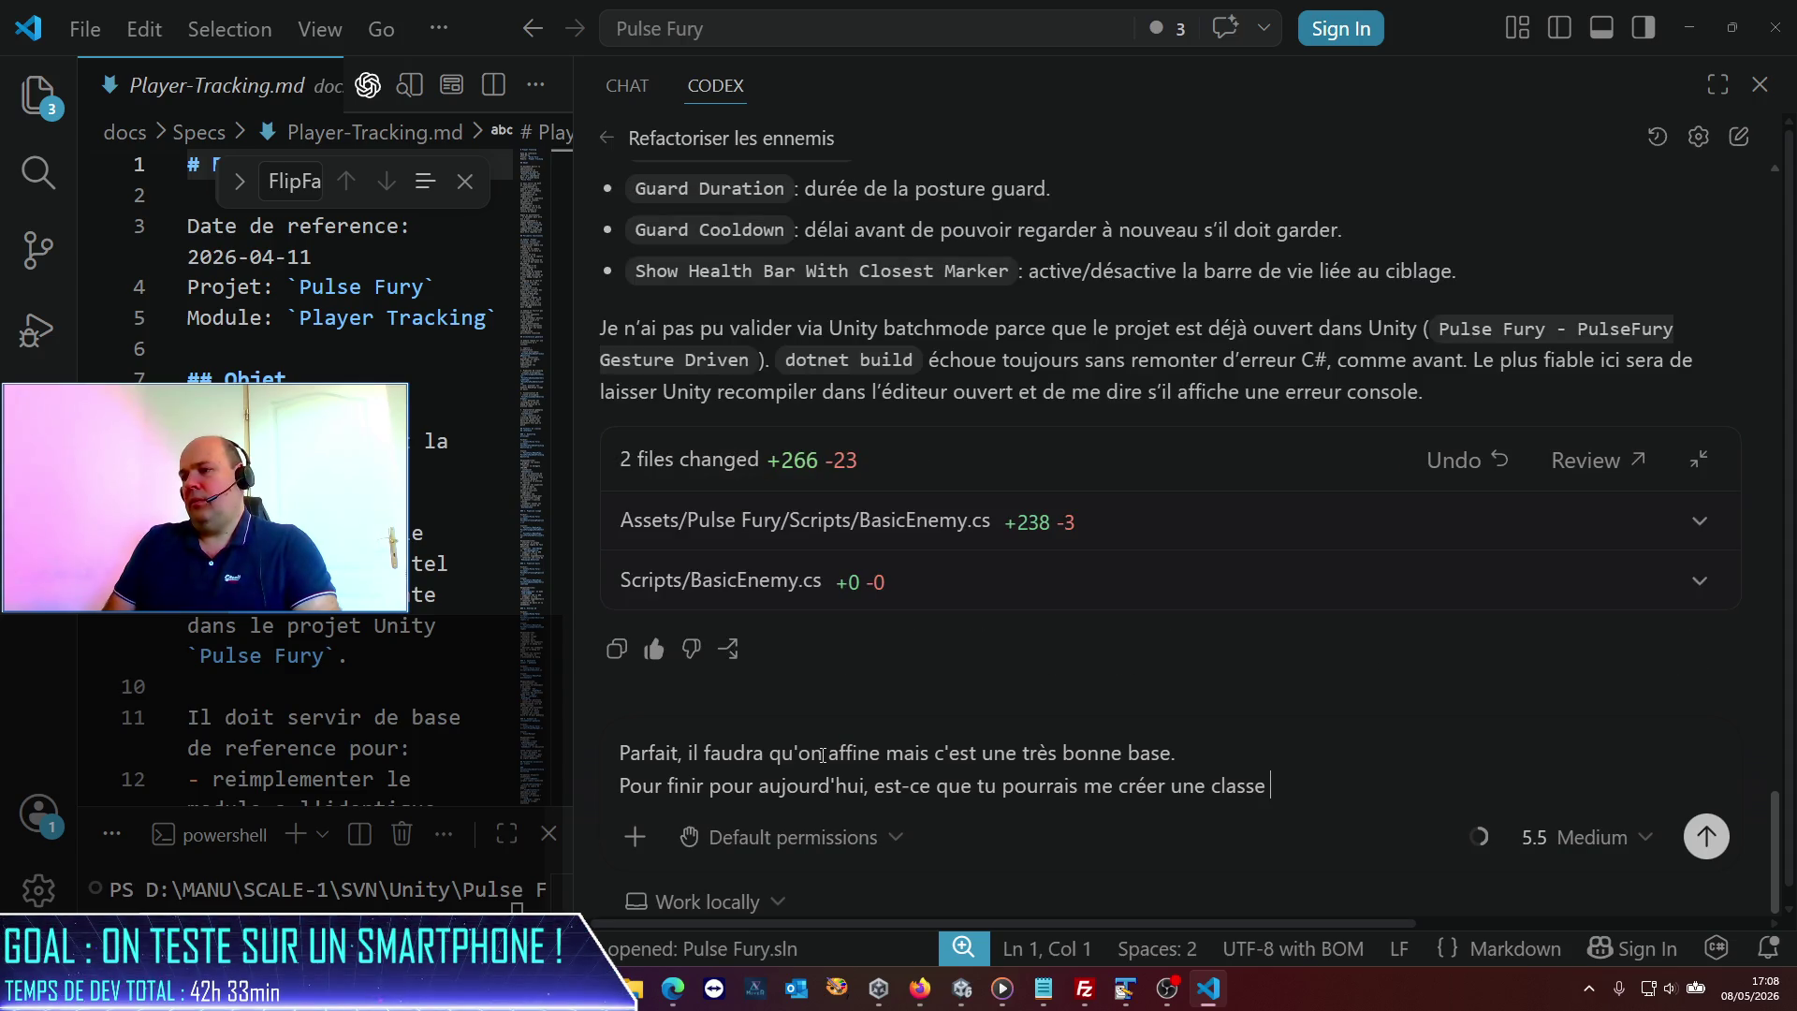
type("Enemy")
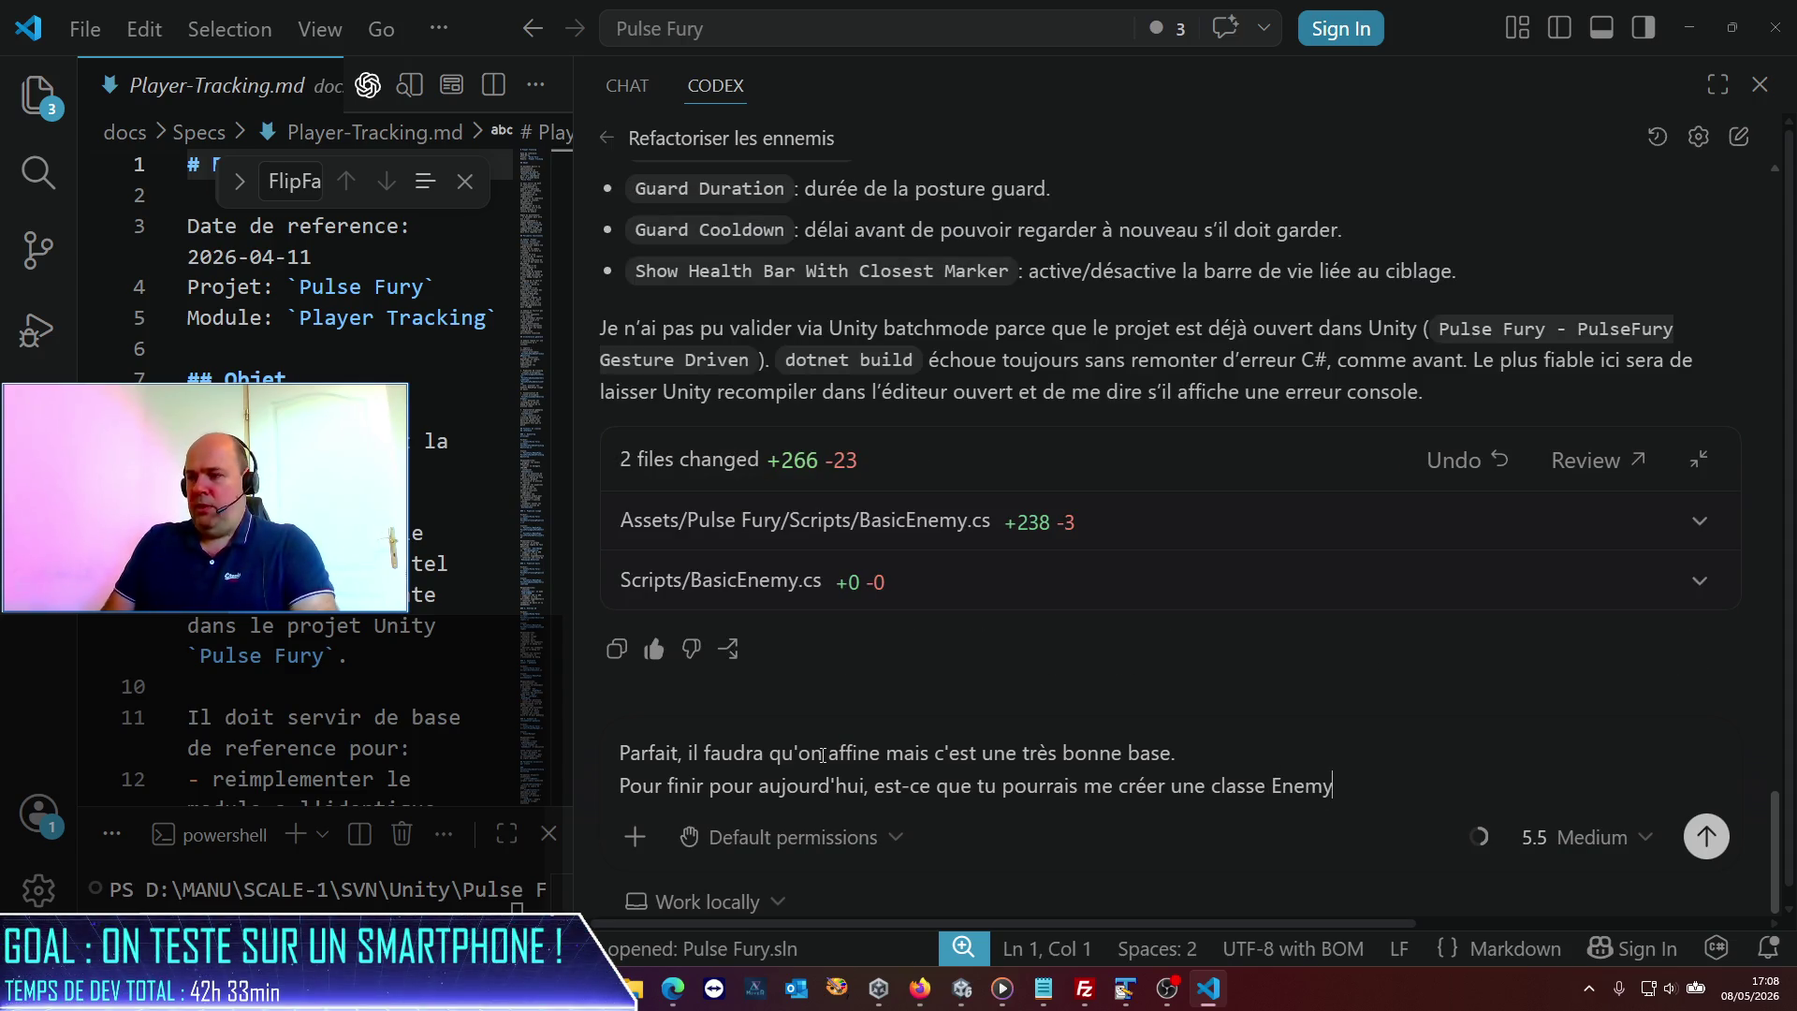
type("Spawner, wu")
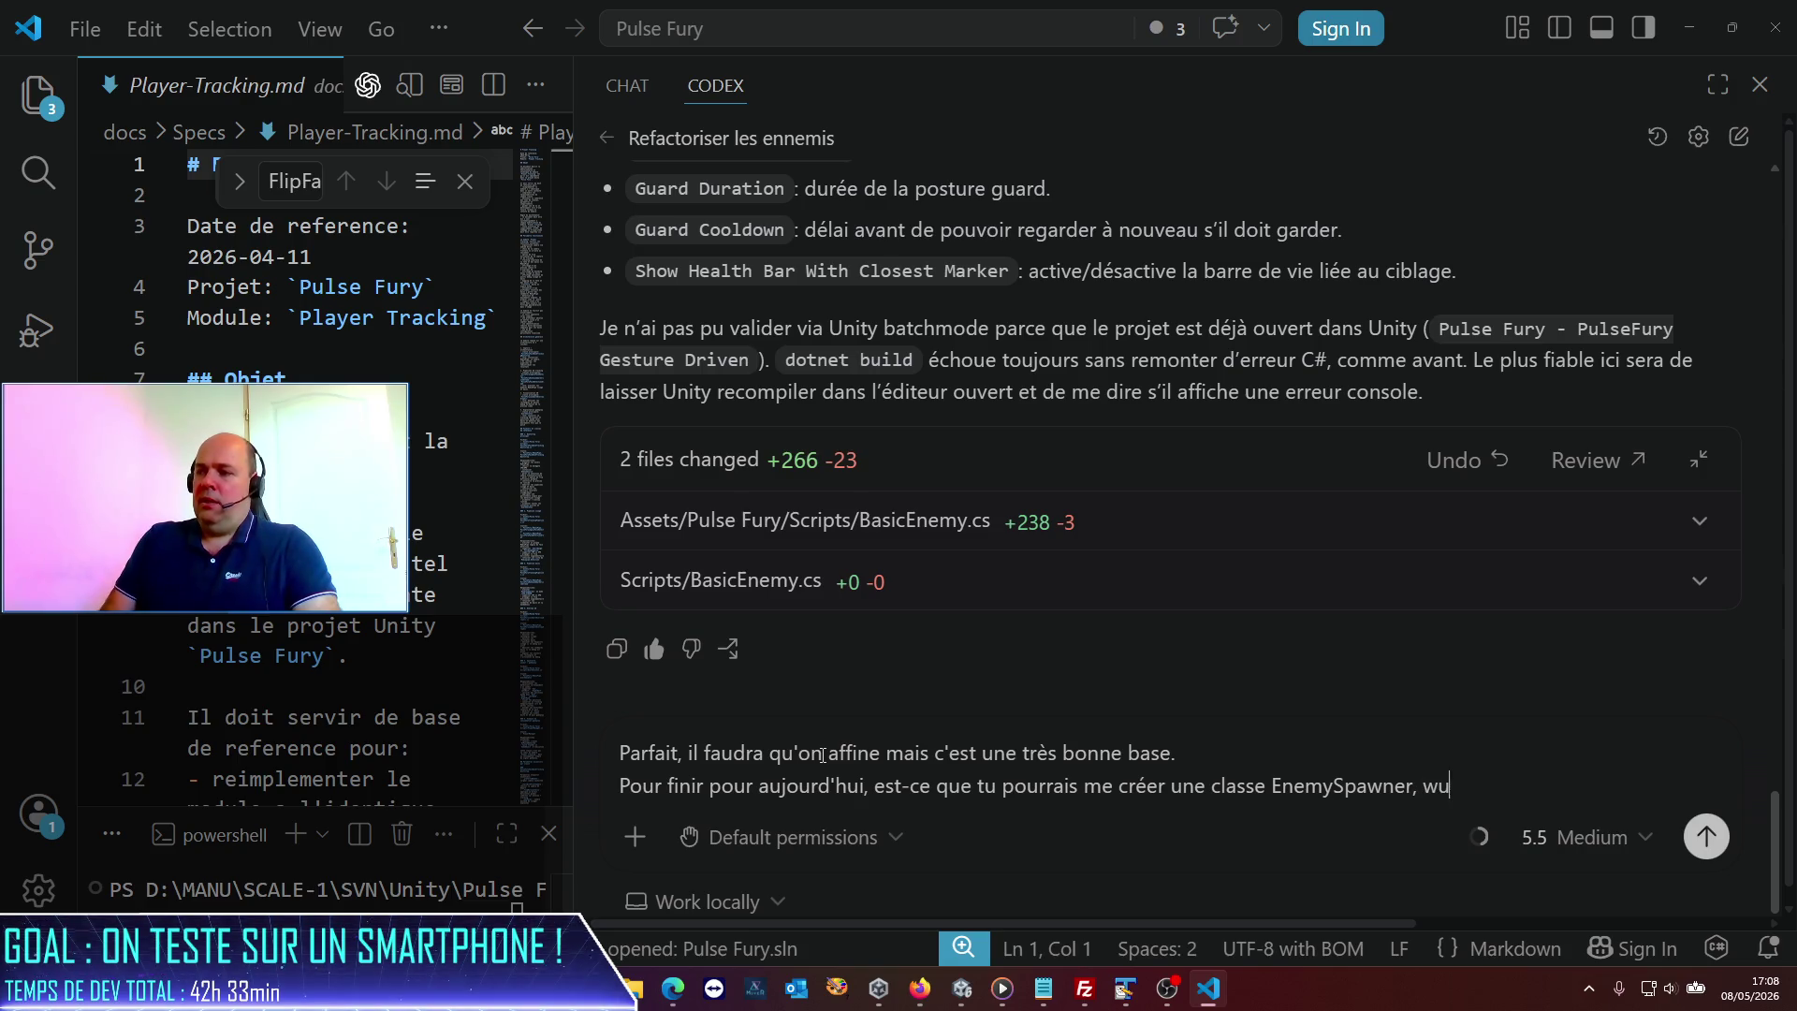
key("BackSpace")
key("BackSpace")
type("qui perme")
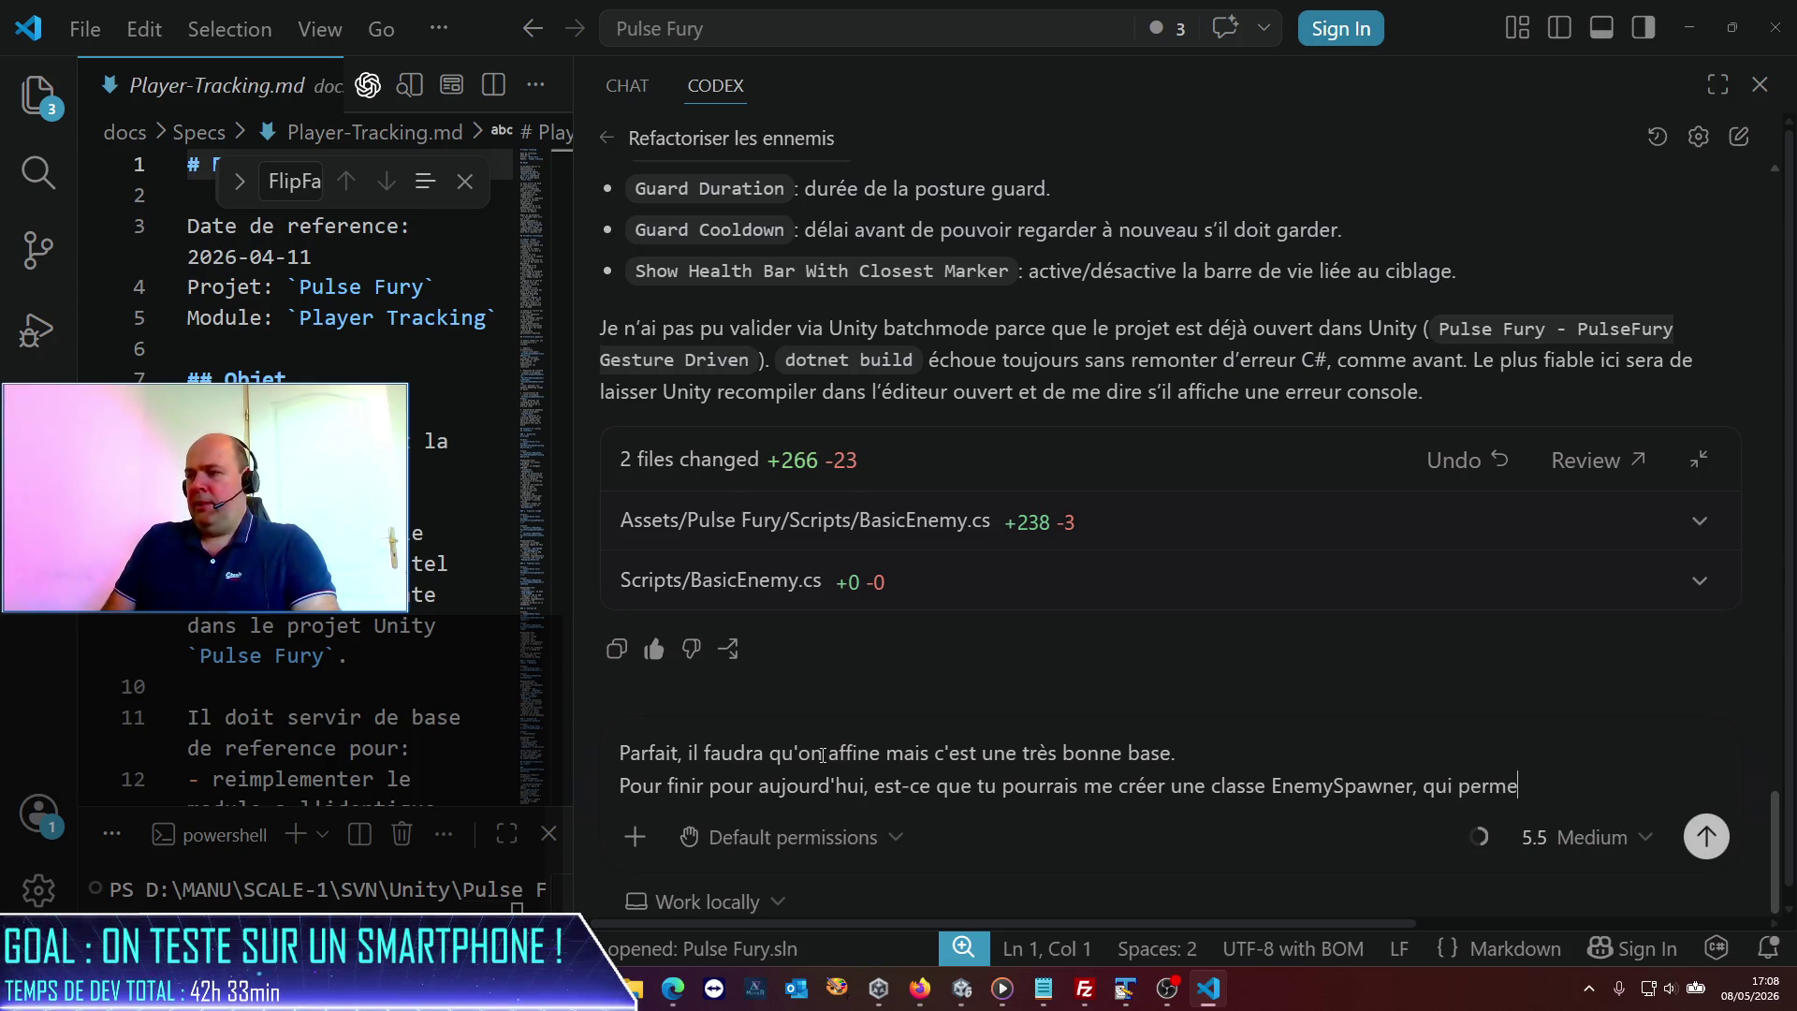
type("ttrait de gé")
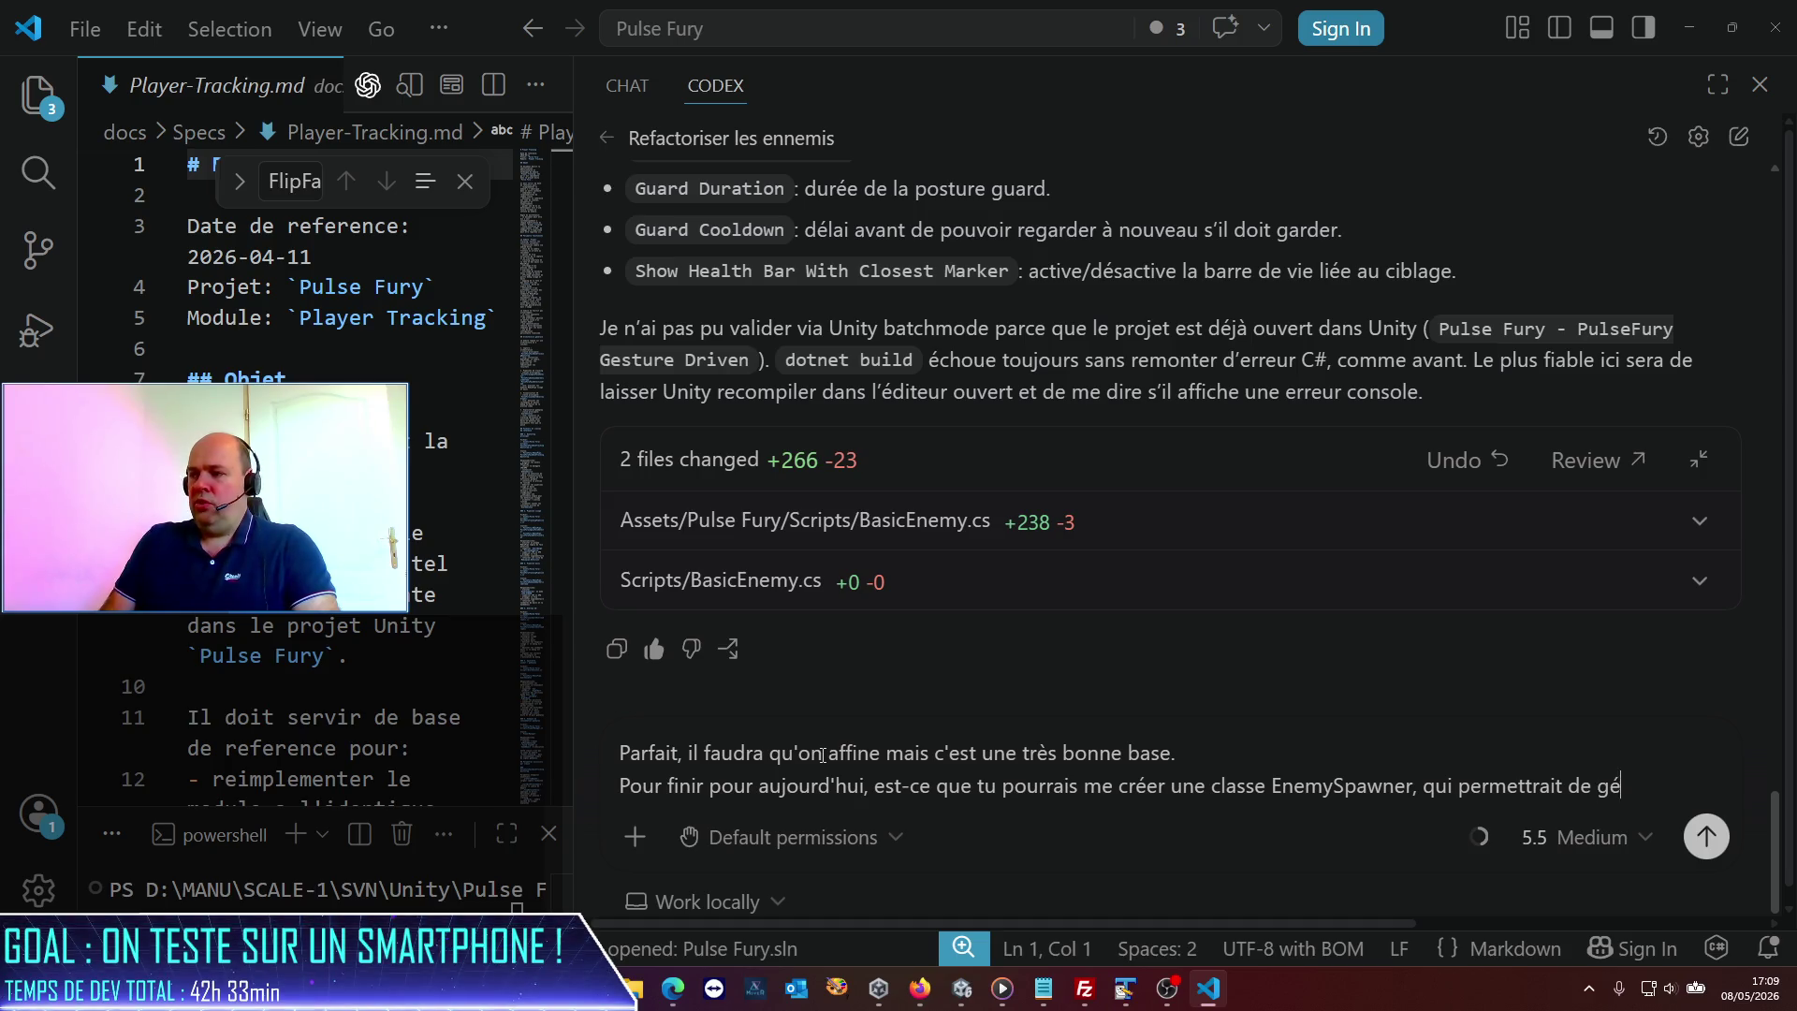
type("nérer, en")
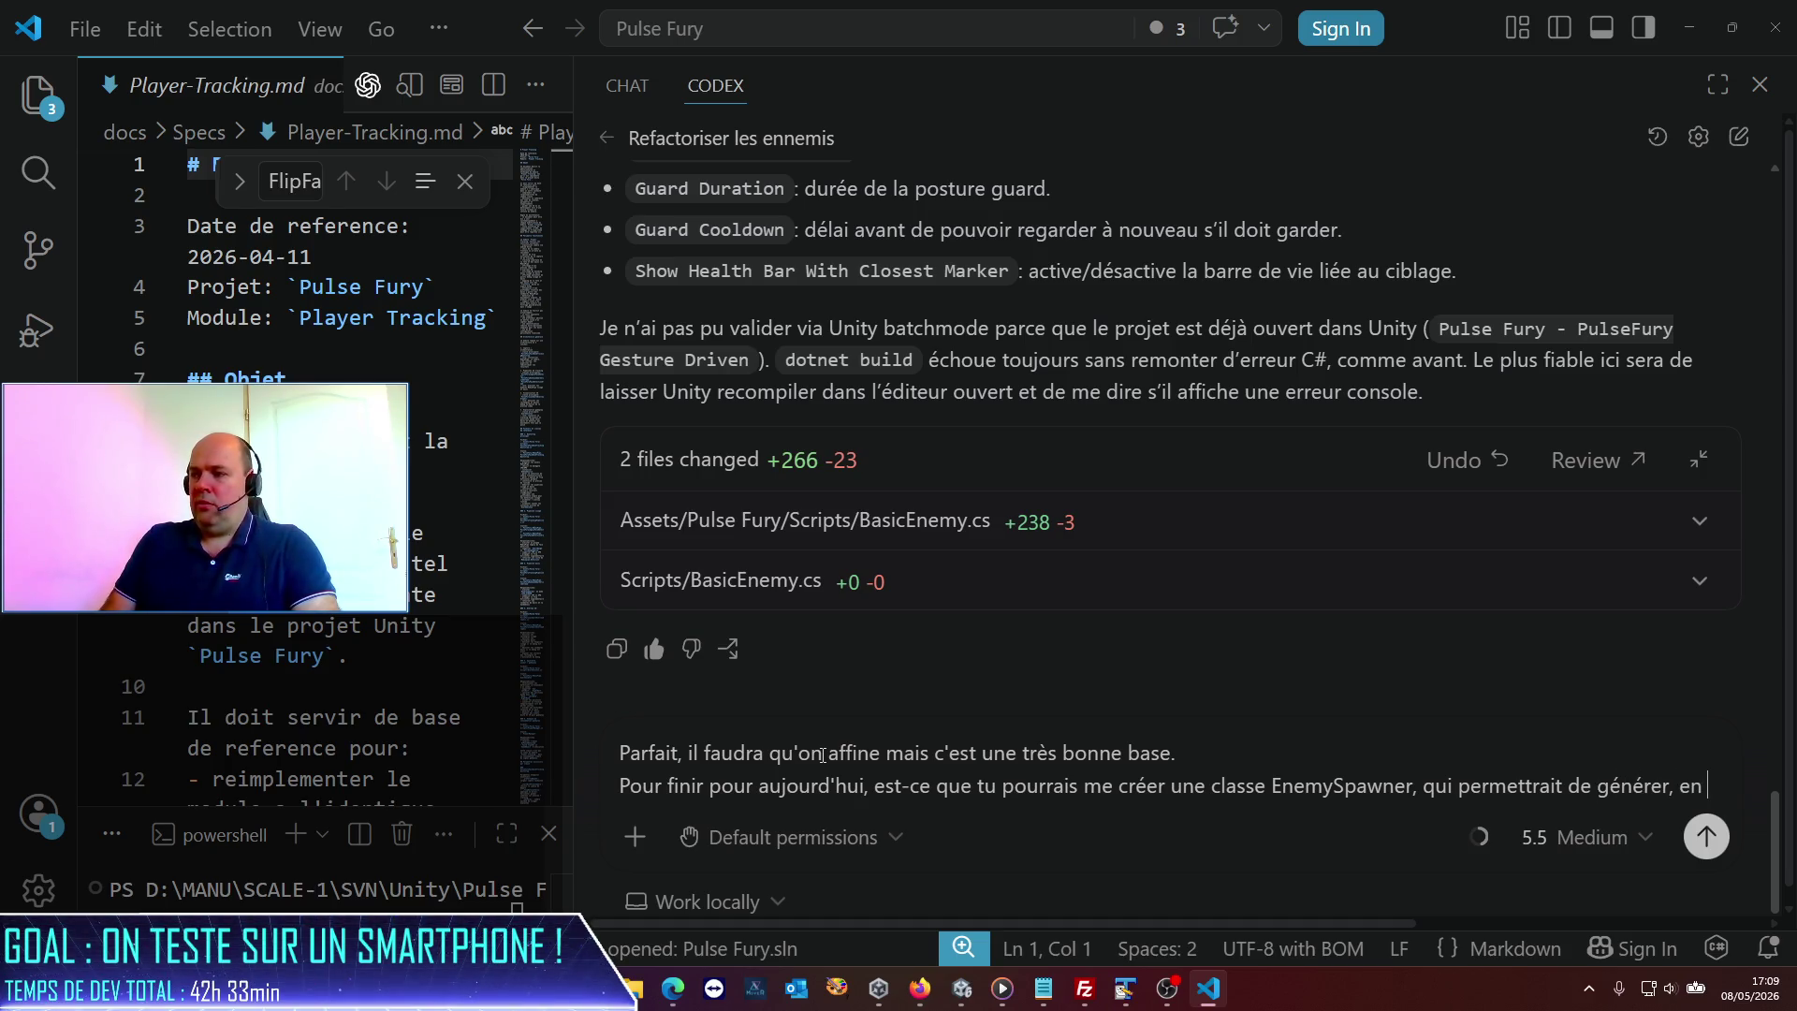
type(" random, à partir d'un poin")
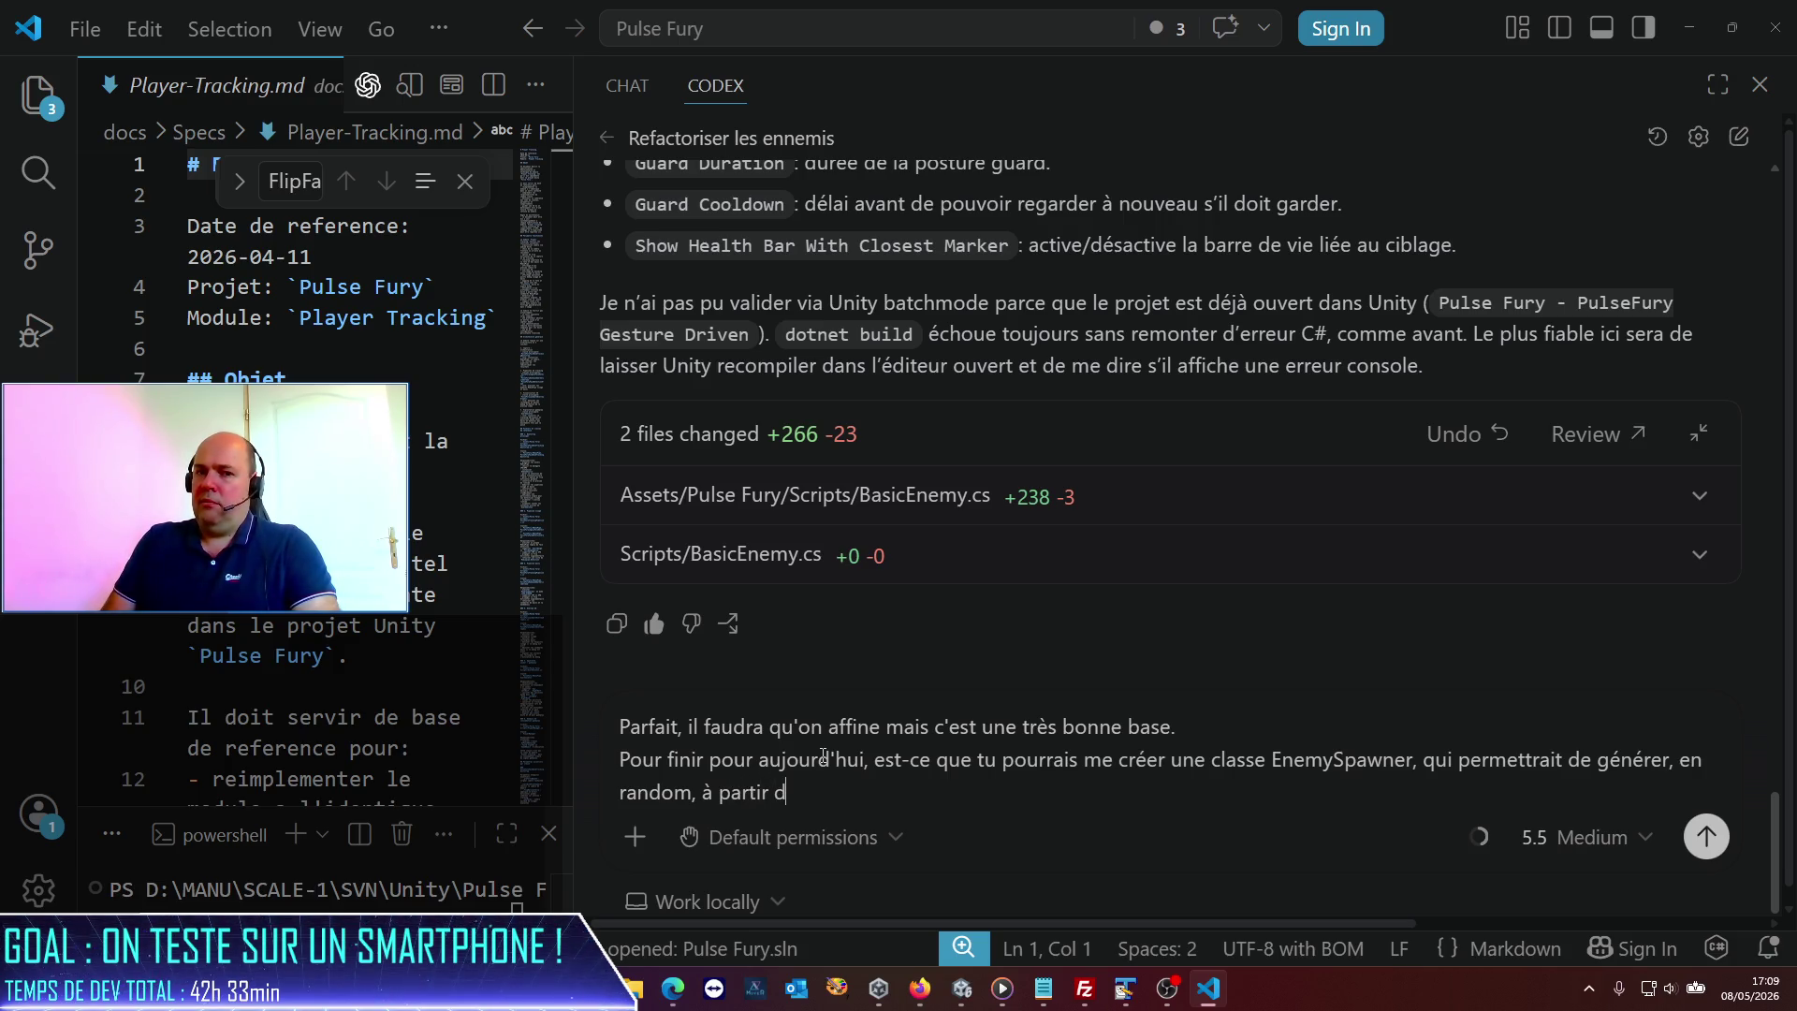
key("BackSpace")
key("BackSpace")
key("BackSpace")
type("u plusiers")
key("BackSpace")
key("BackSpace")
type("urs points de sm")
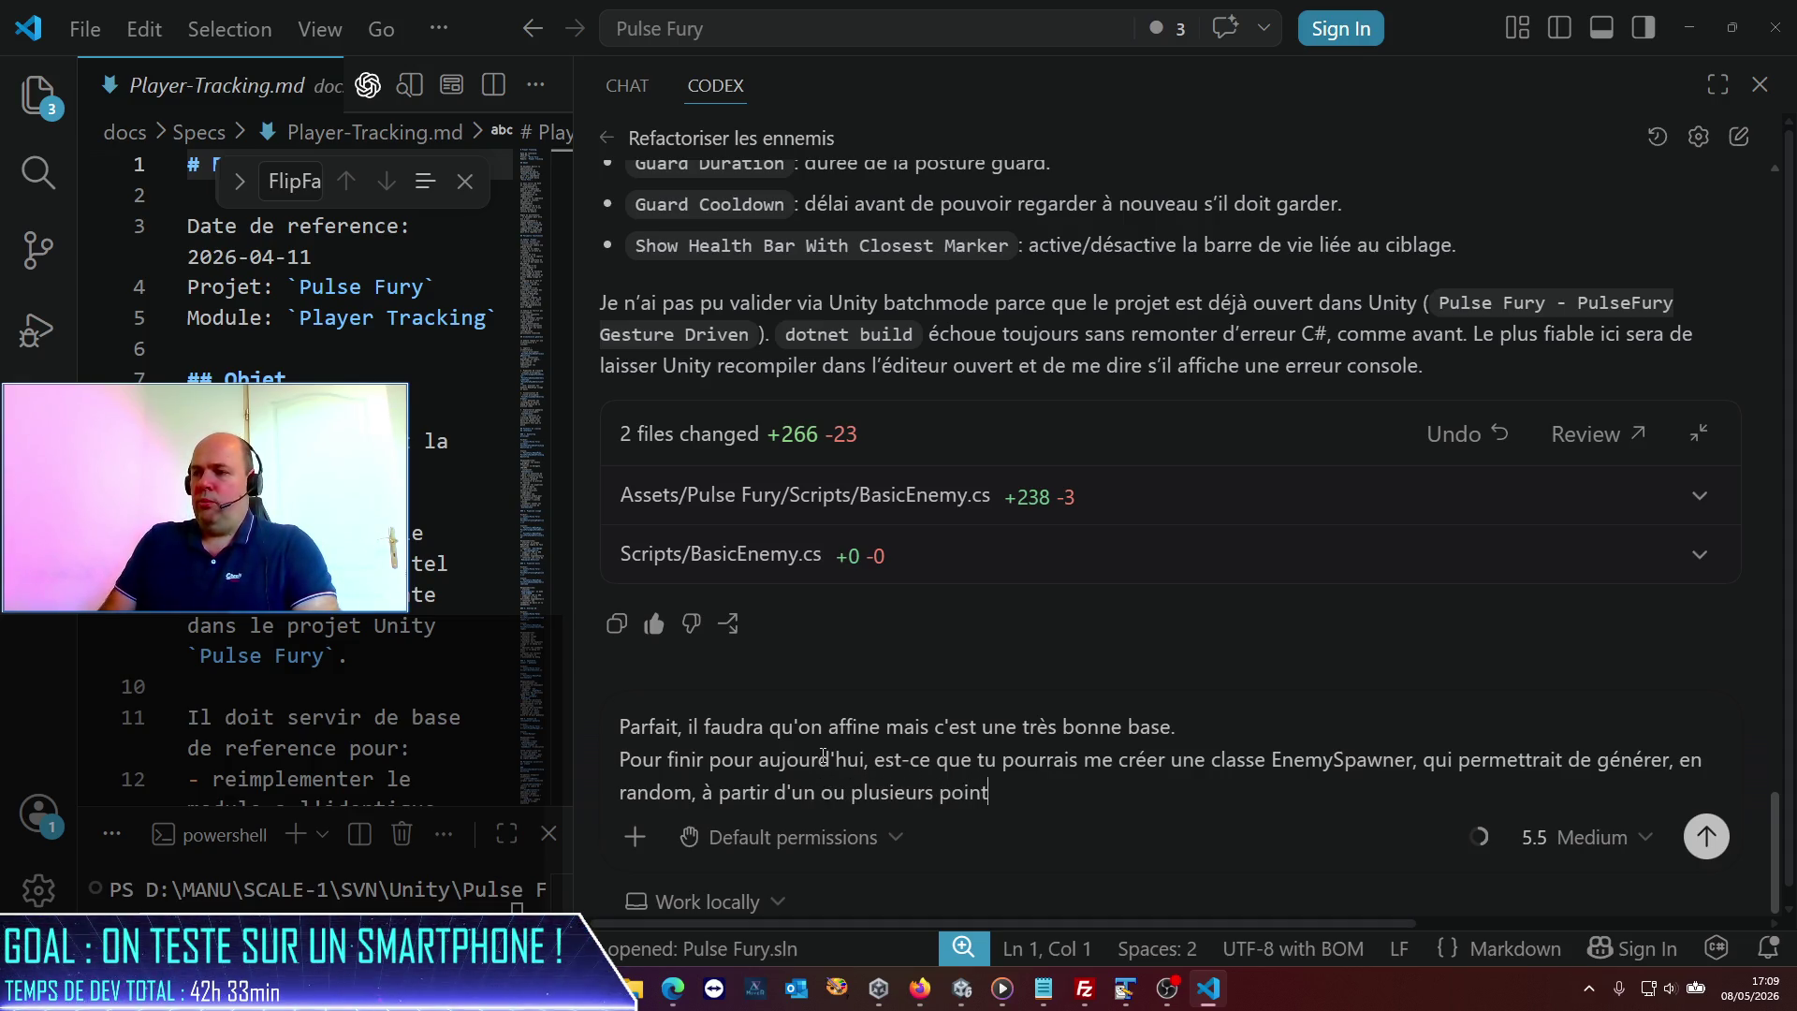
key("BackSpace")
type("pawn,")
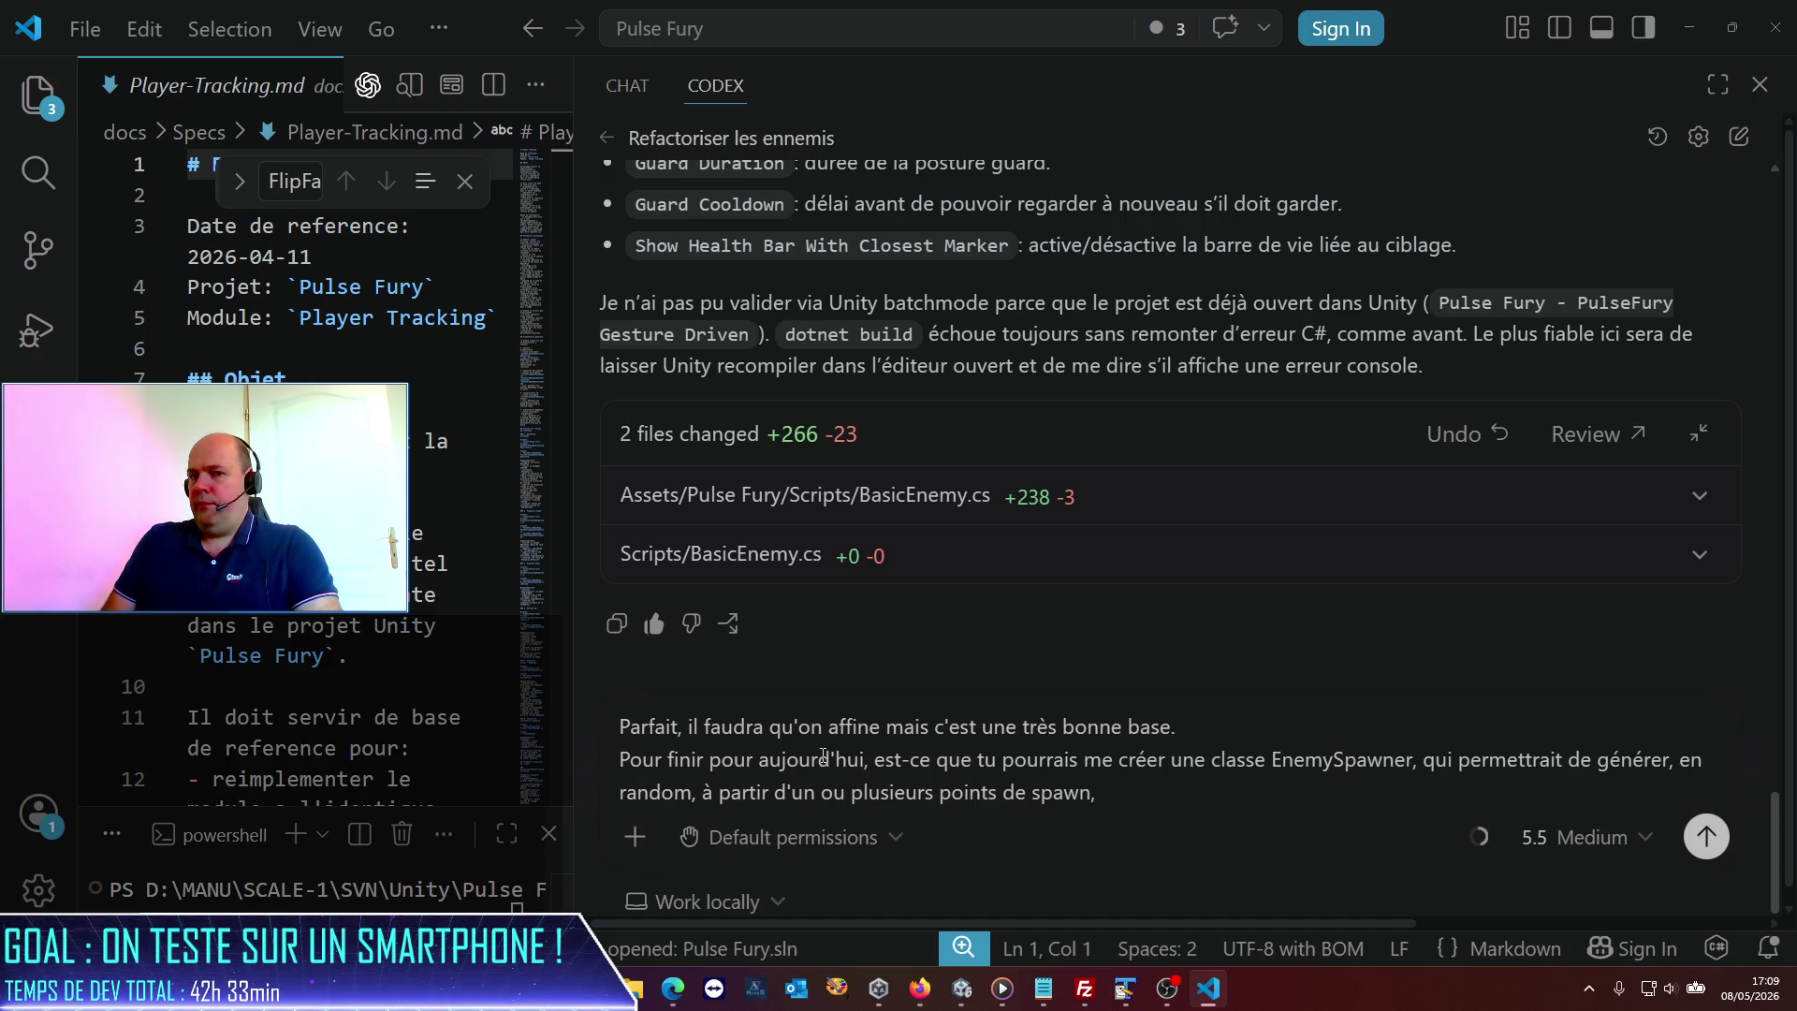
Specify randomizing all created enemy parameters, the EnnemyPrefab and the Character TextAssets list.
type(" des ennem")
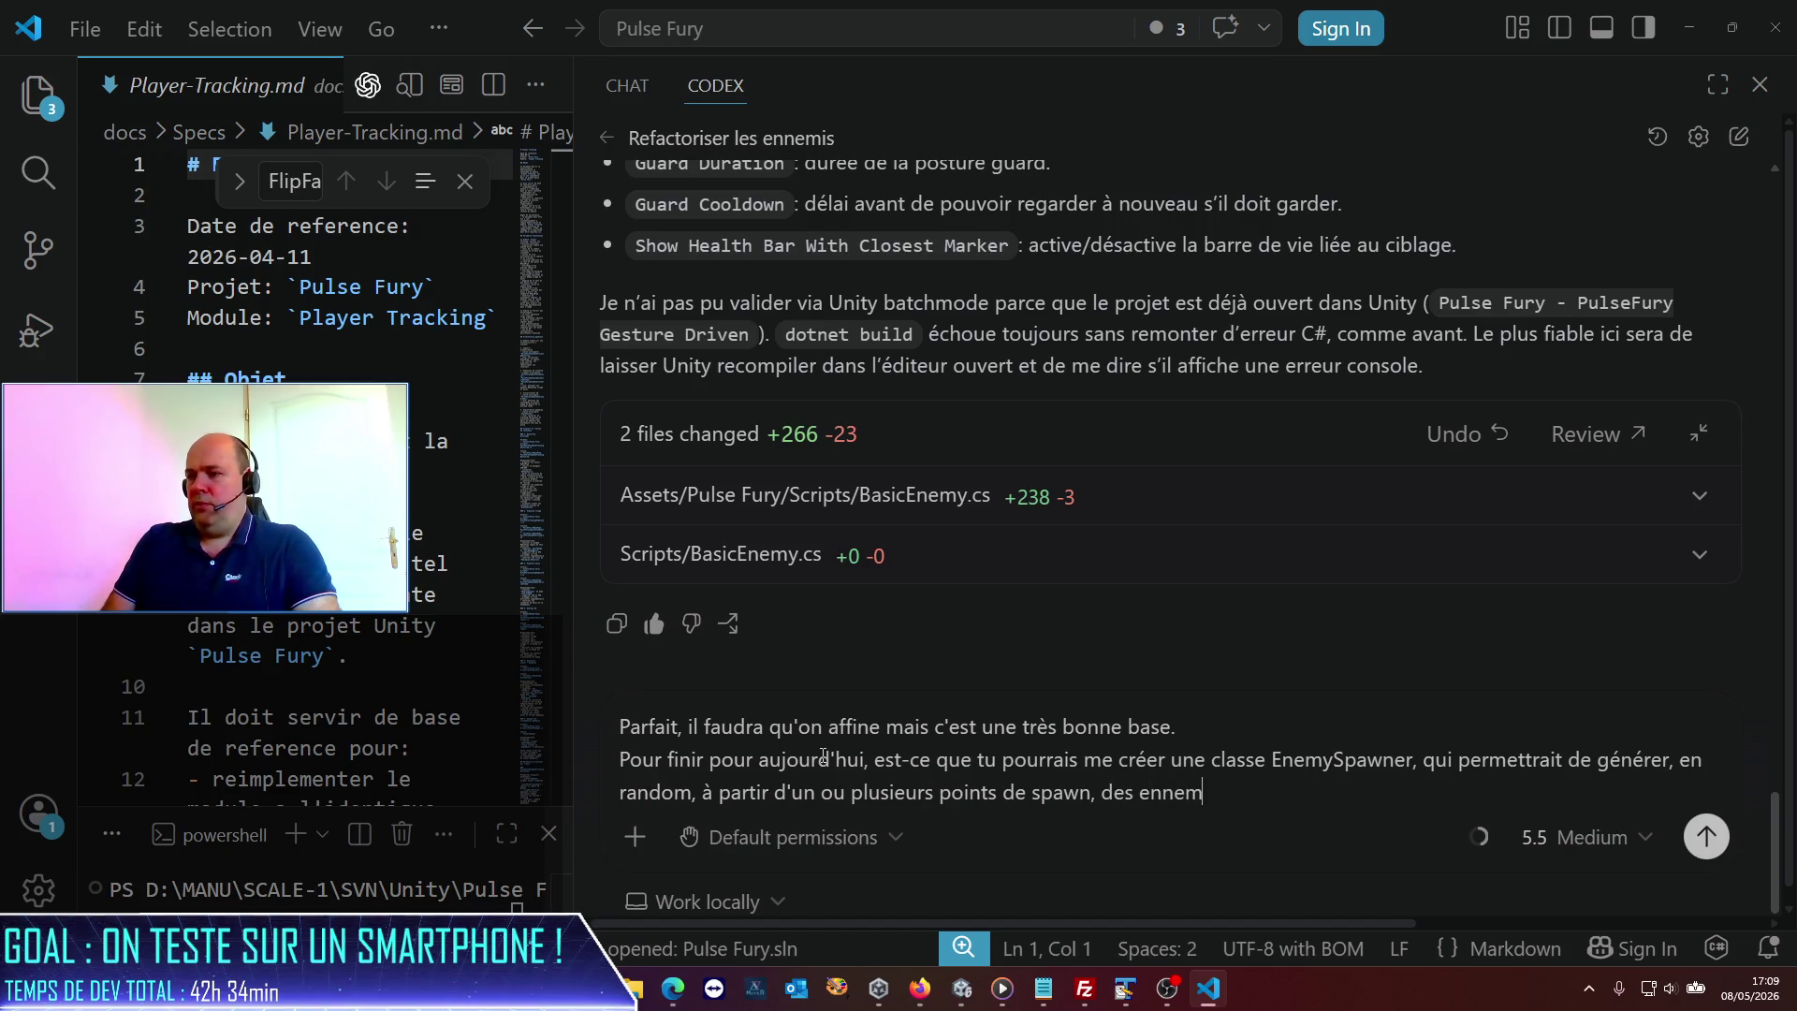
type("is rando")
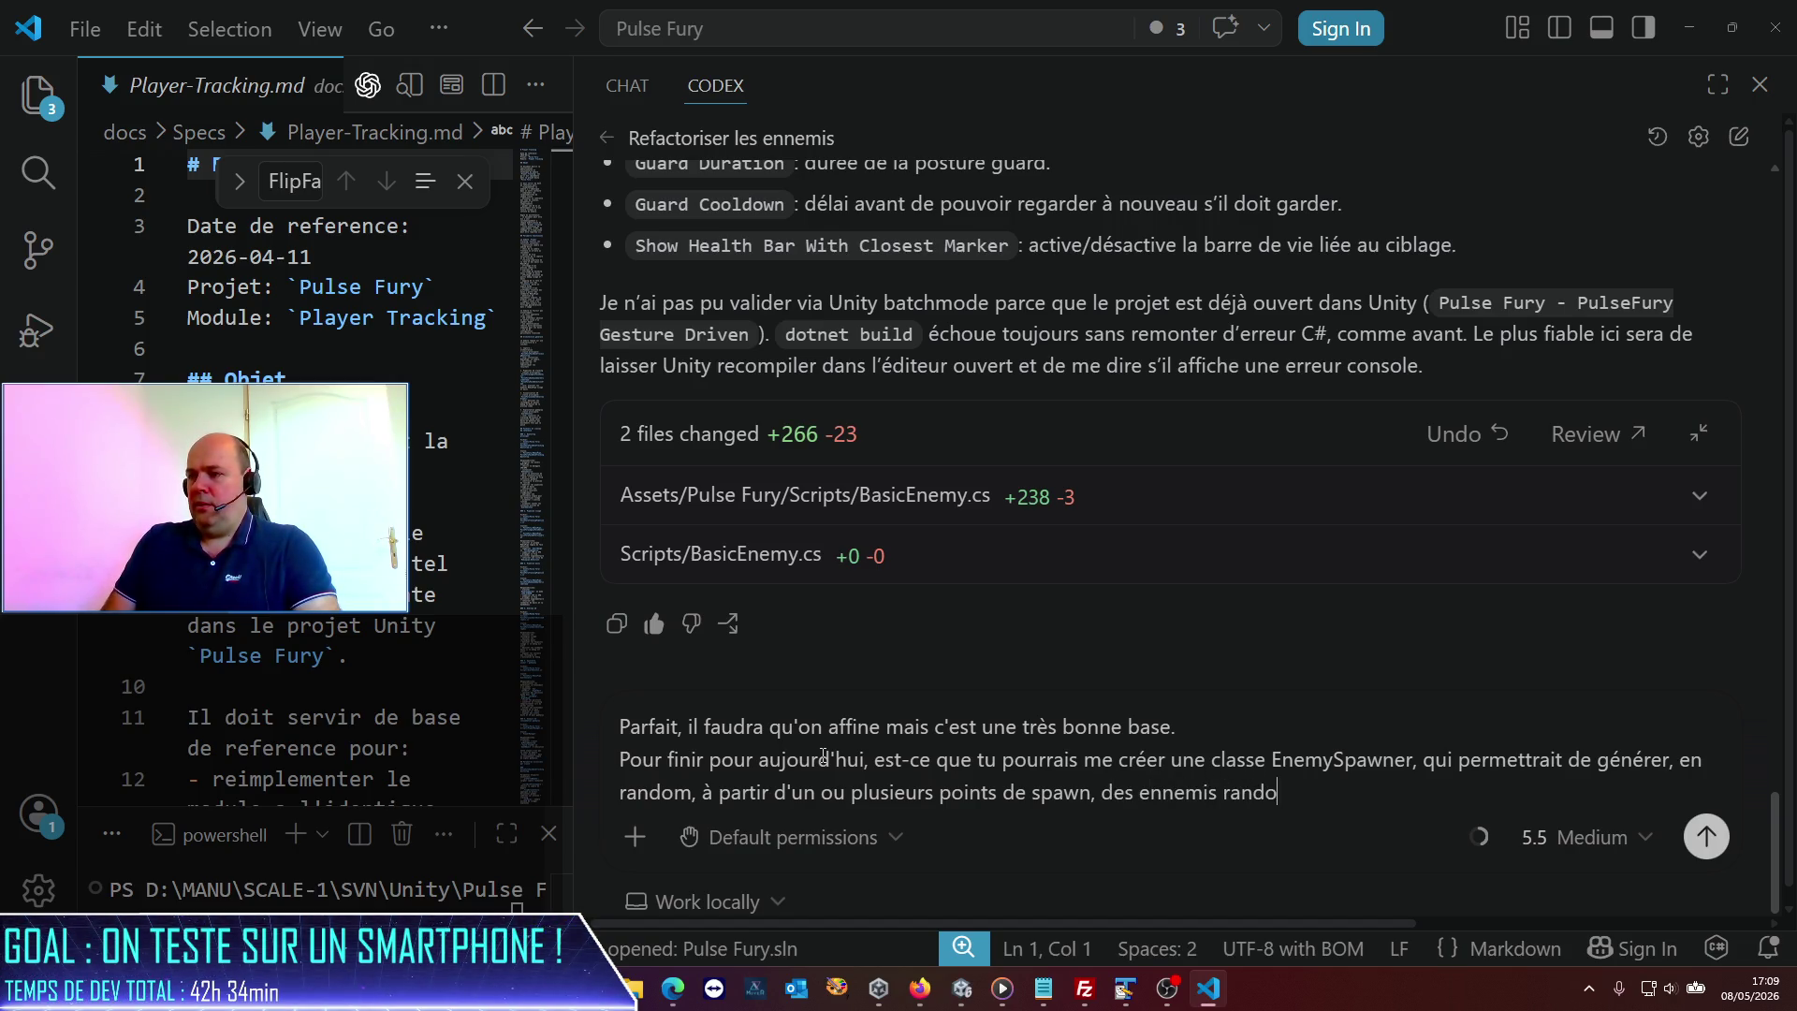
type("misés ? Les paramètres à randomiser son")
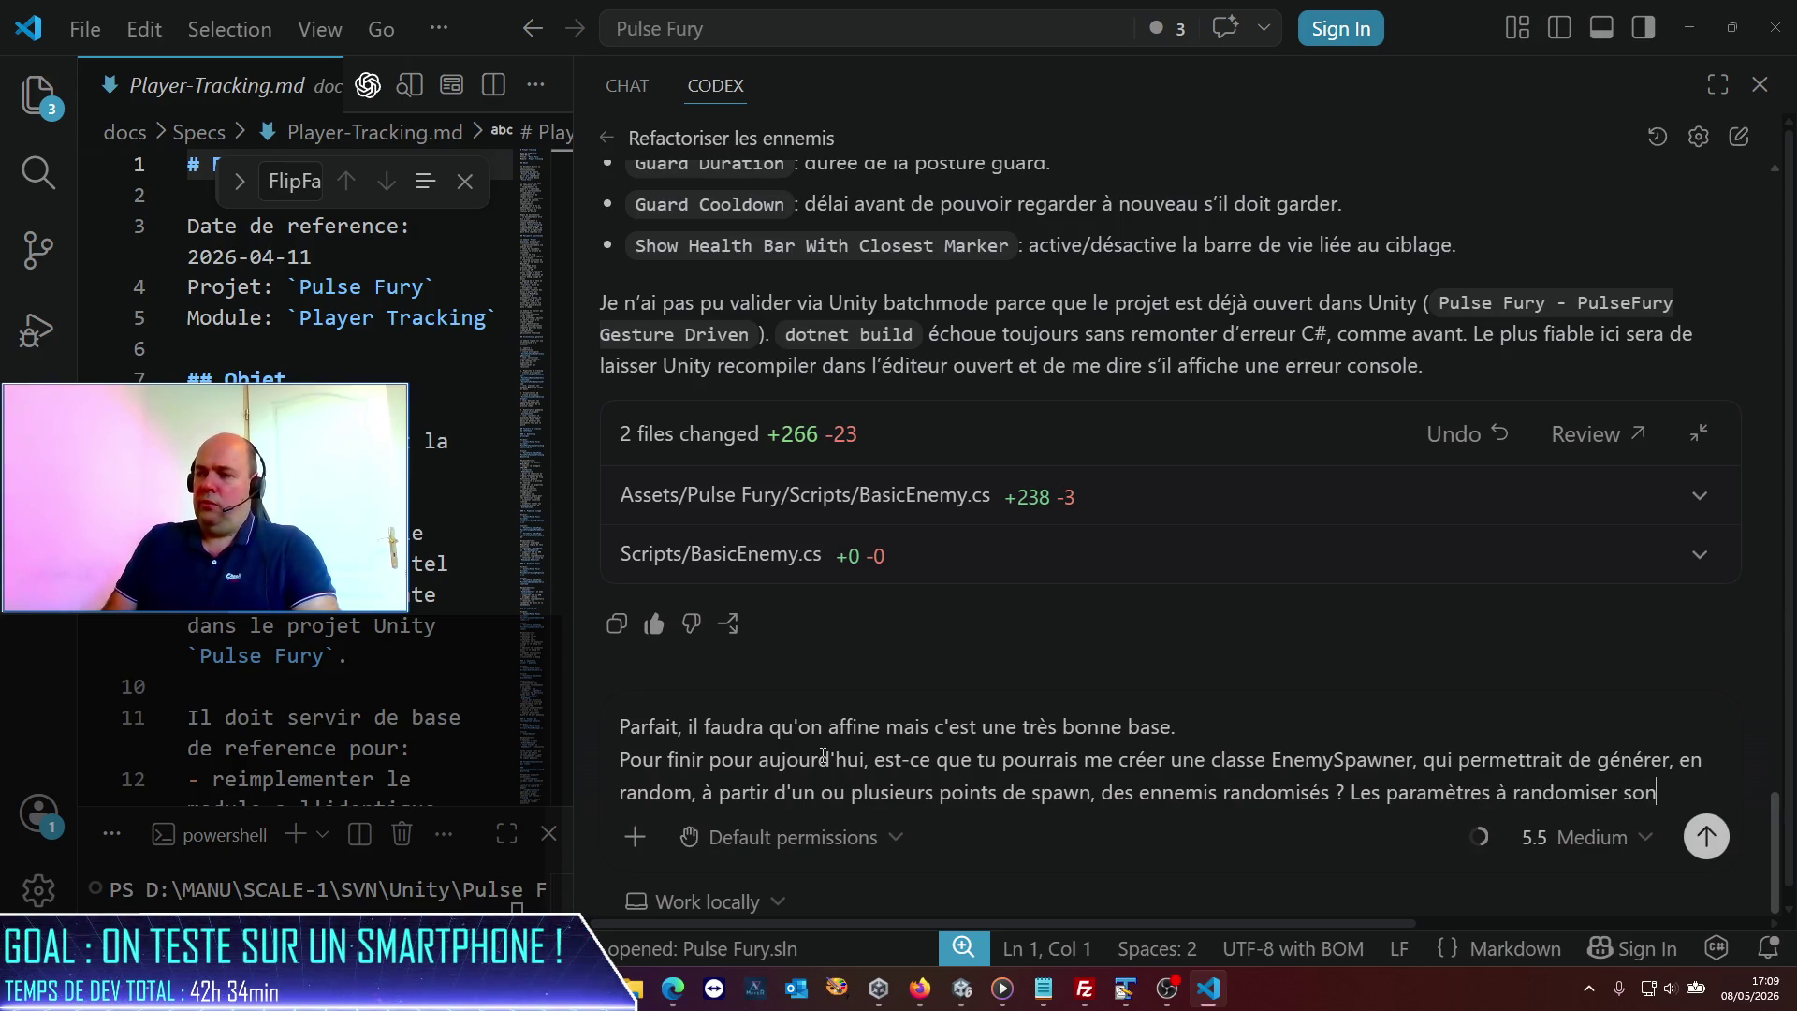
type("t tous ")
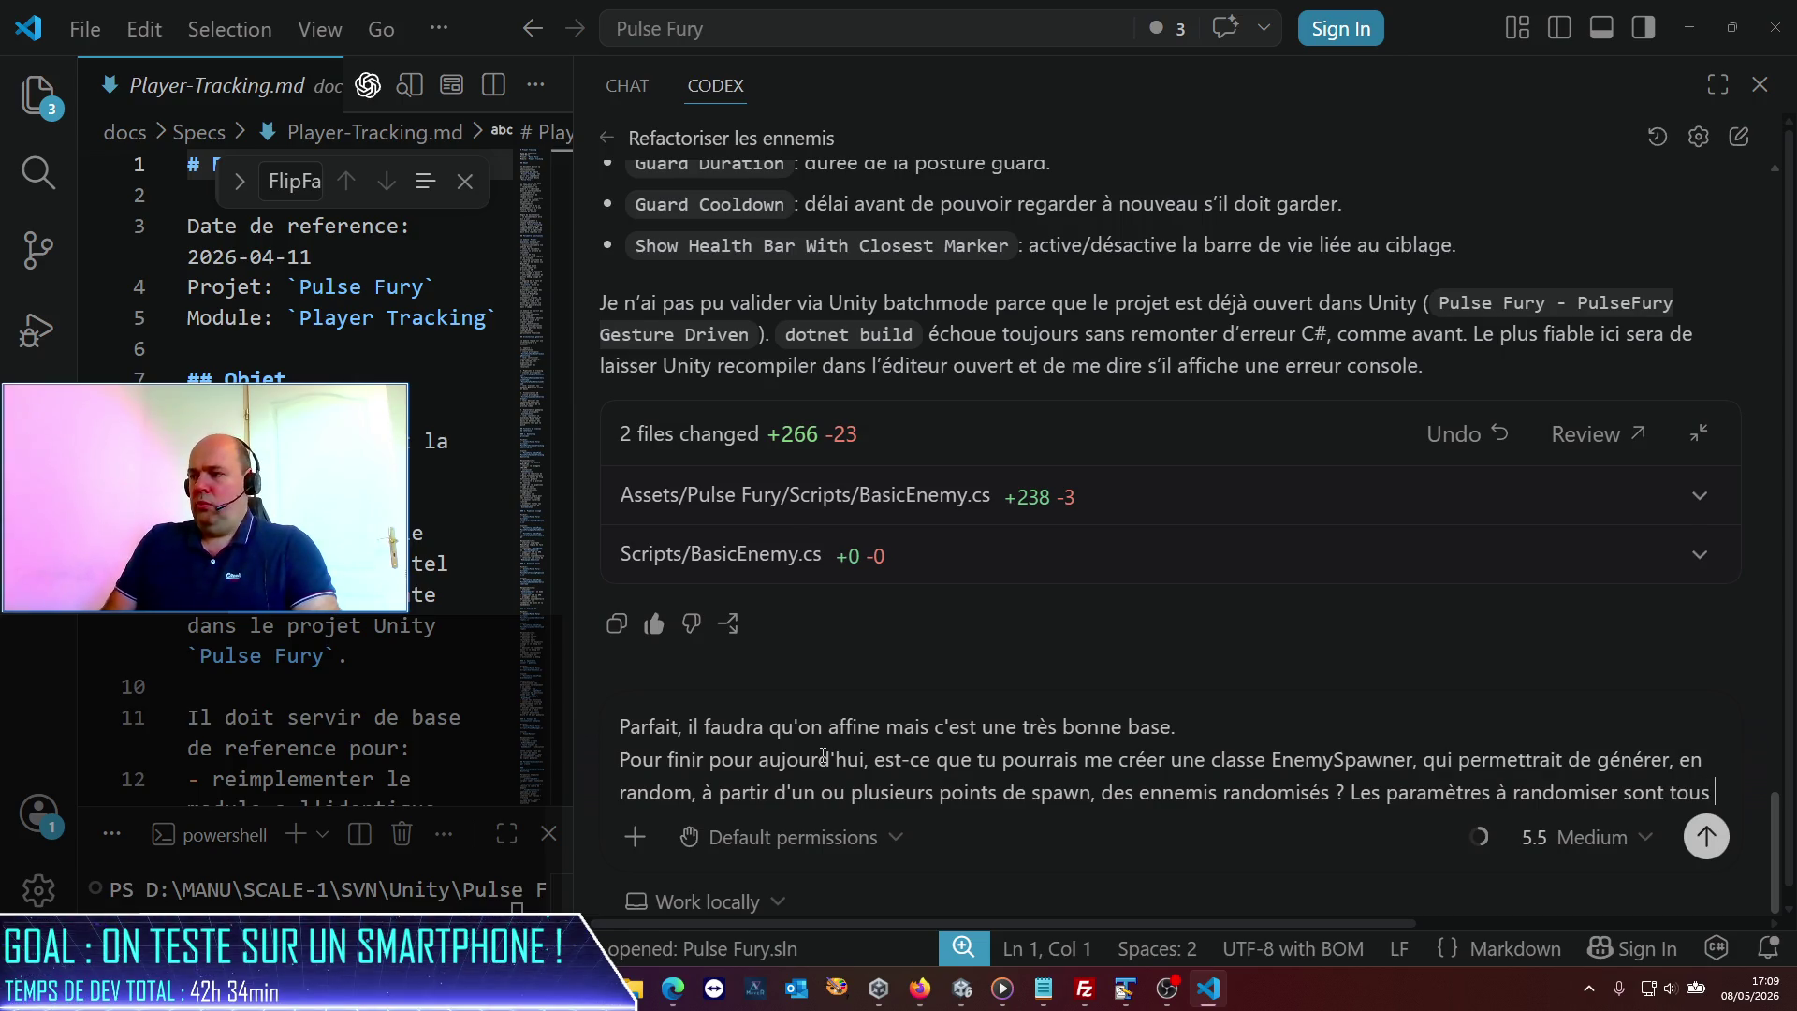
type("ceux que tu as")
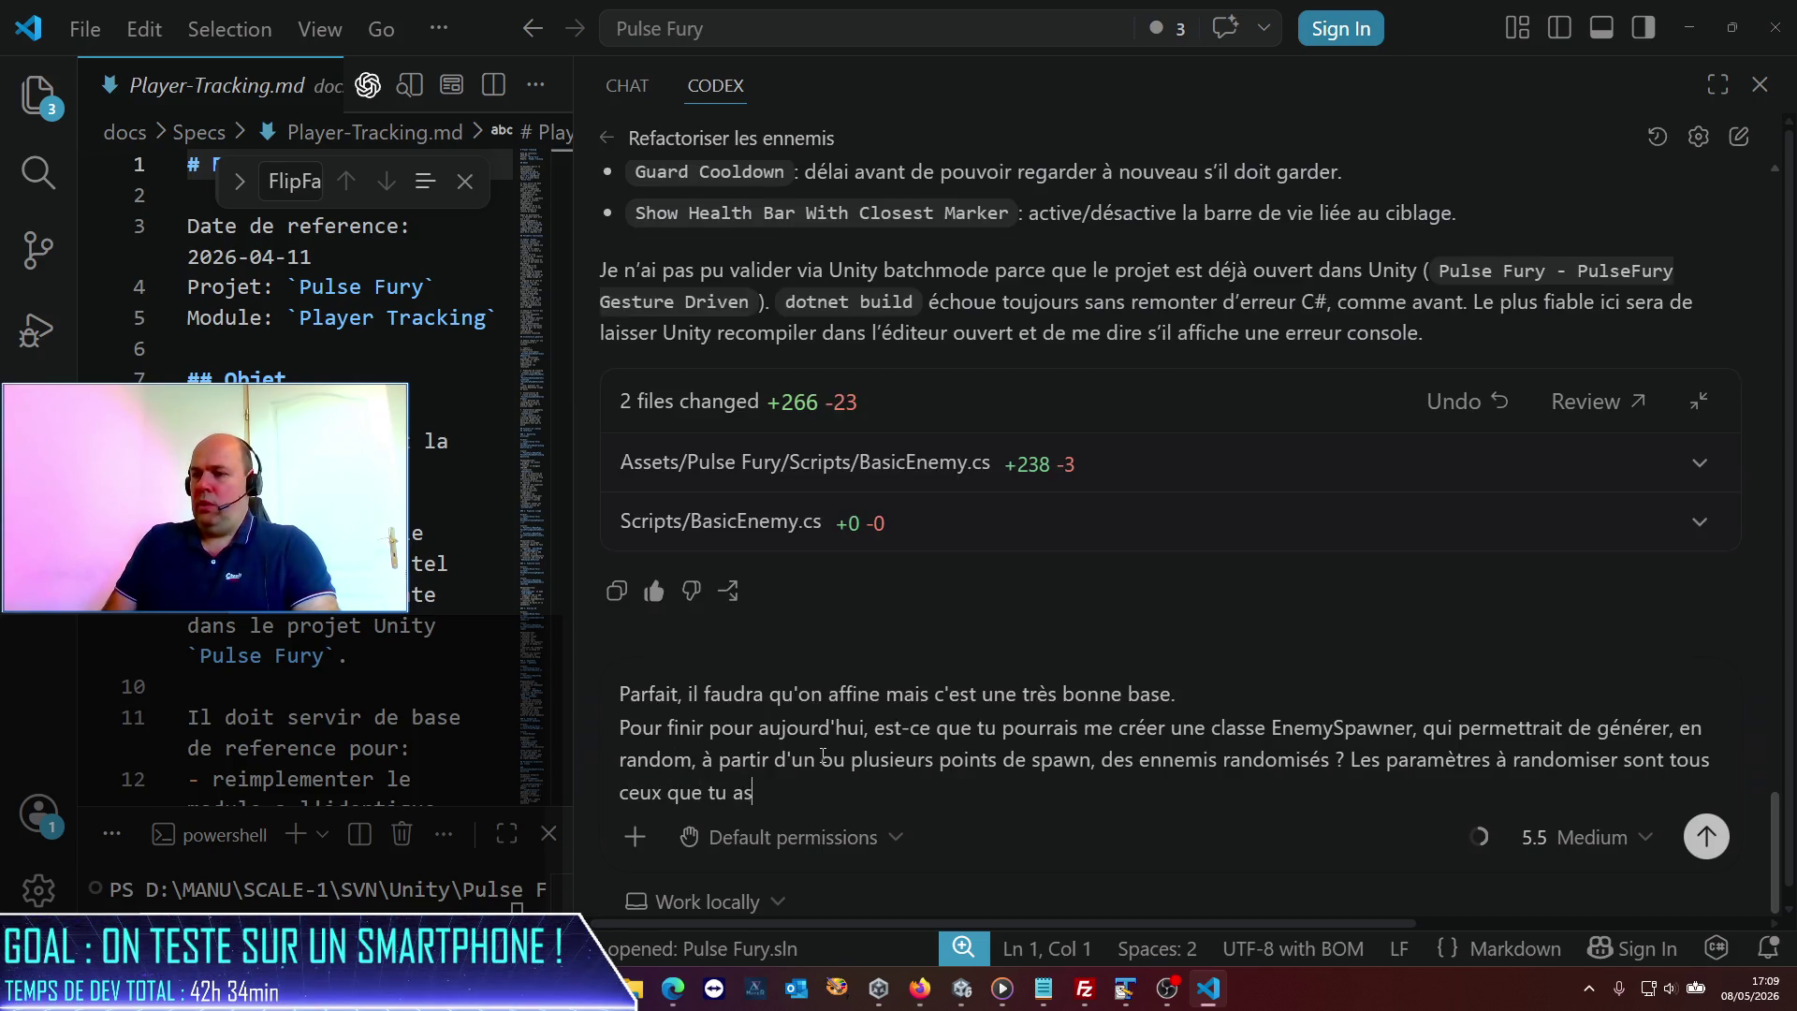
type(" créés t")
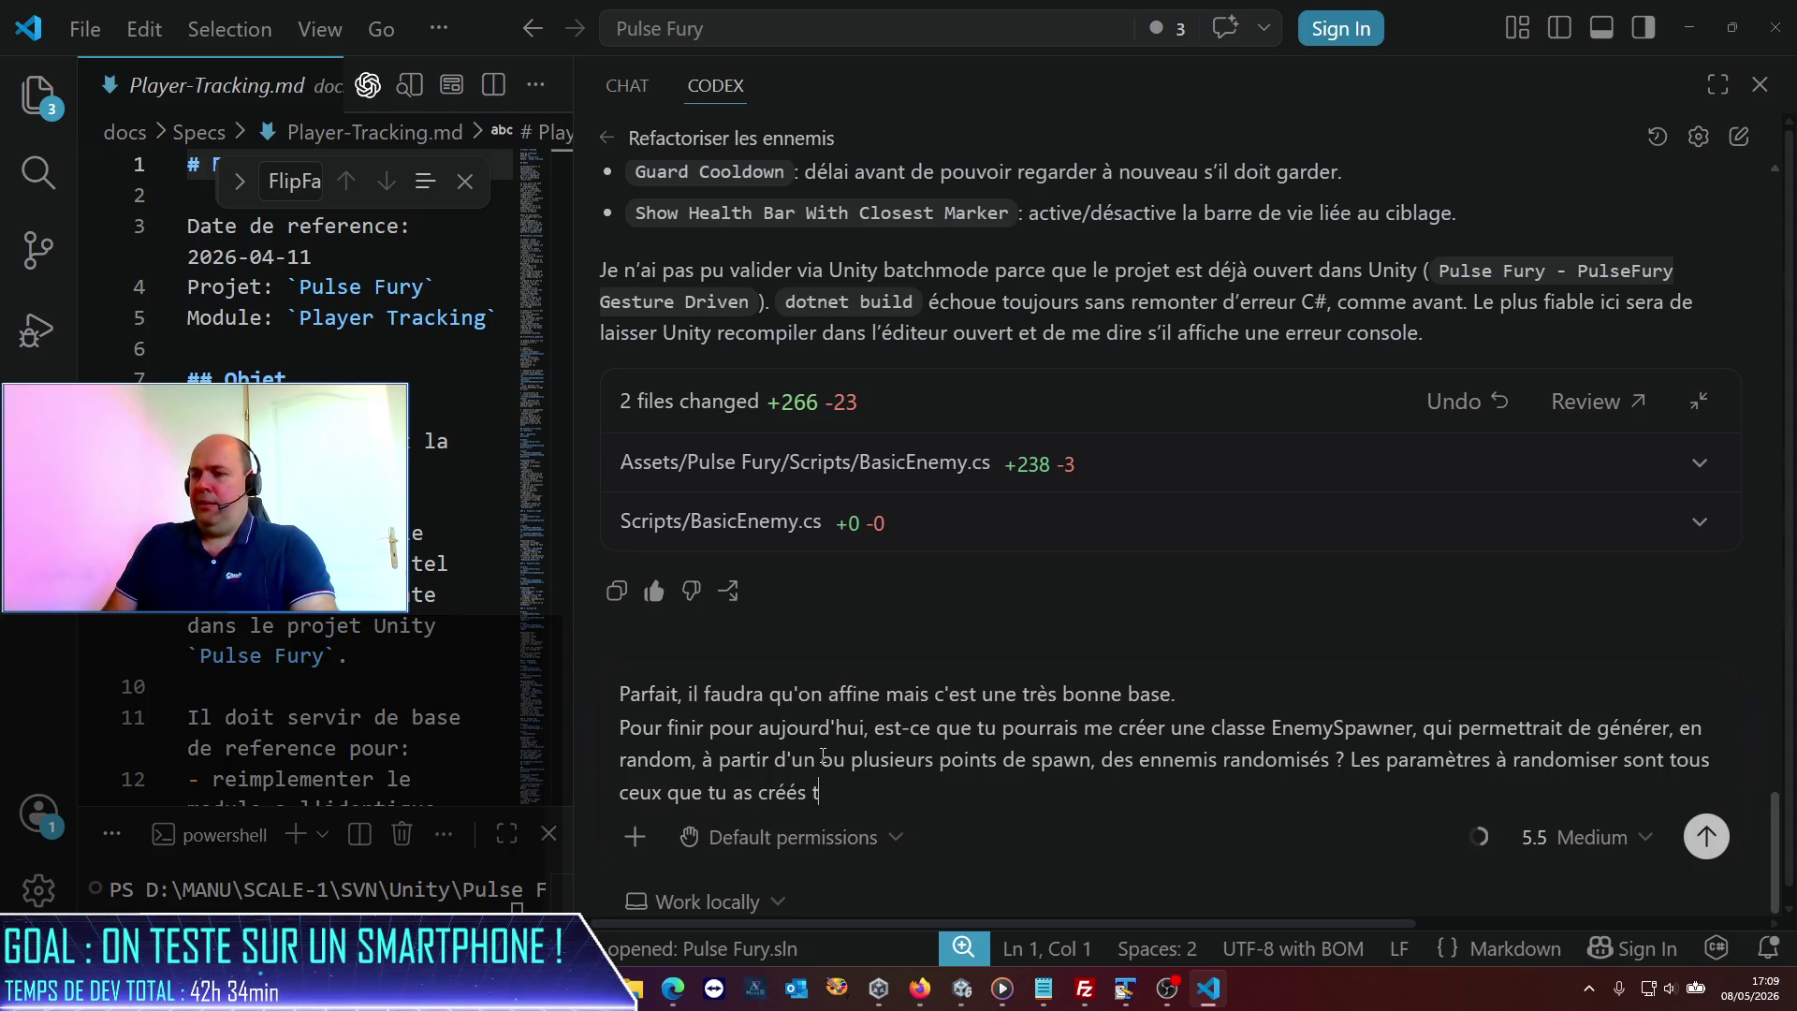
key("BackSpace")
type("(type trouille,")
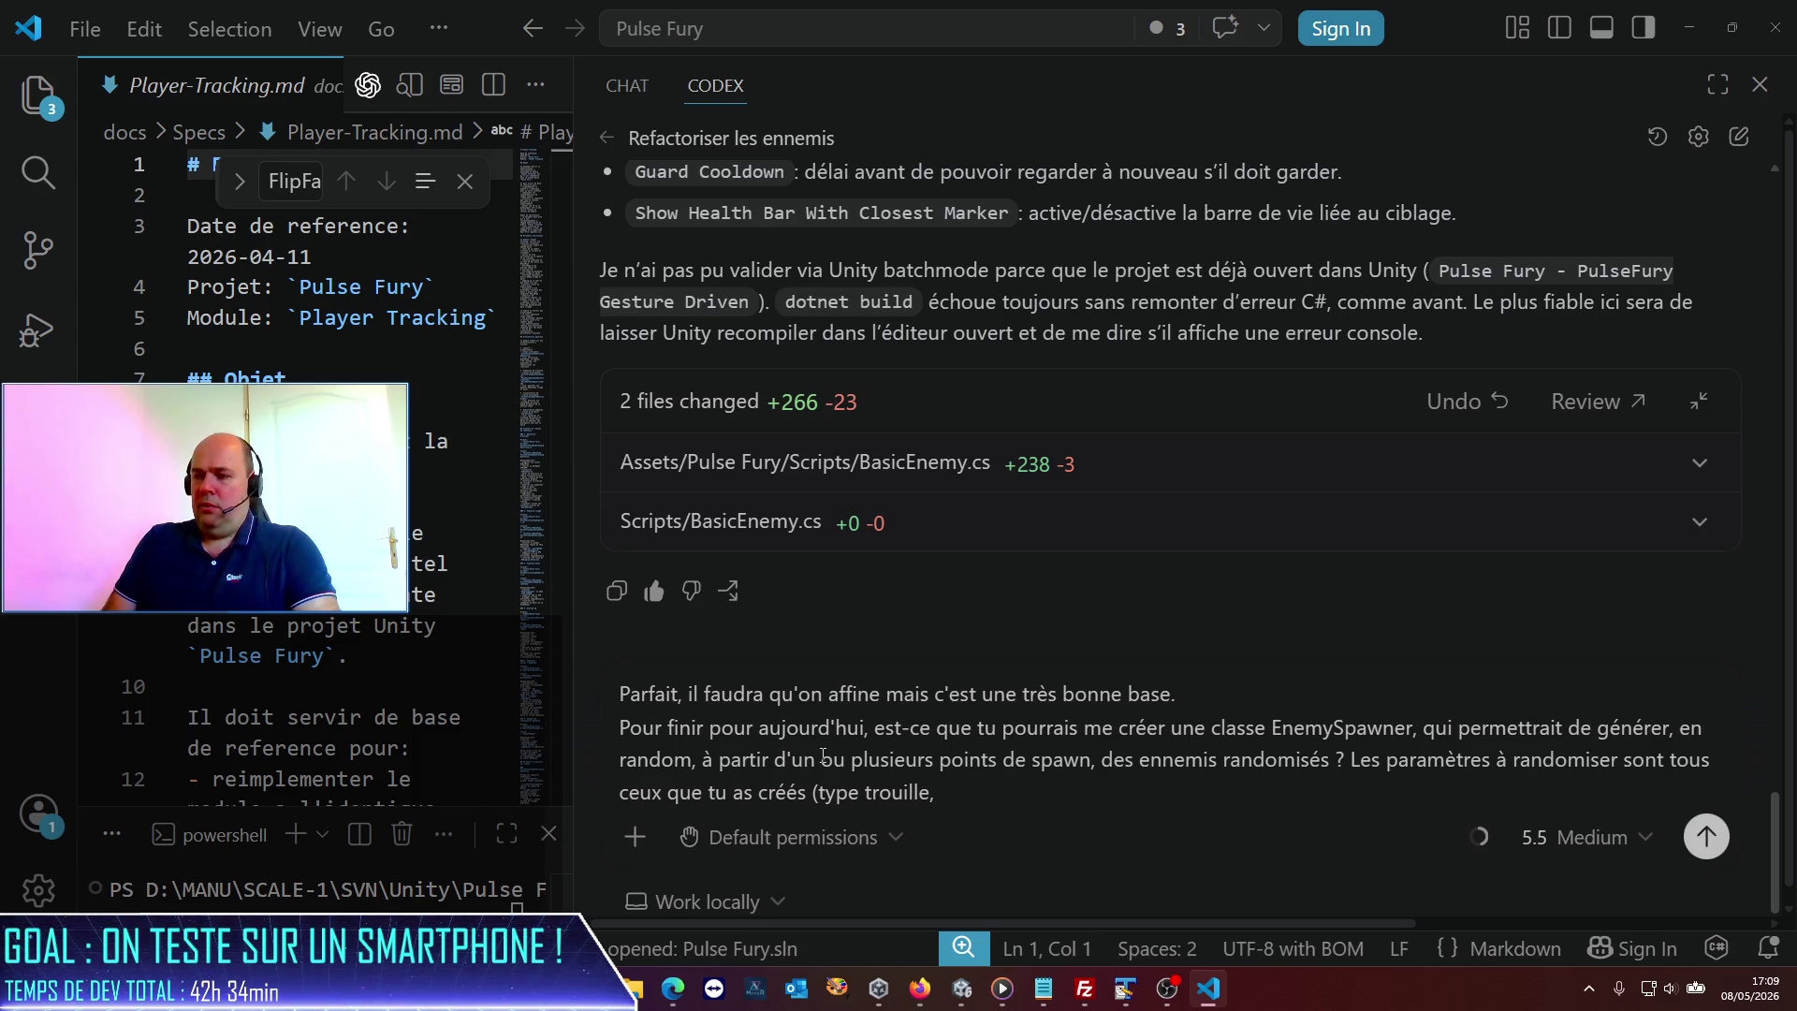
key("BackSpace")
type(" par exemple,")
type(" je ne sais plus")
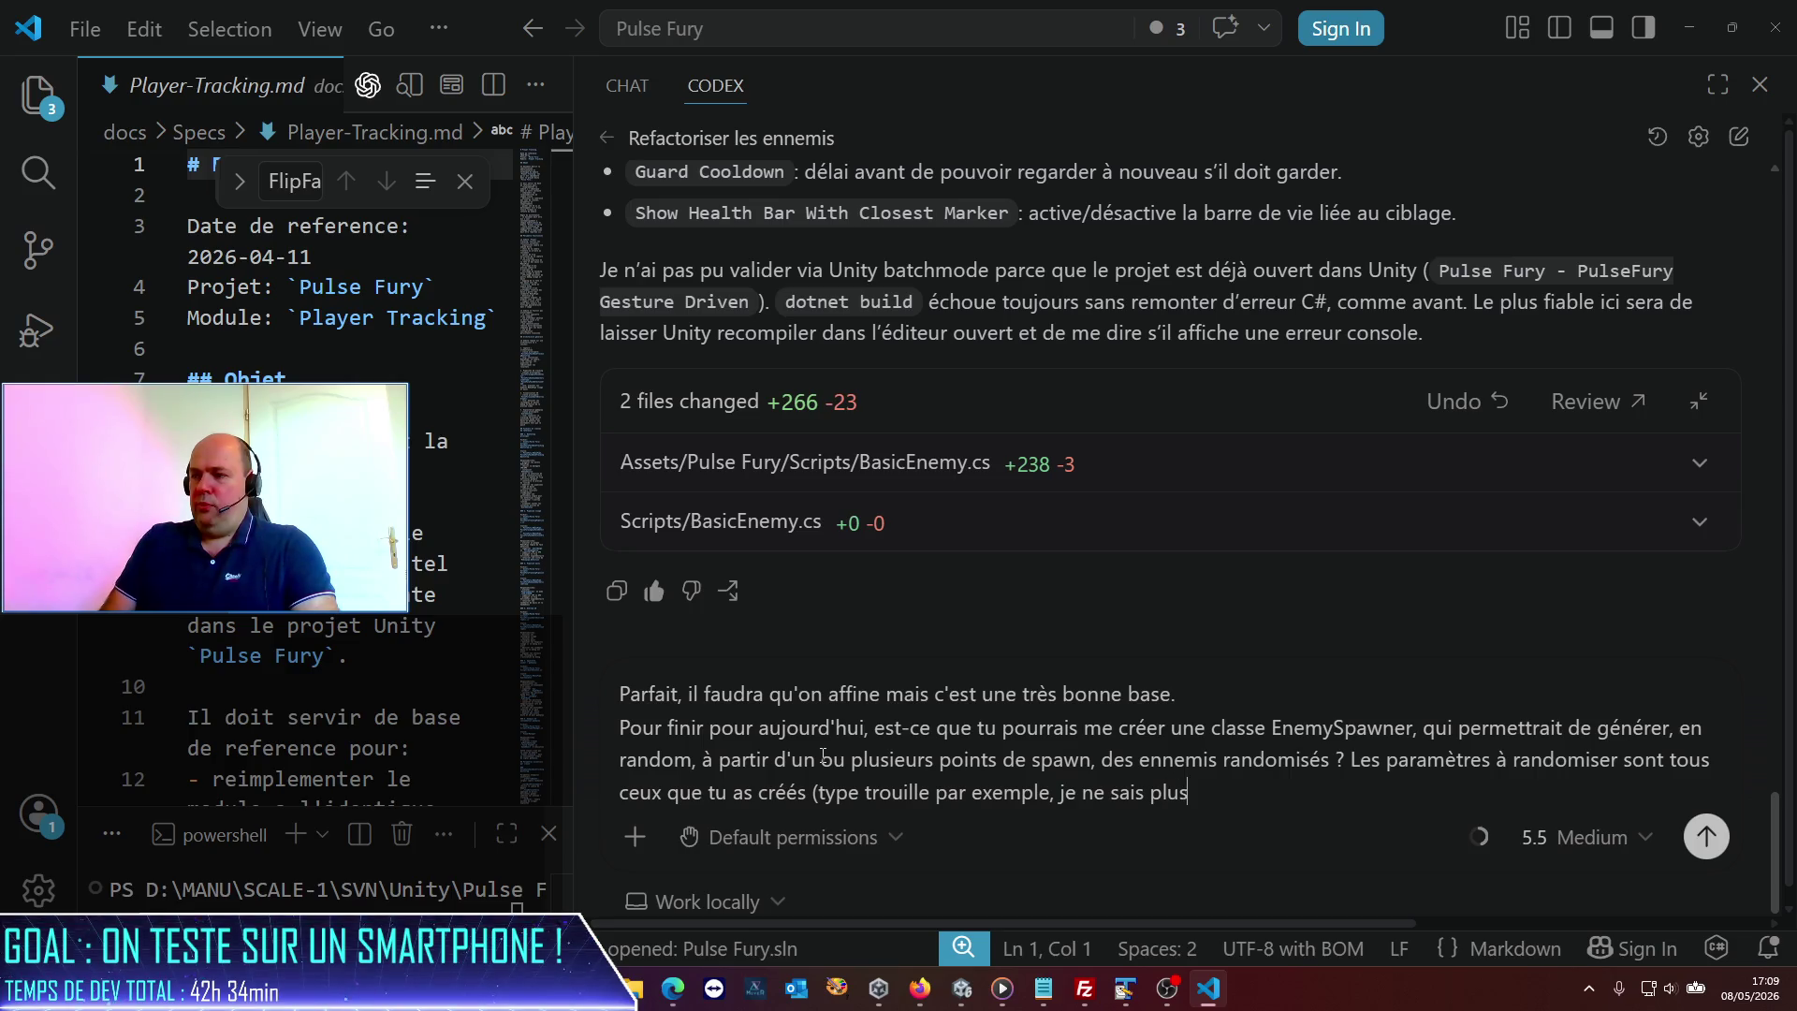
type(" si tu as mis un")
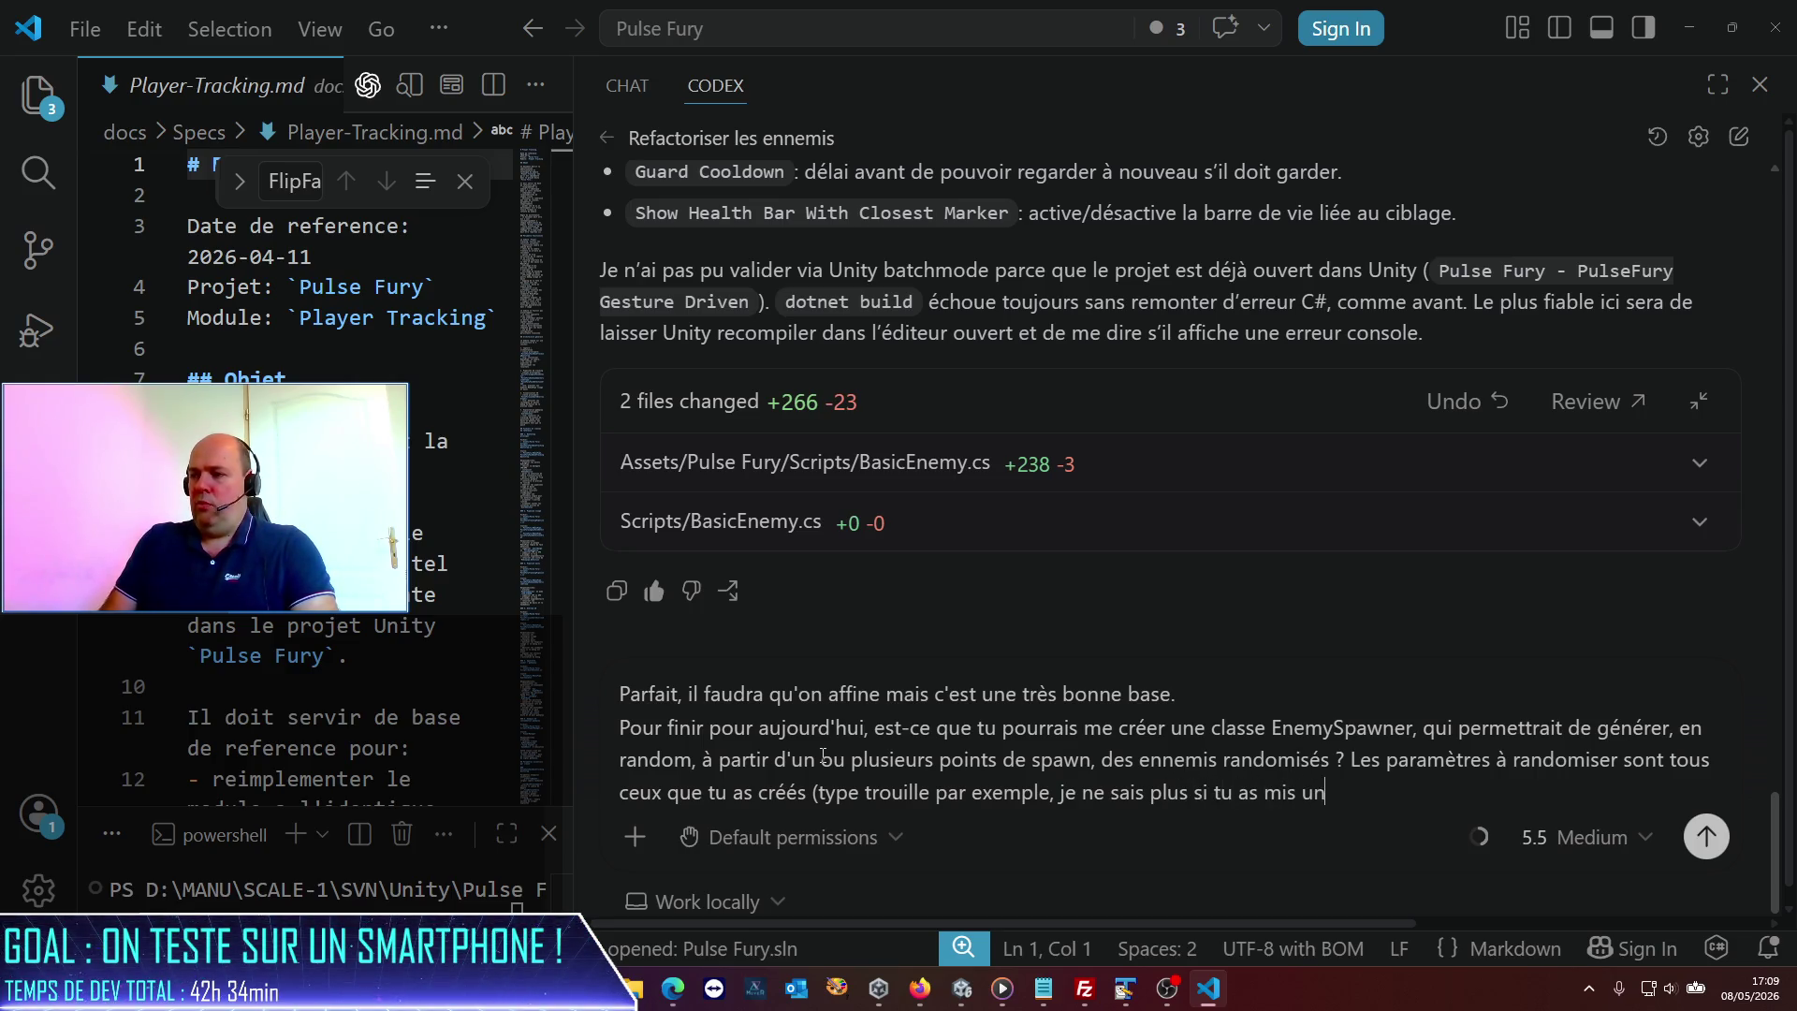
type("e vitesse de dép")
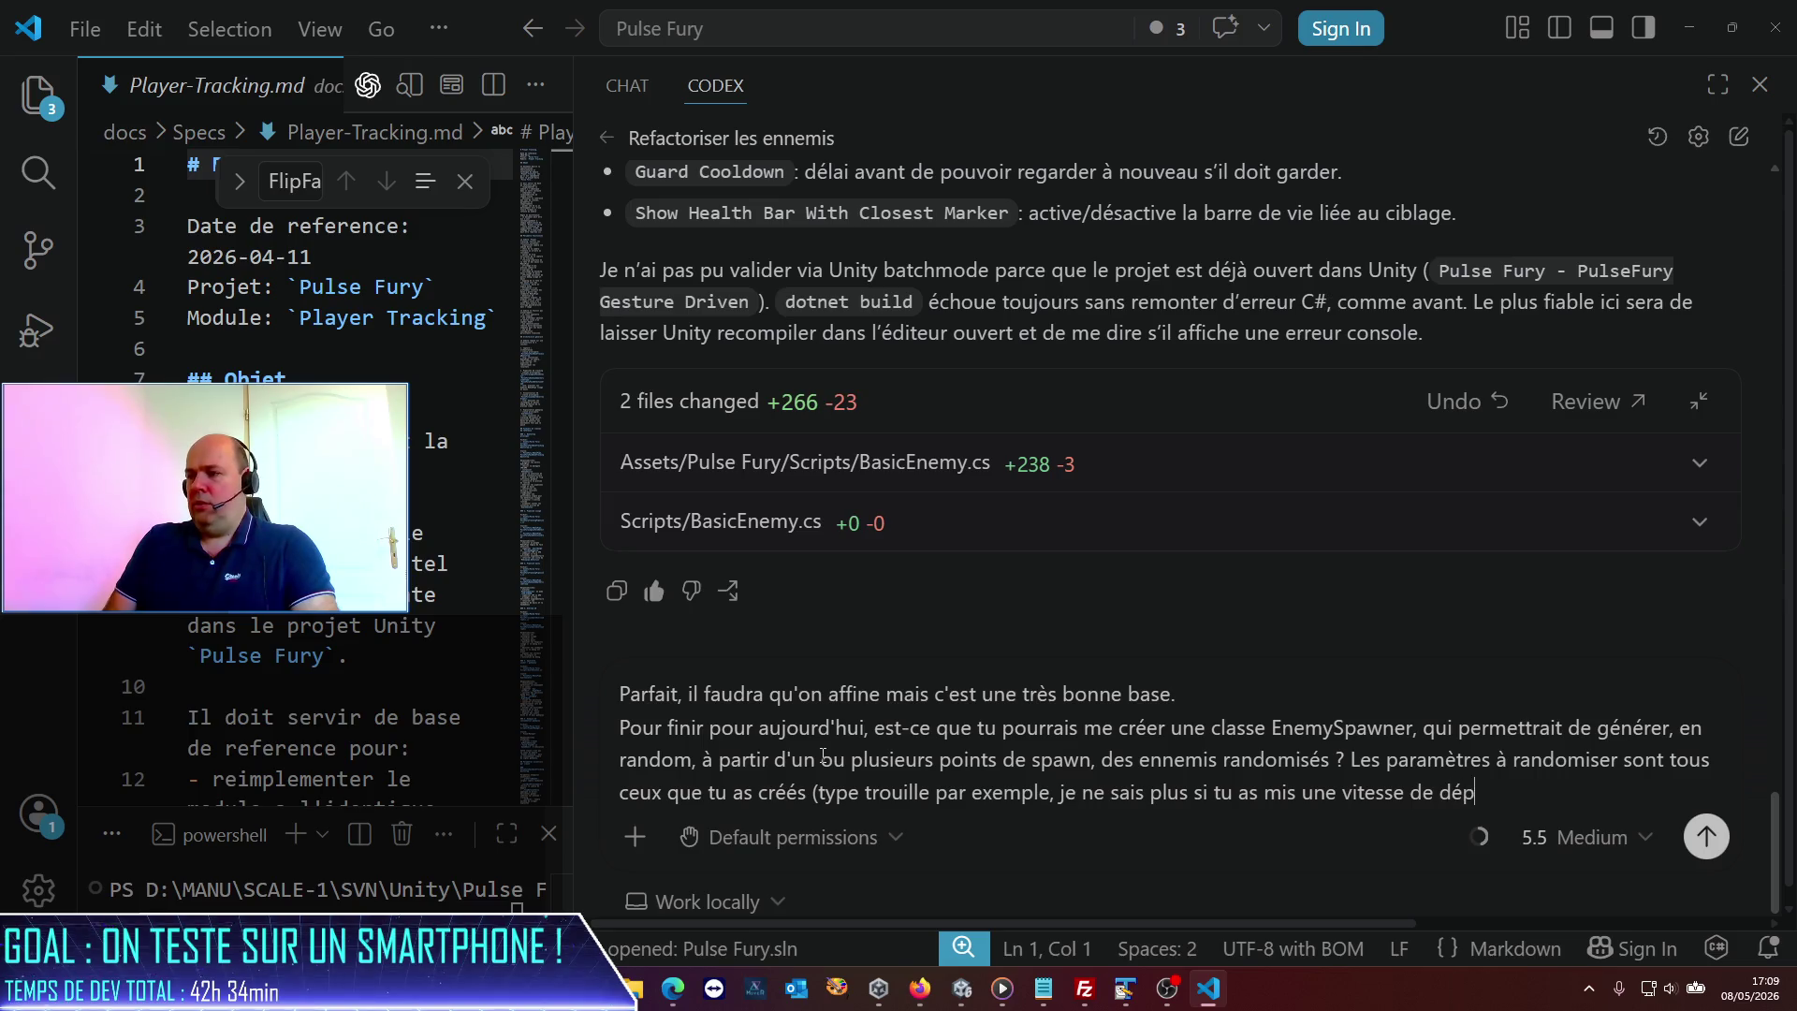
type("lacemen")
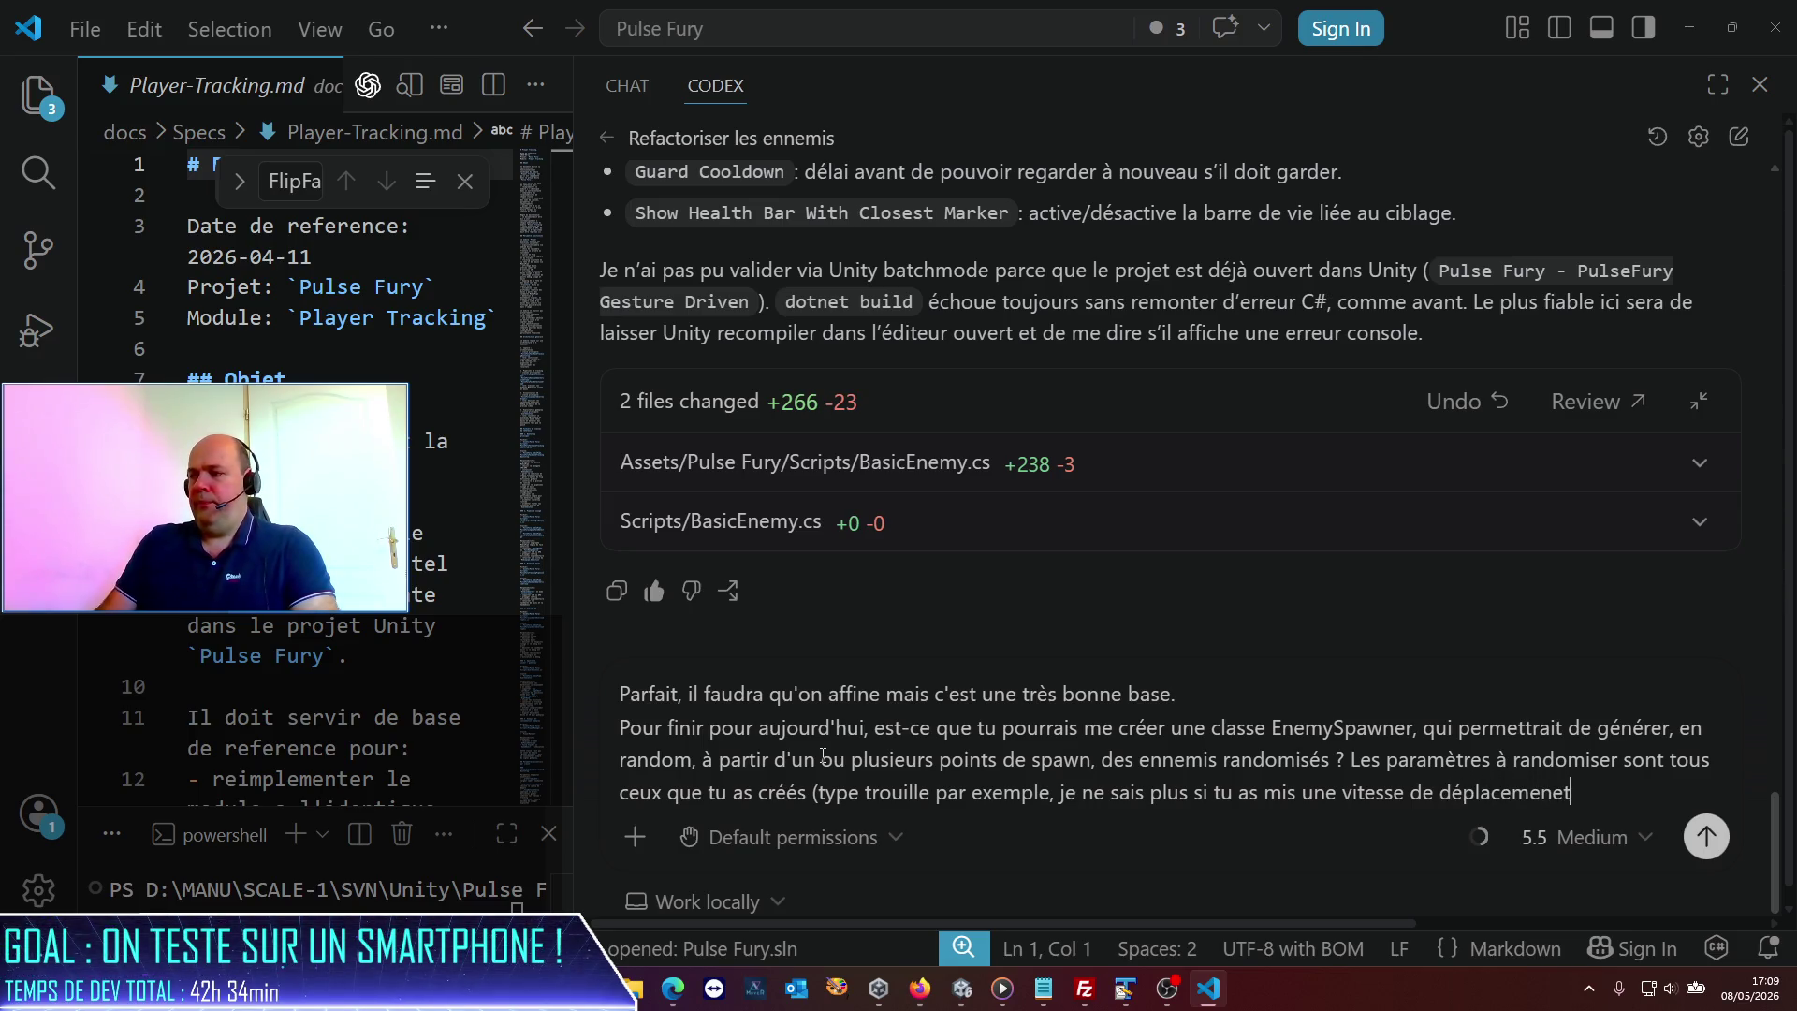
type("t mais ç")
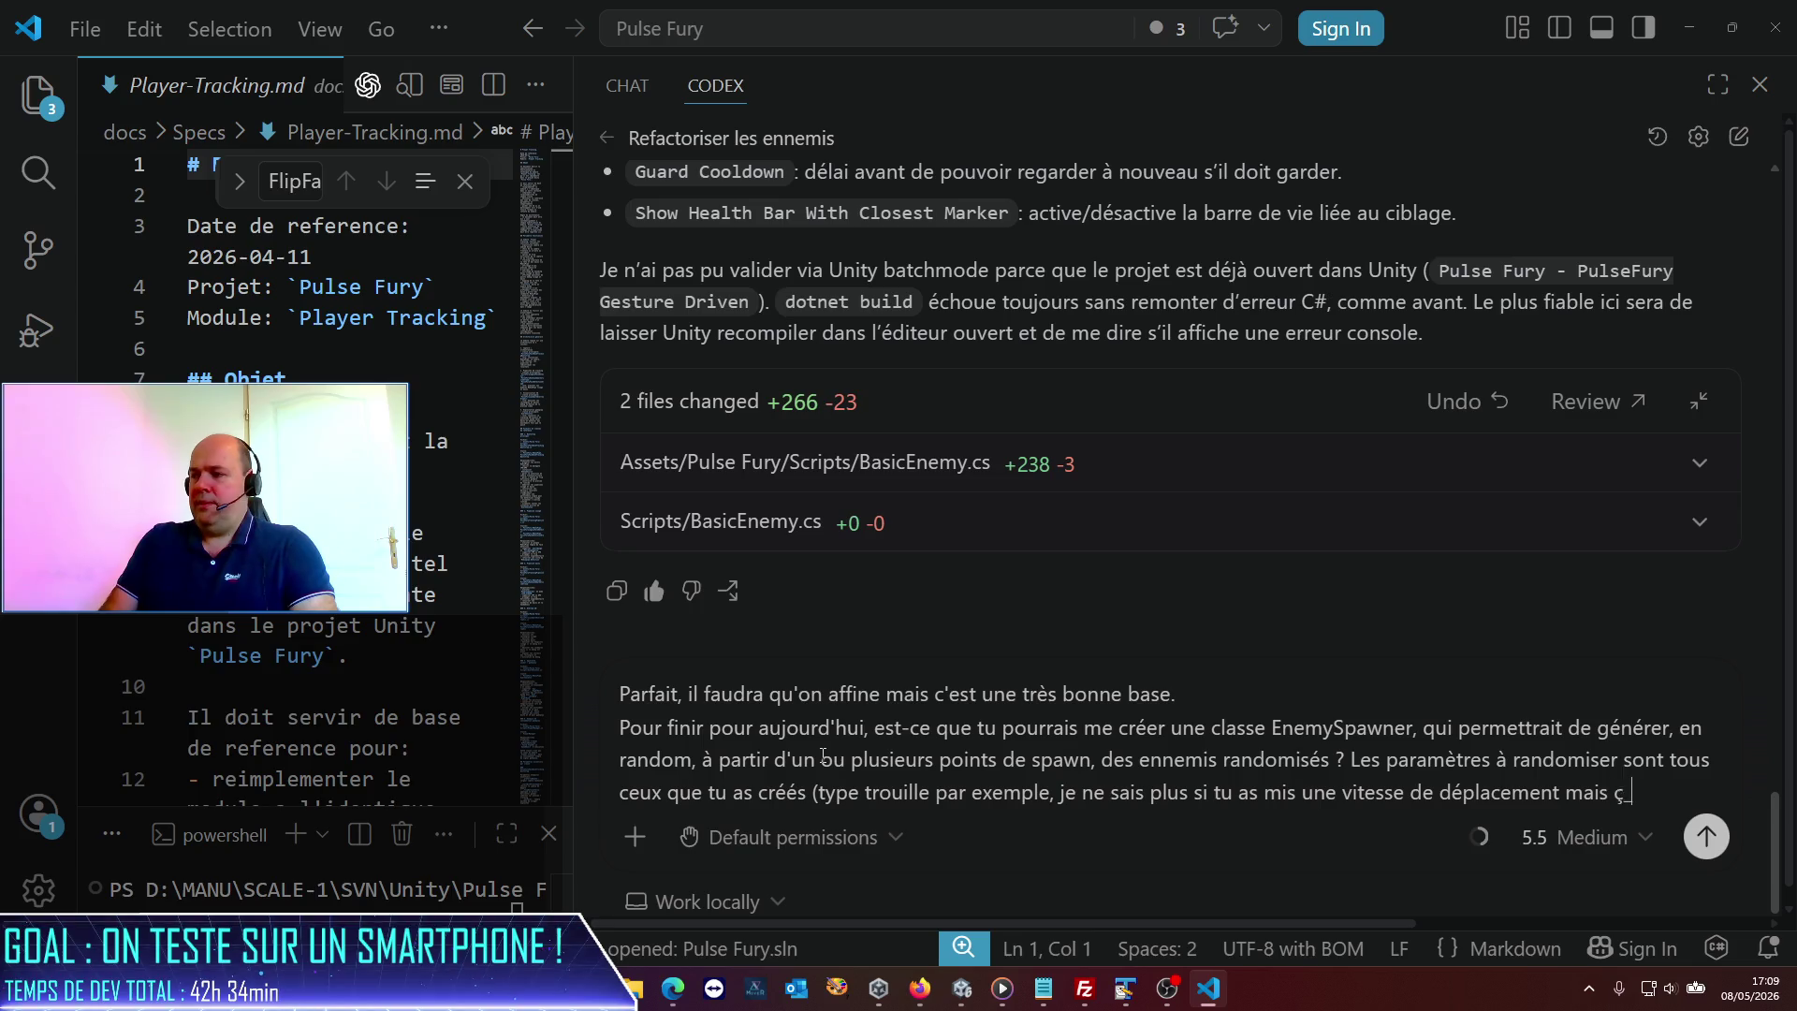
type("a serait p")
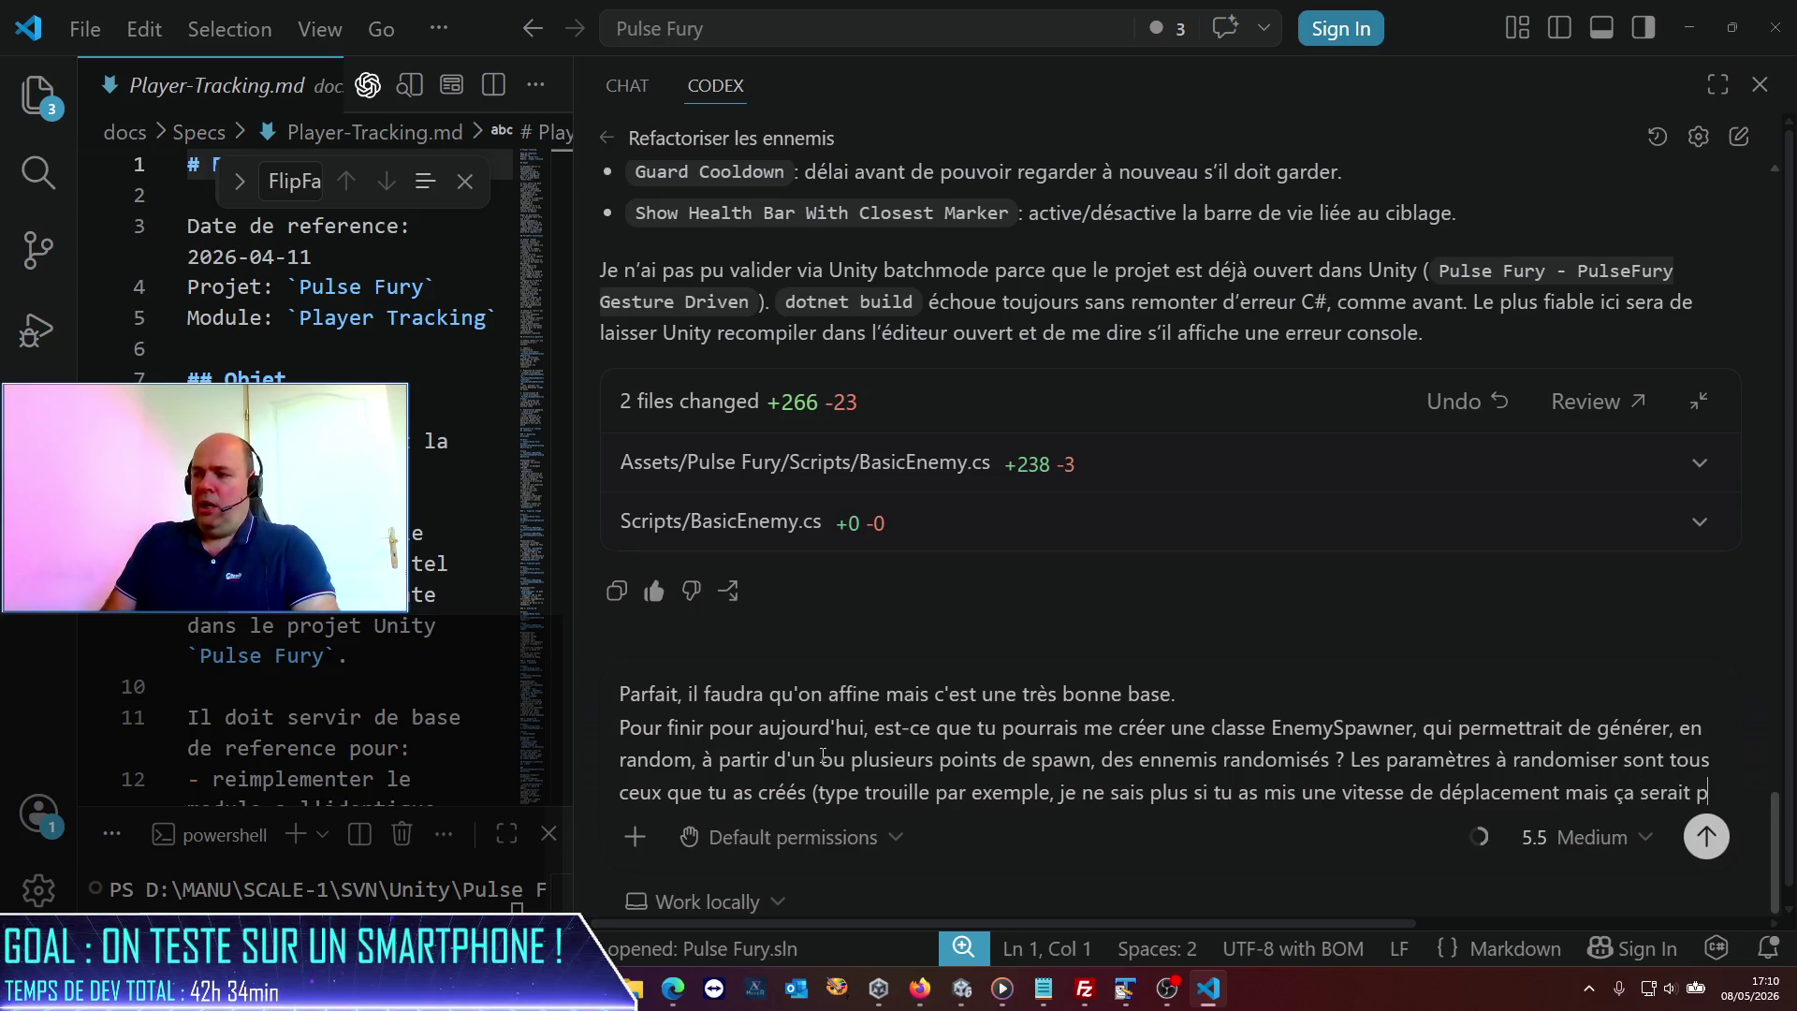
type("as mal)")
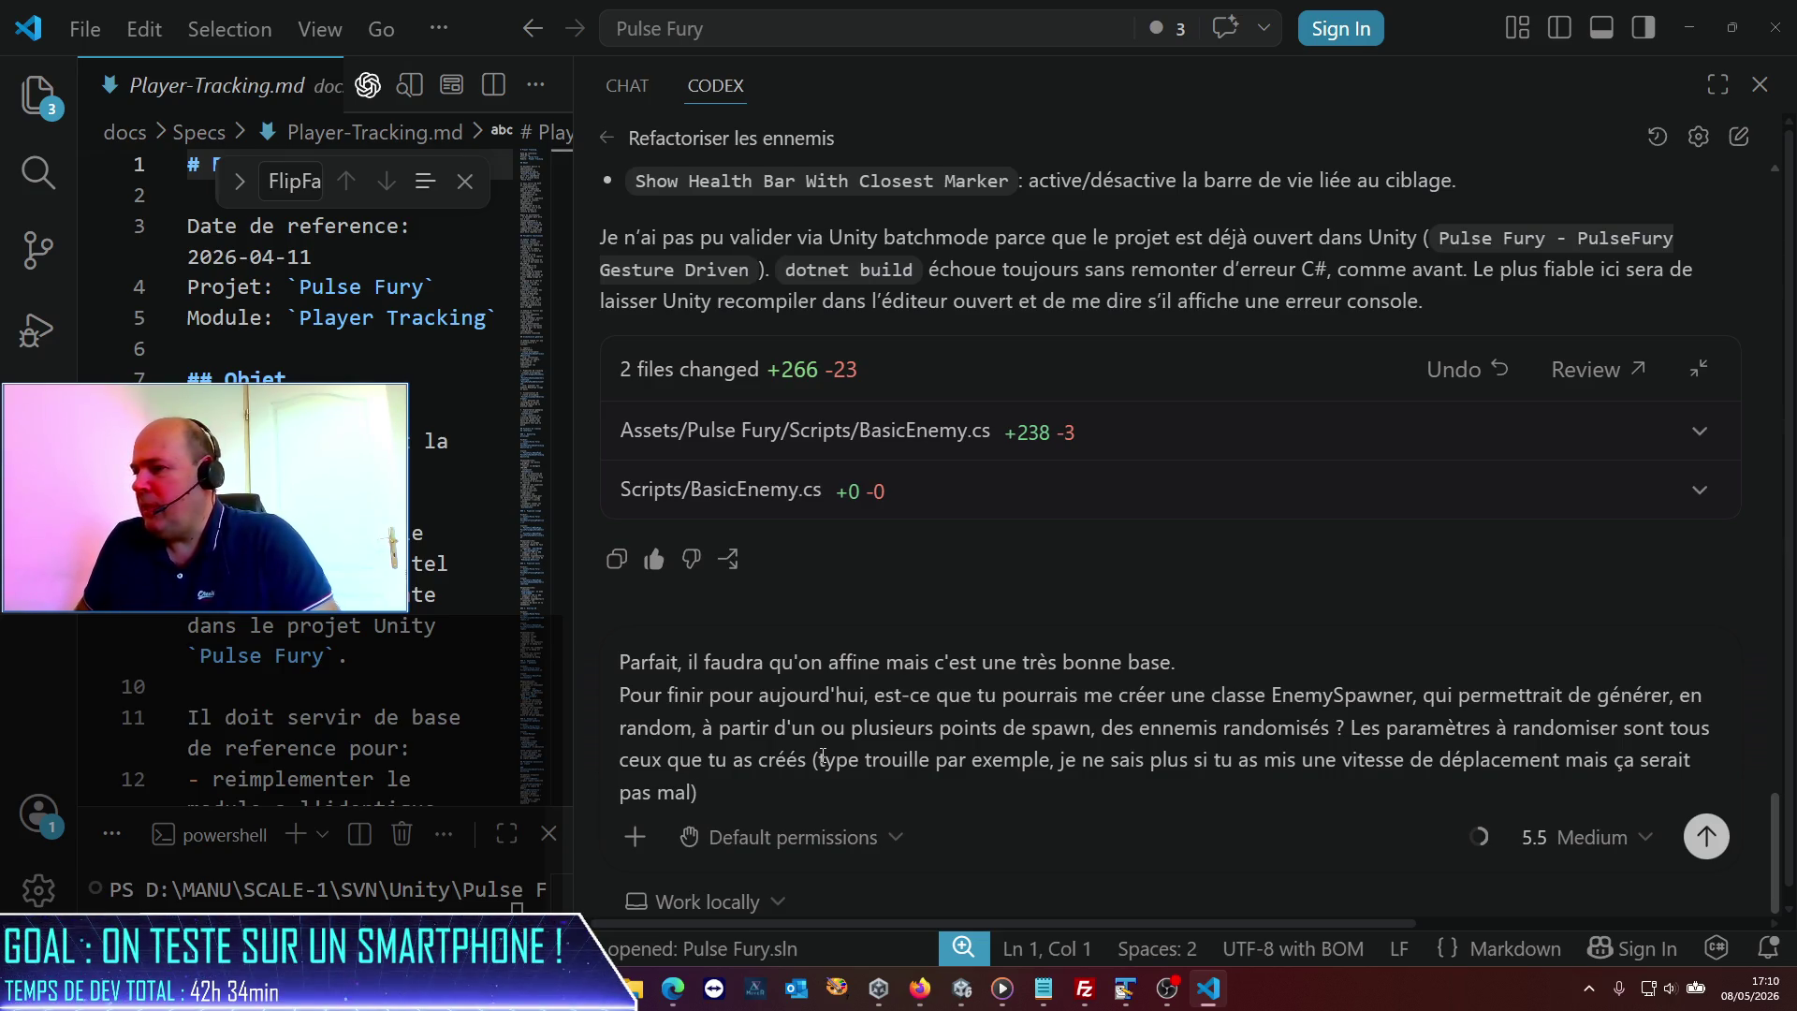
type("? Je")
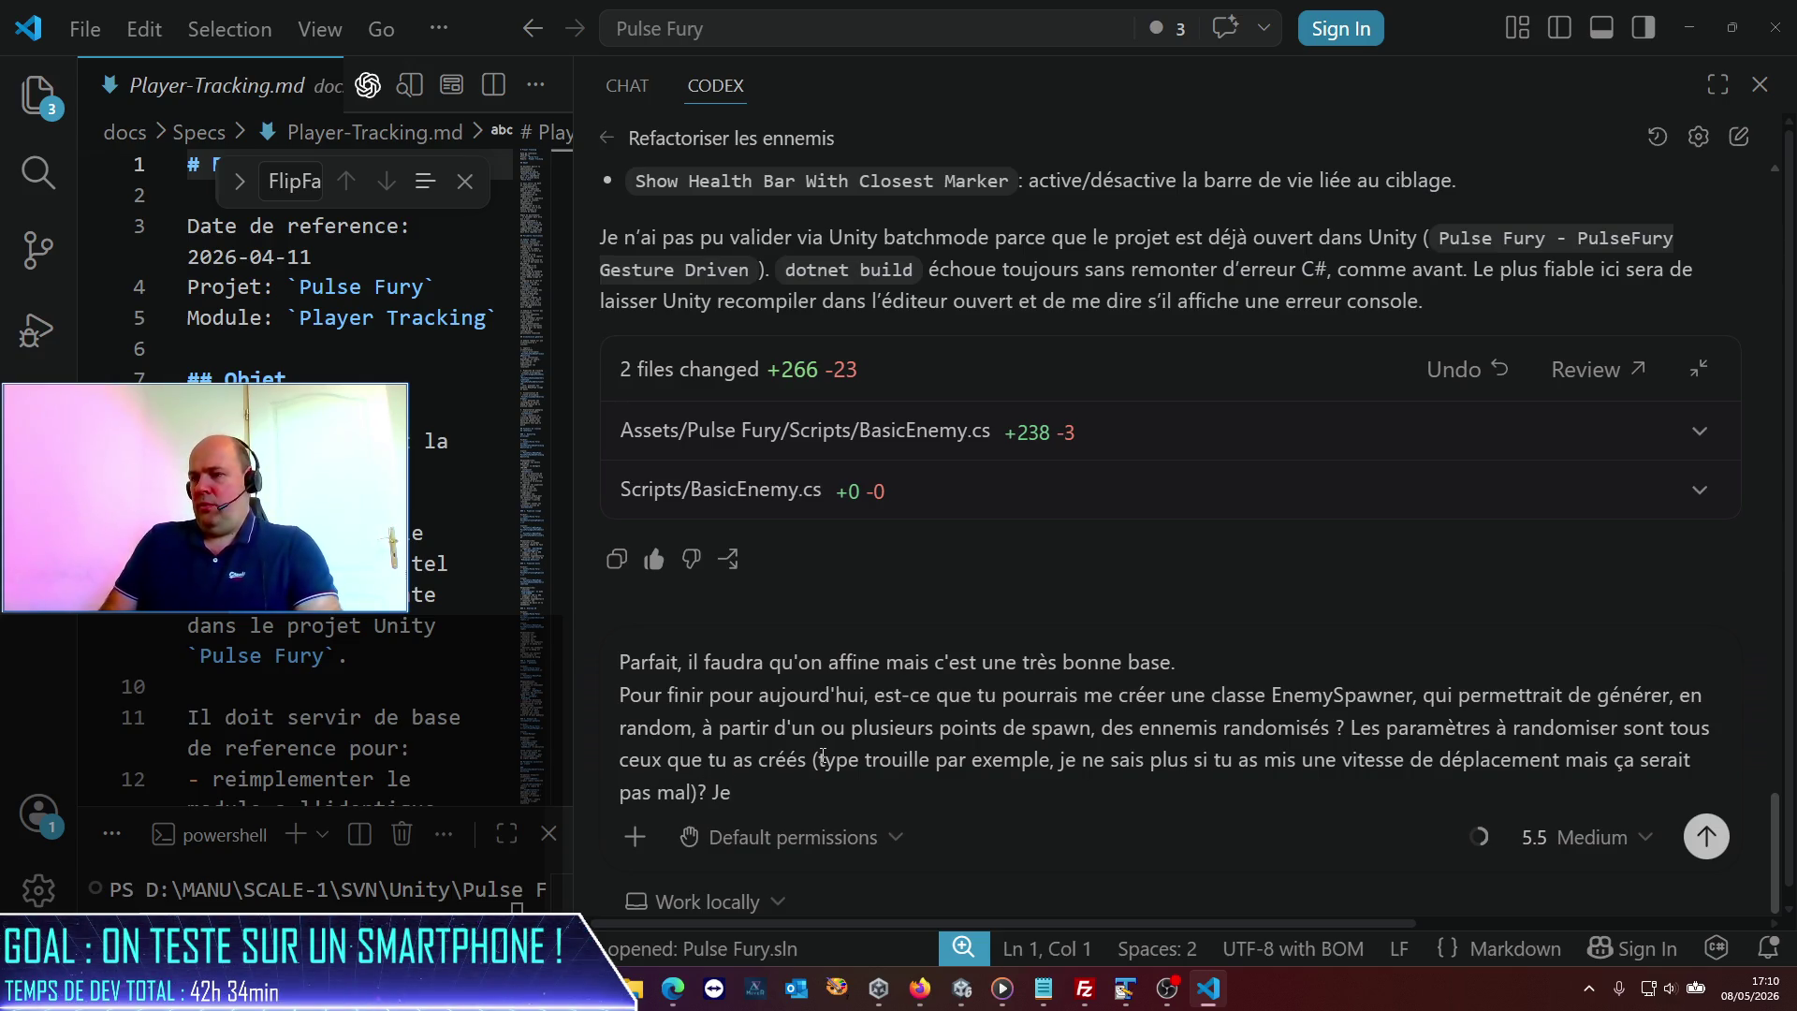
type(" On pourrait préciser l'EnnemyPrefab, la liste possible de")
type("tous")
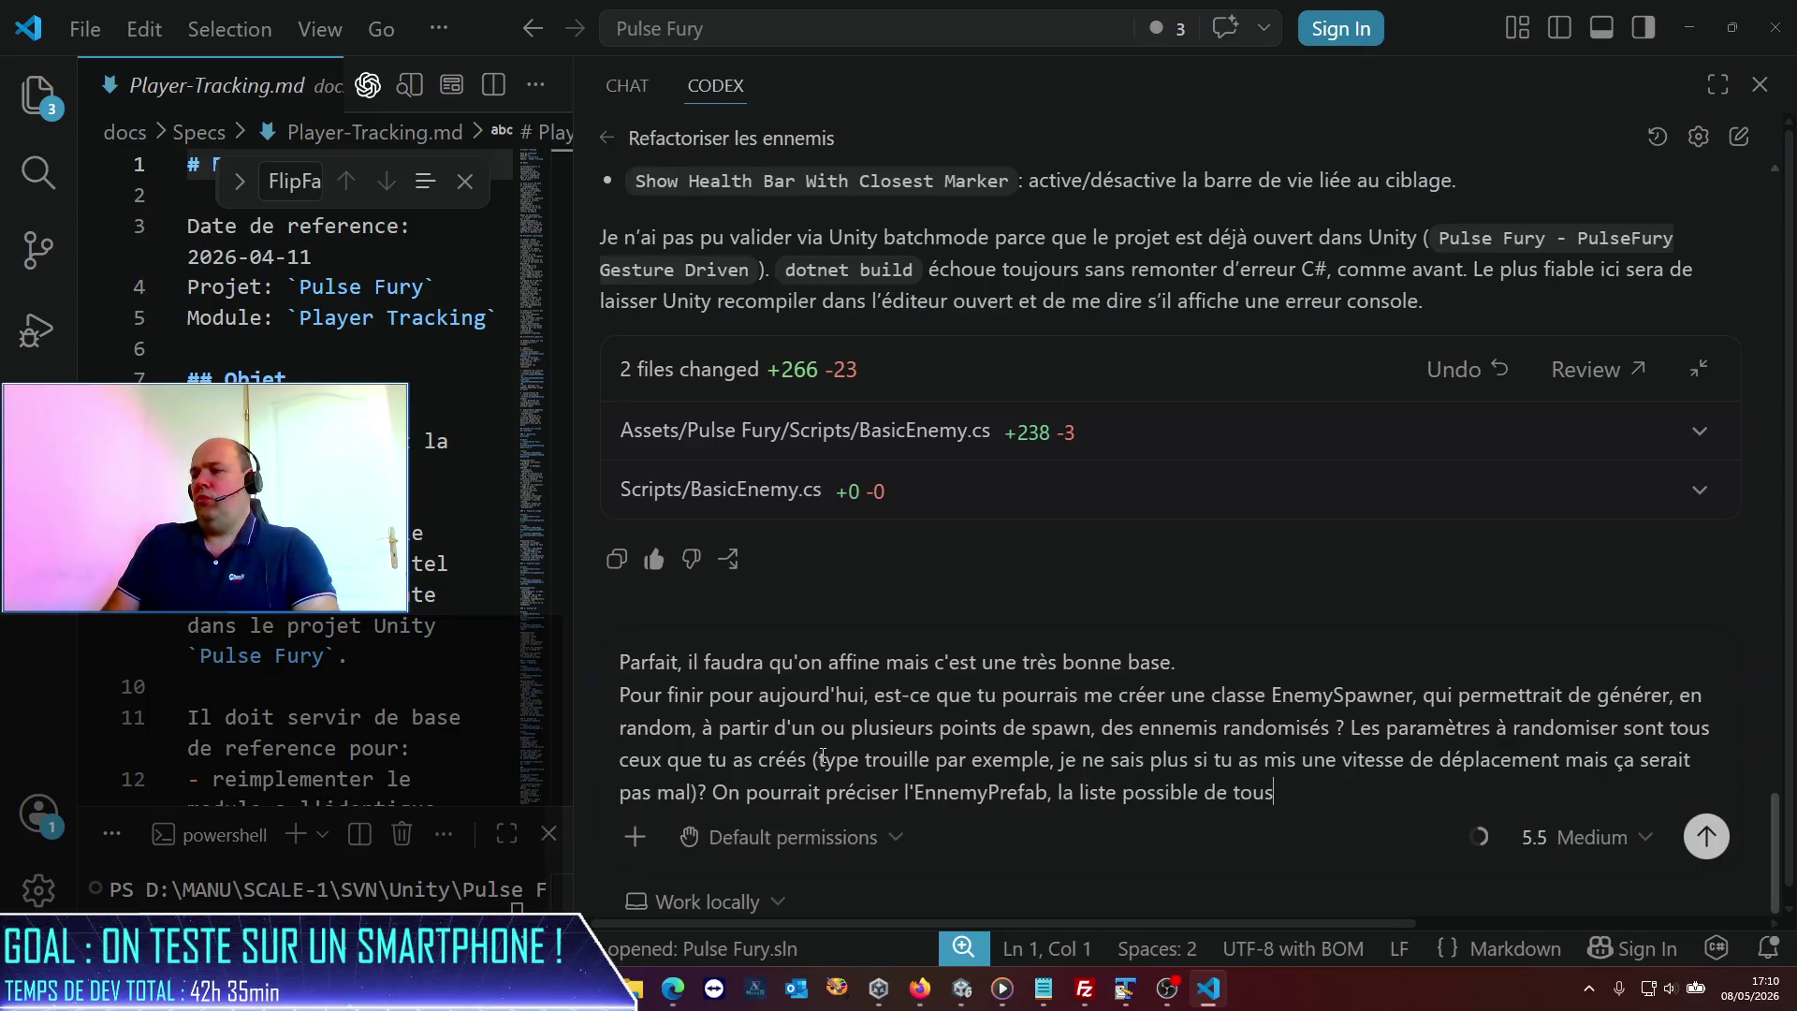
type(" les Tex")
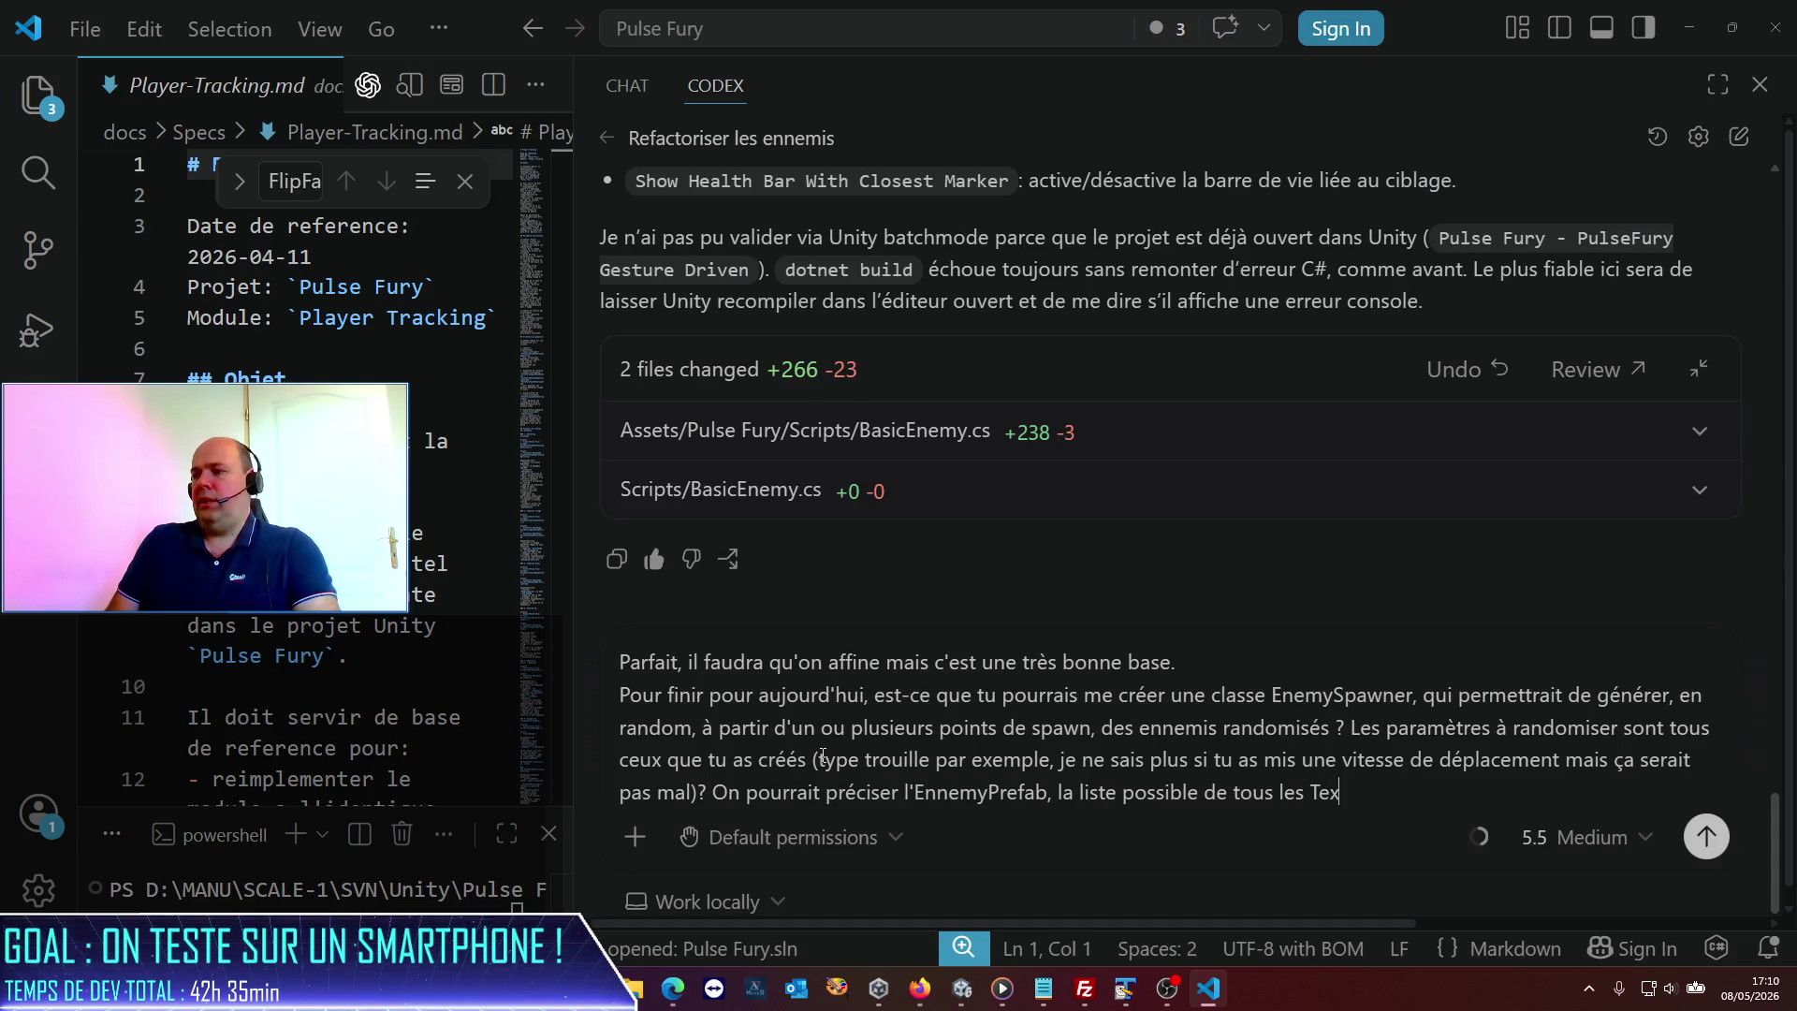
type("tAssets Character,")
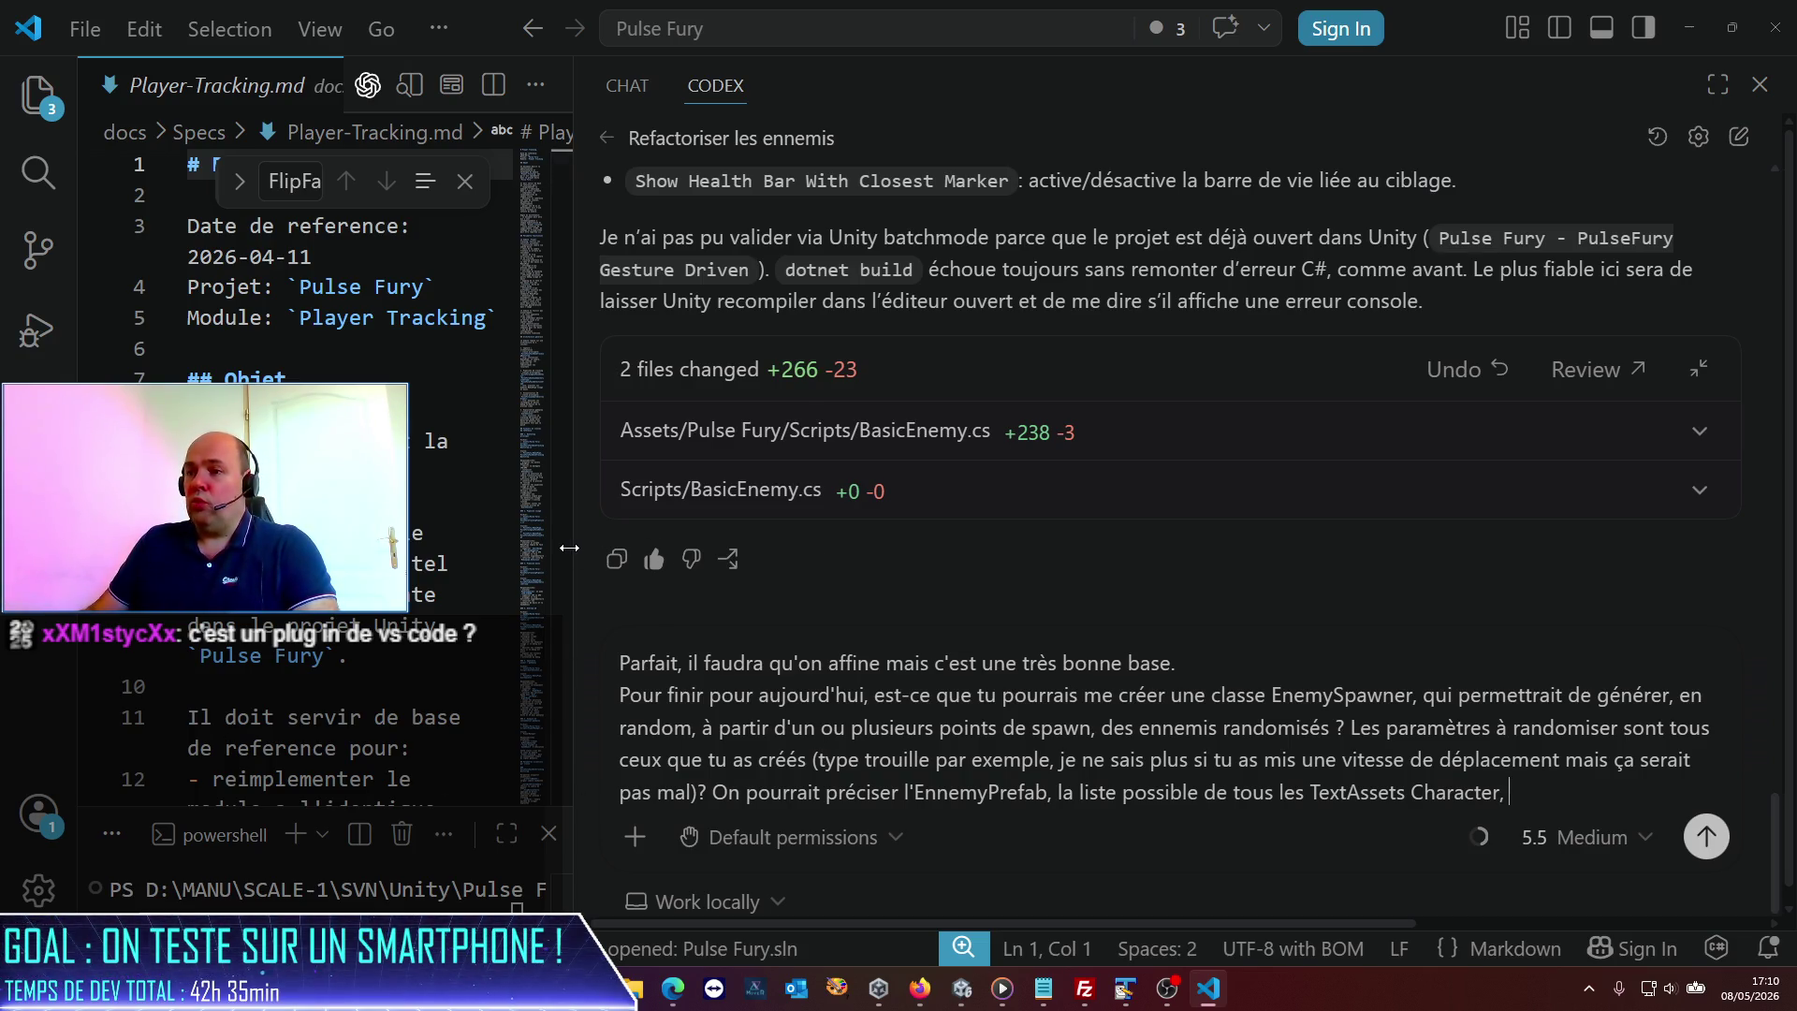
left_click_drag(572, 555, 633, 554)
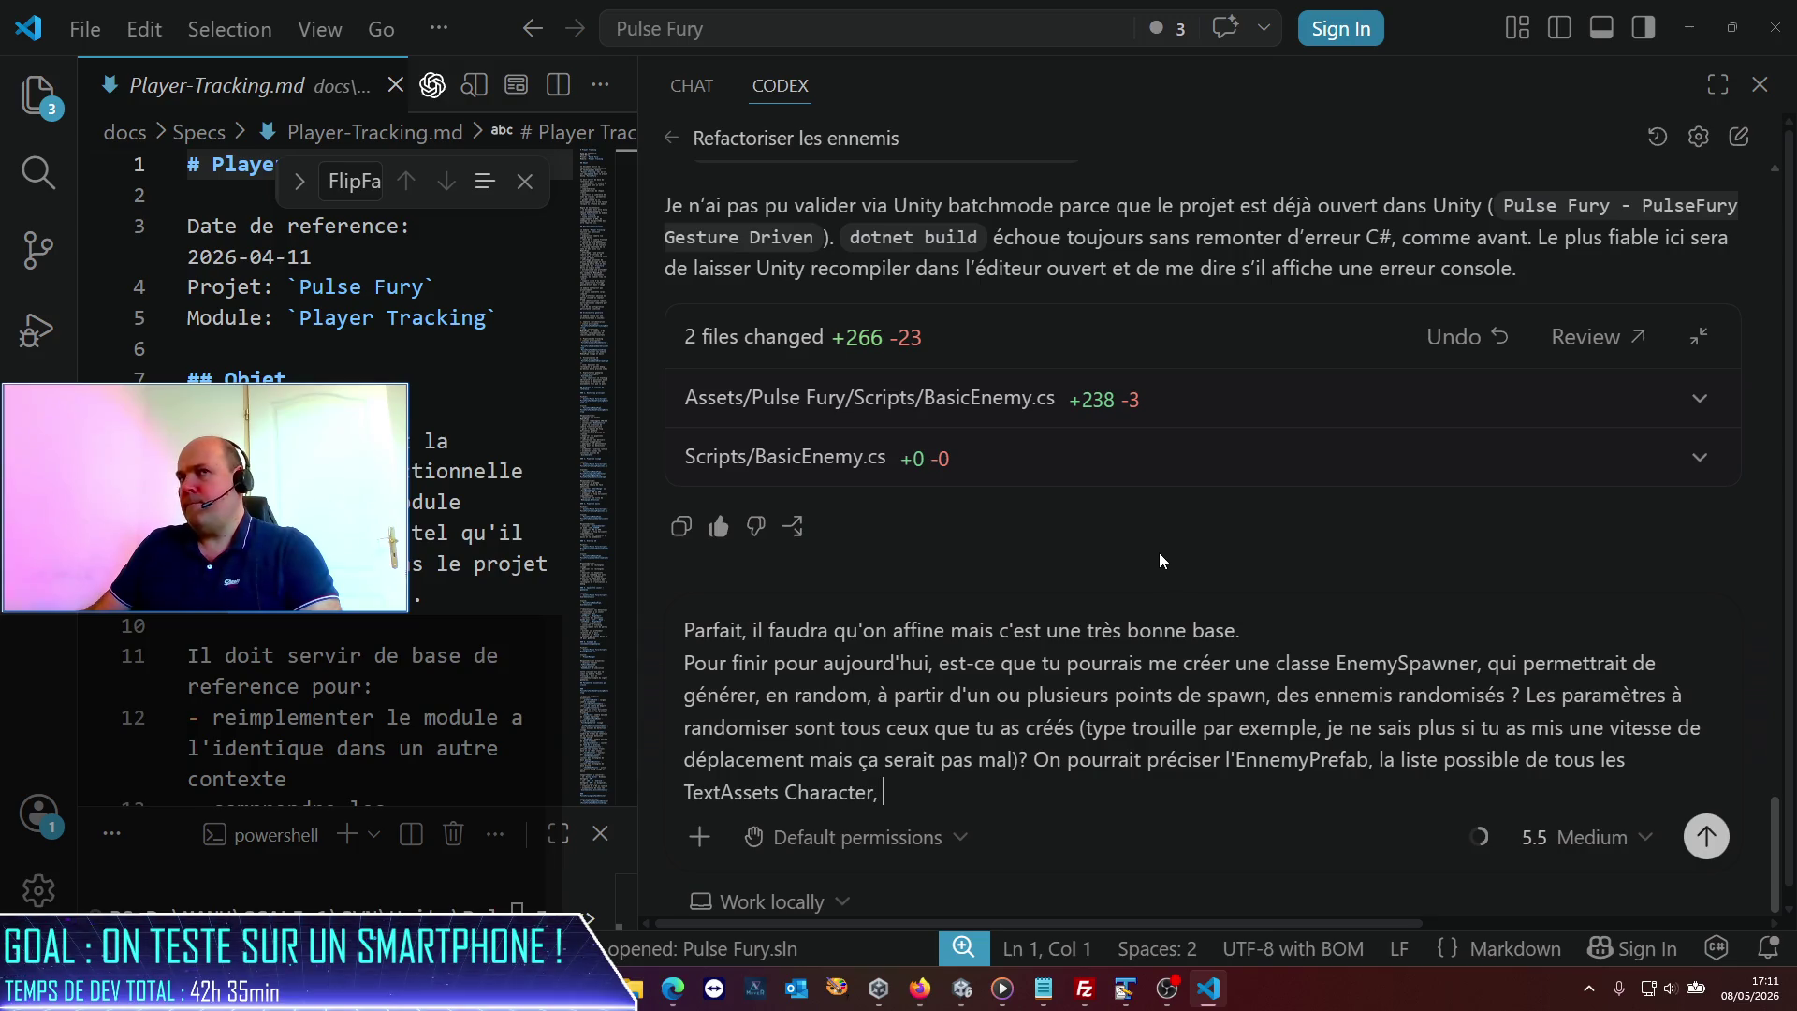
End the list with 'etc.' and add line breaks separating the opening remark.
type("etc.")
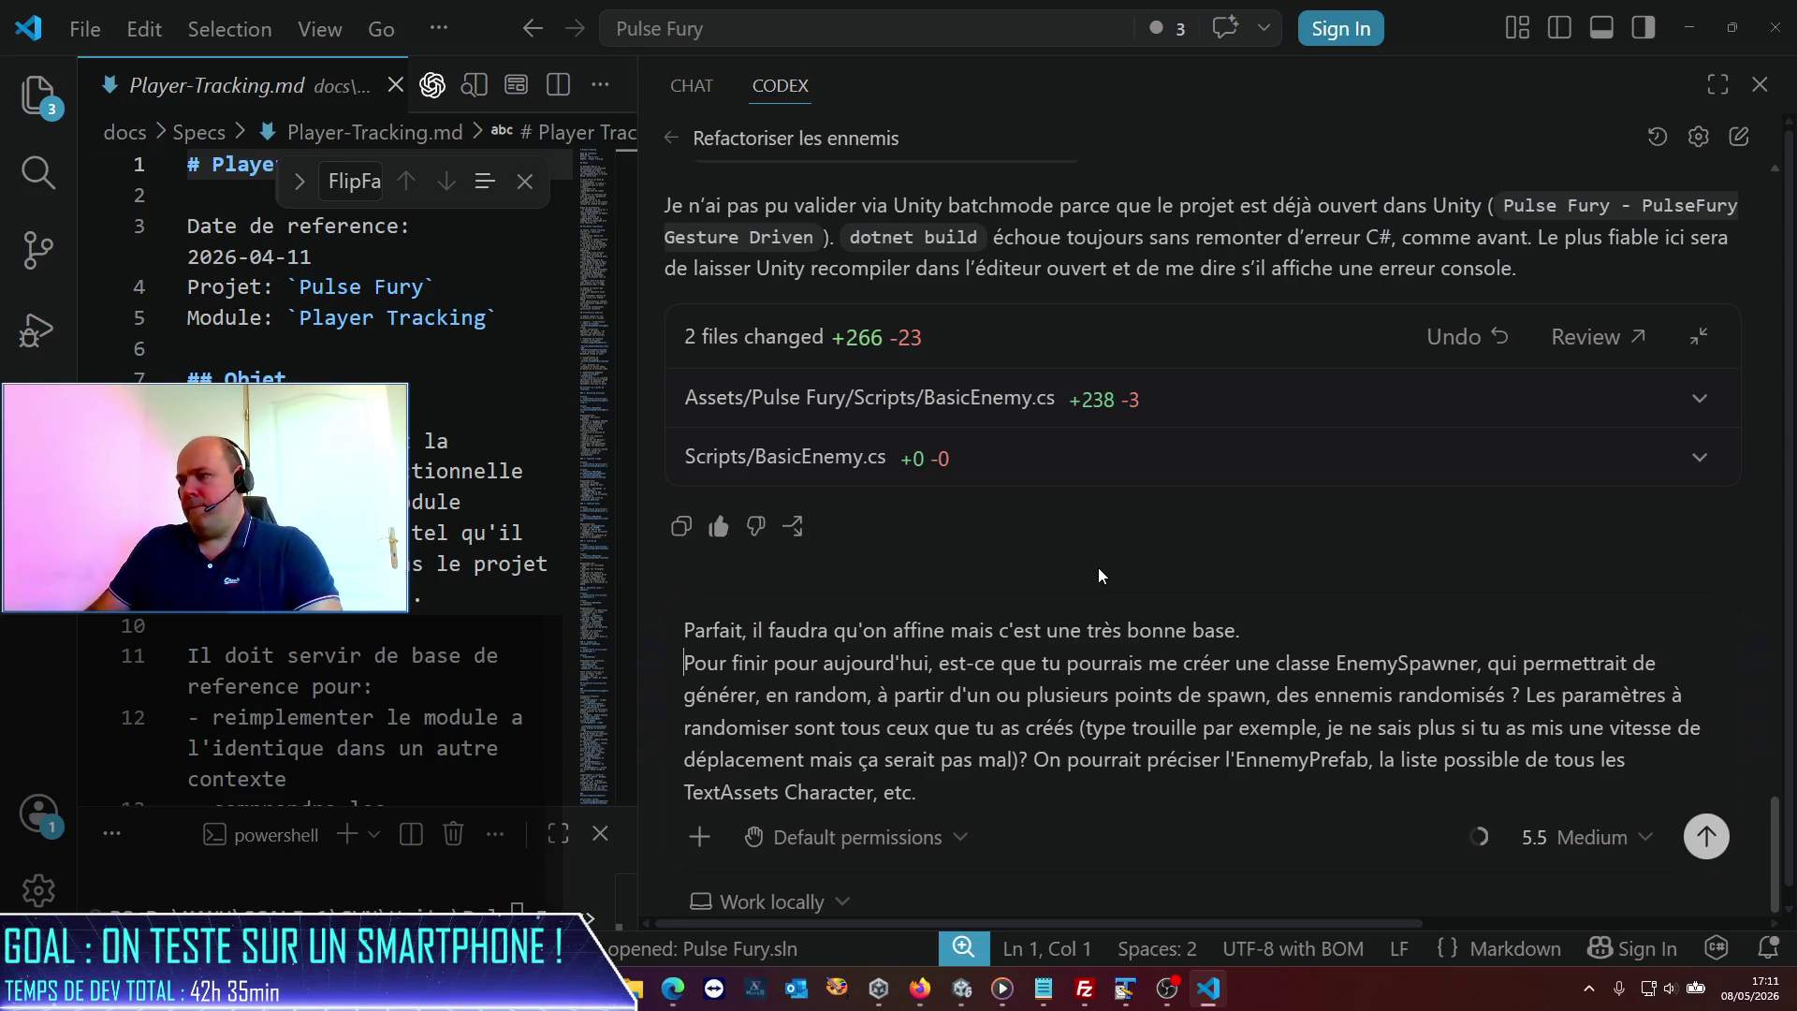
key("Home")
key("shift+Return")
key("ctrl+End")
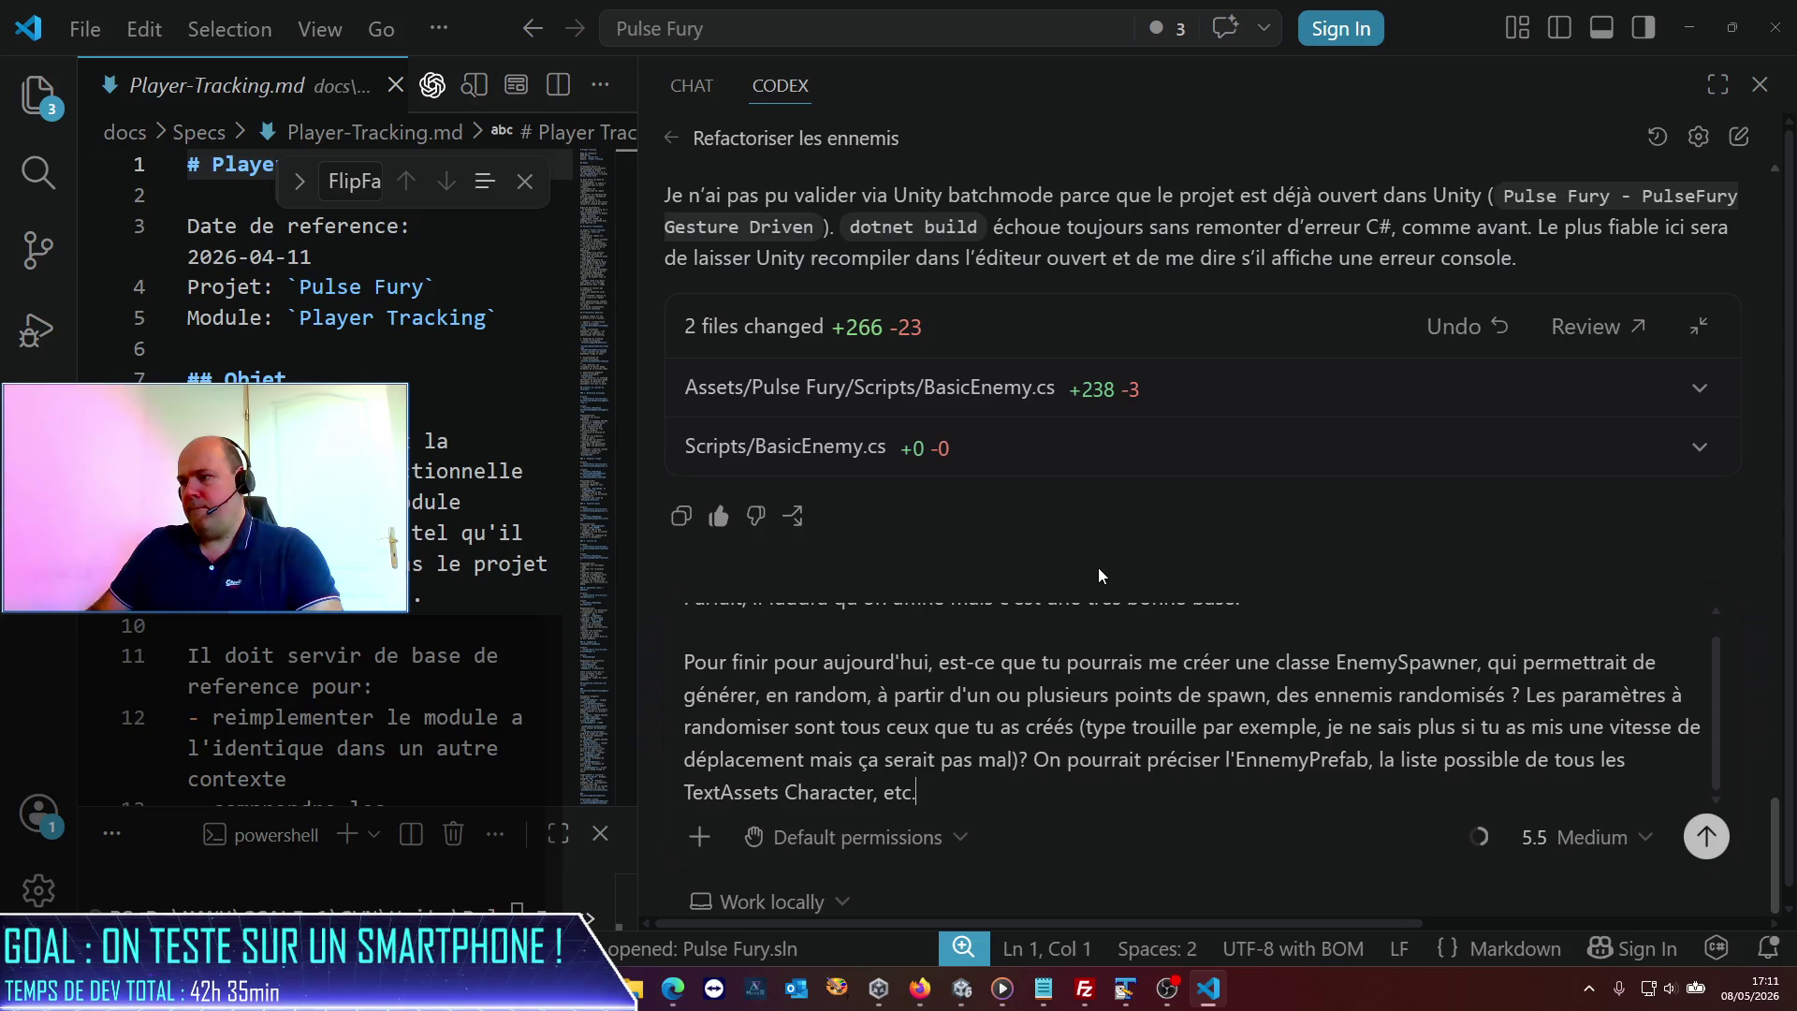
key("shift+Return")
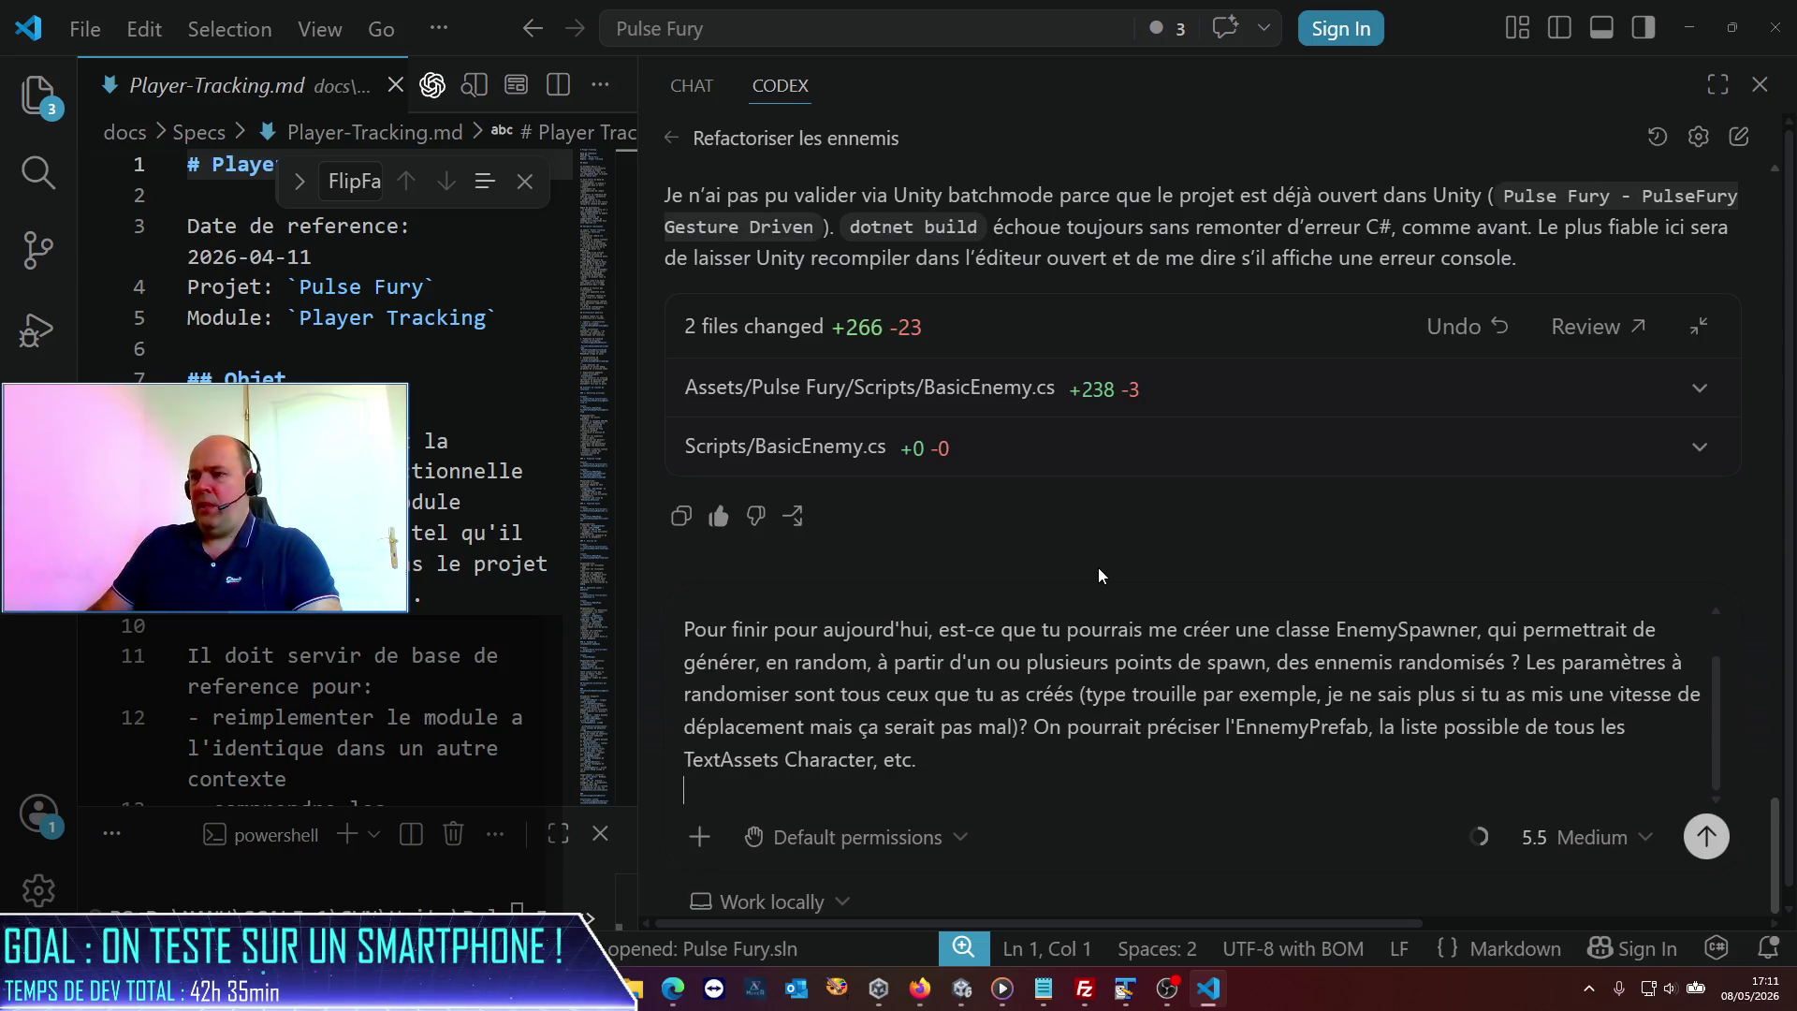
Add 'J'aimerais également que ce spawner ait une notion de suivi', then show the desktop.
type("J'aimerais égakee")
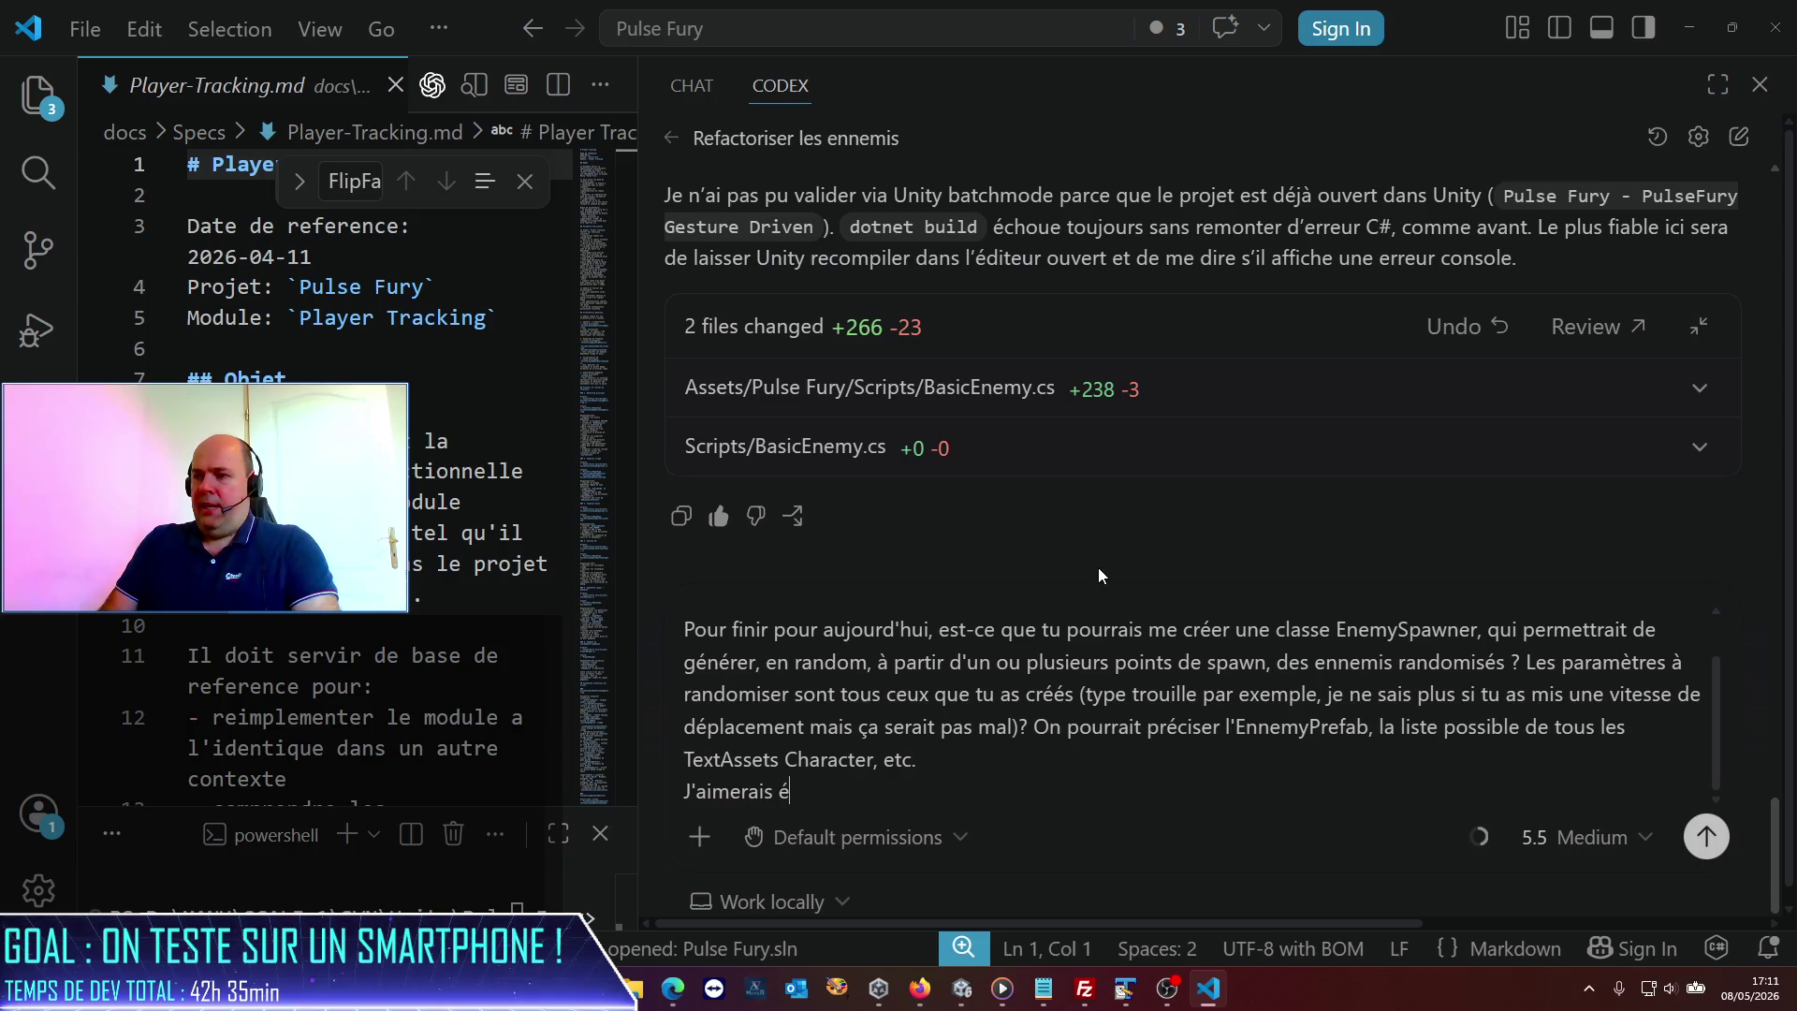
key("BackSpace")
key("BackSpace")
key("BackSpace")
type("lement")
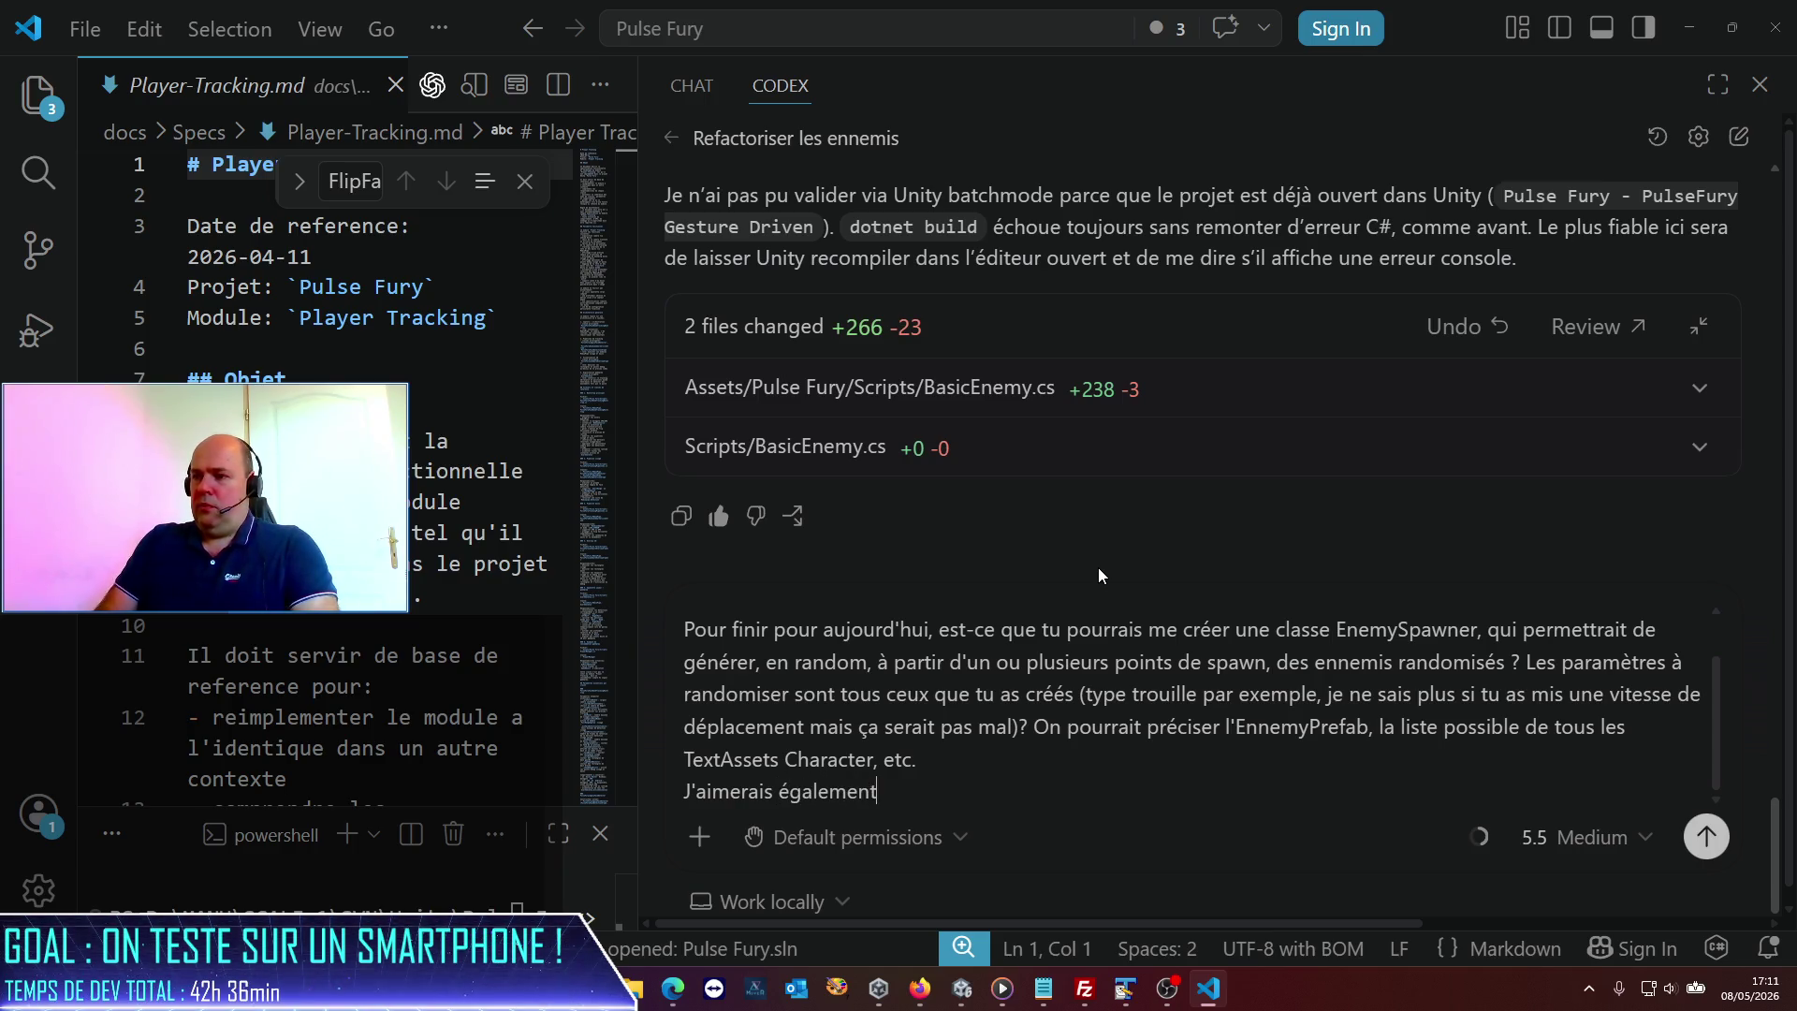
type(" que ce spawne")
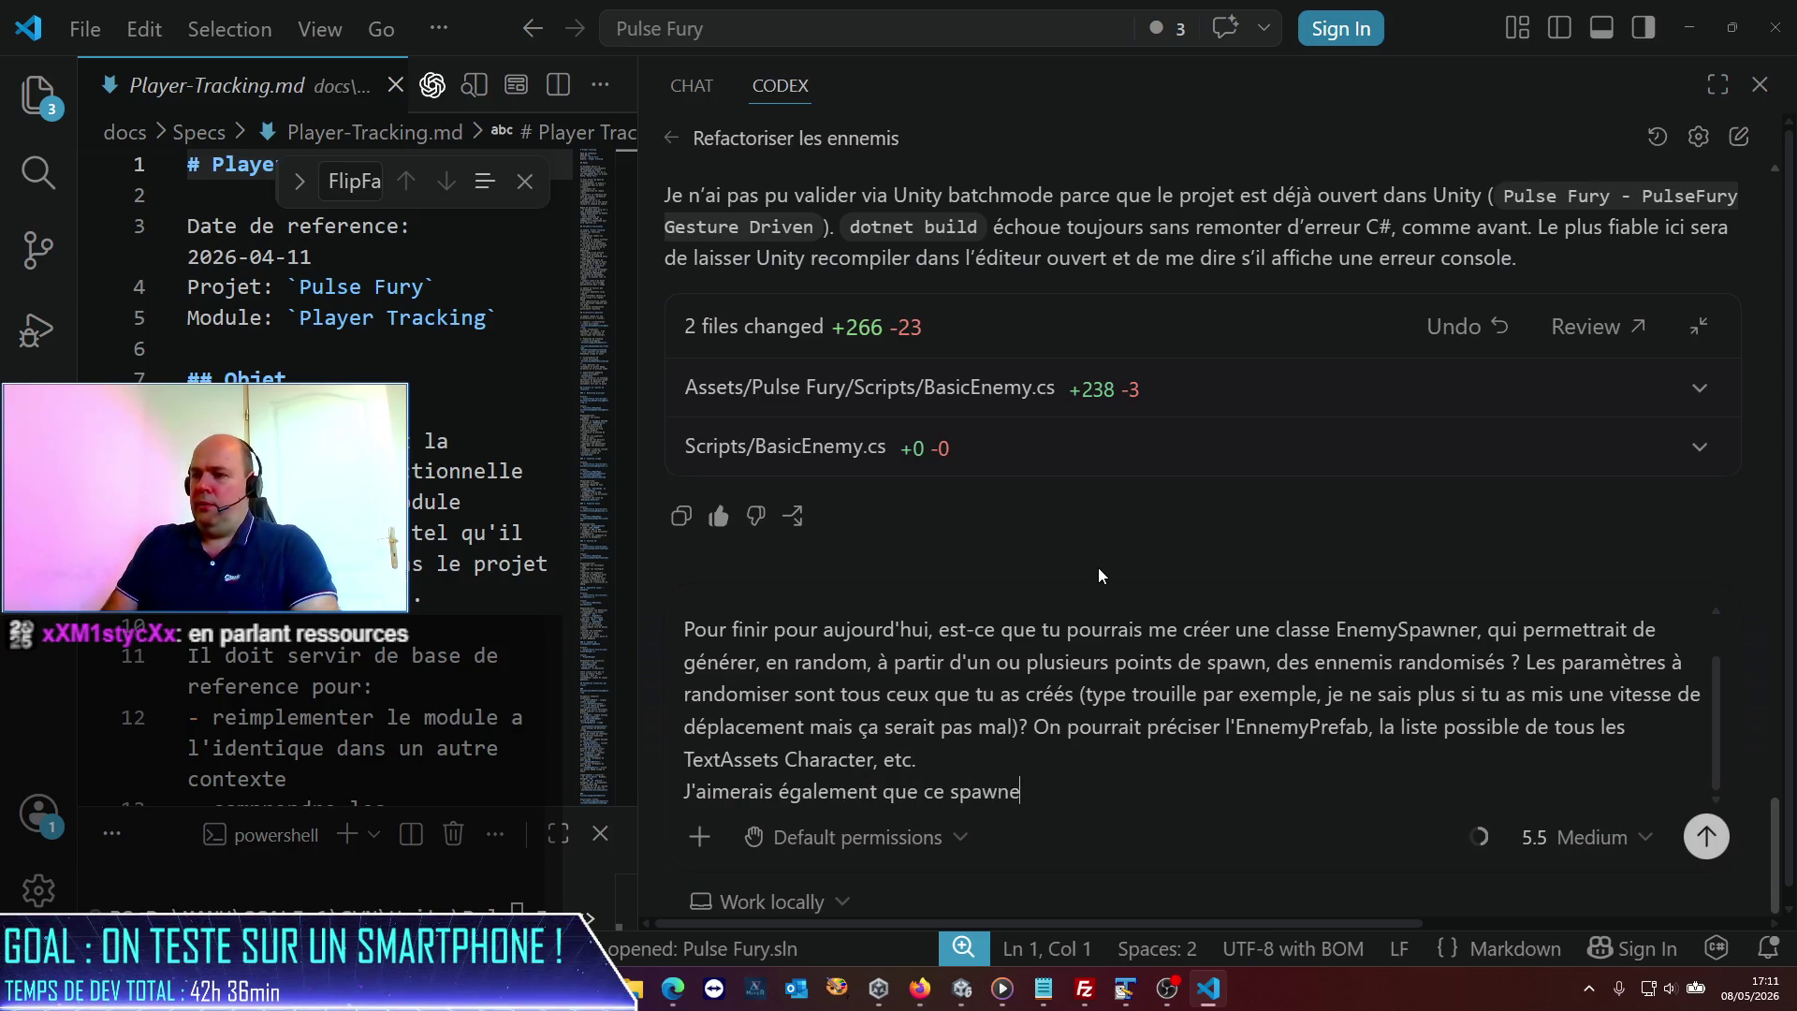
type("r ait une noti")
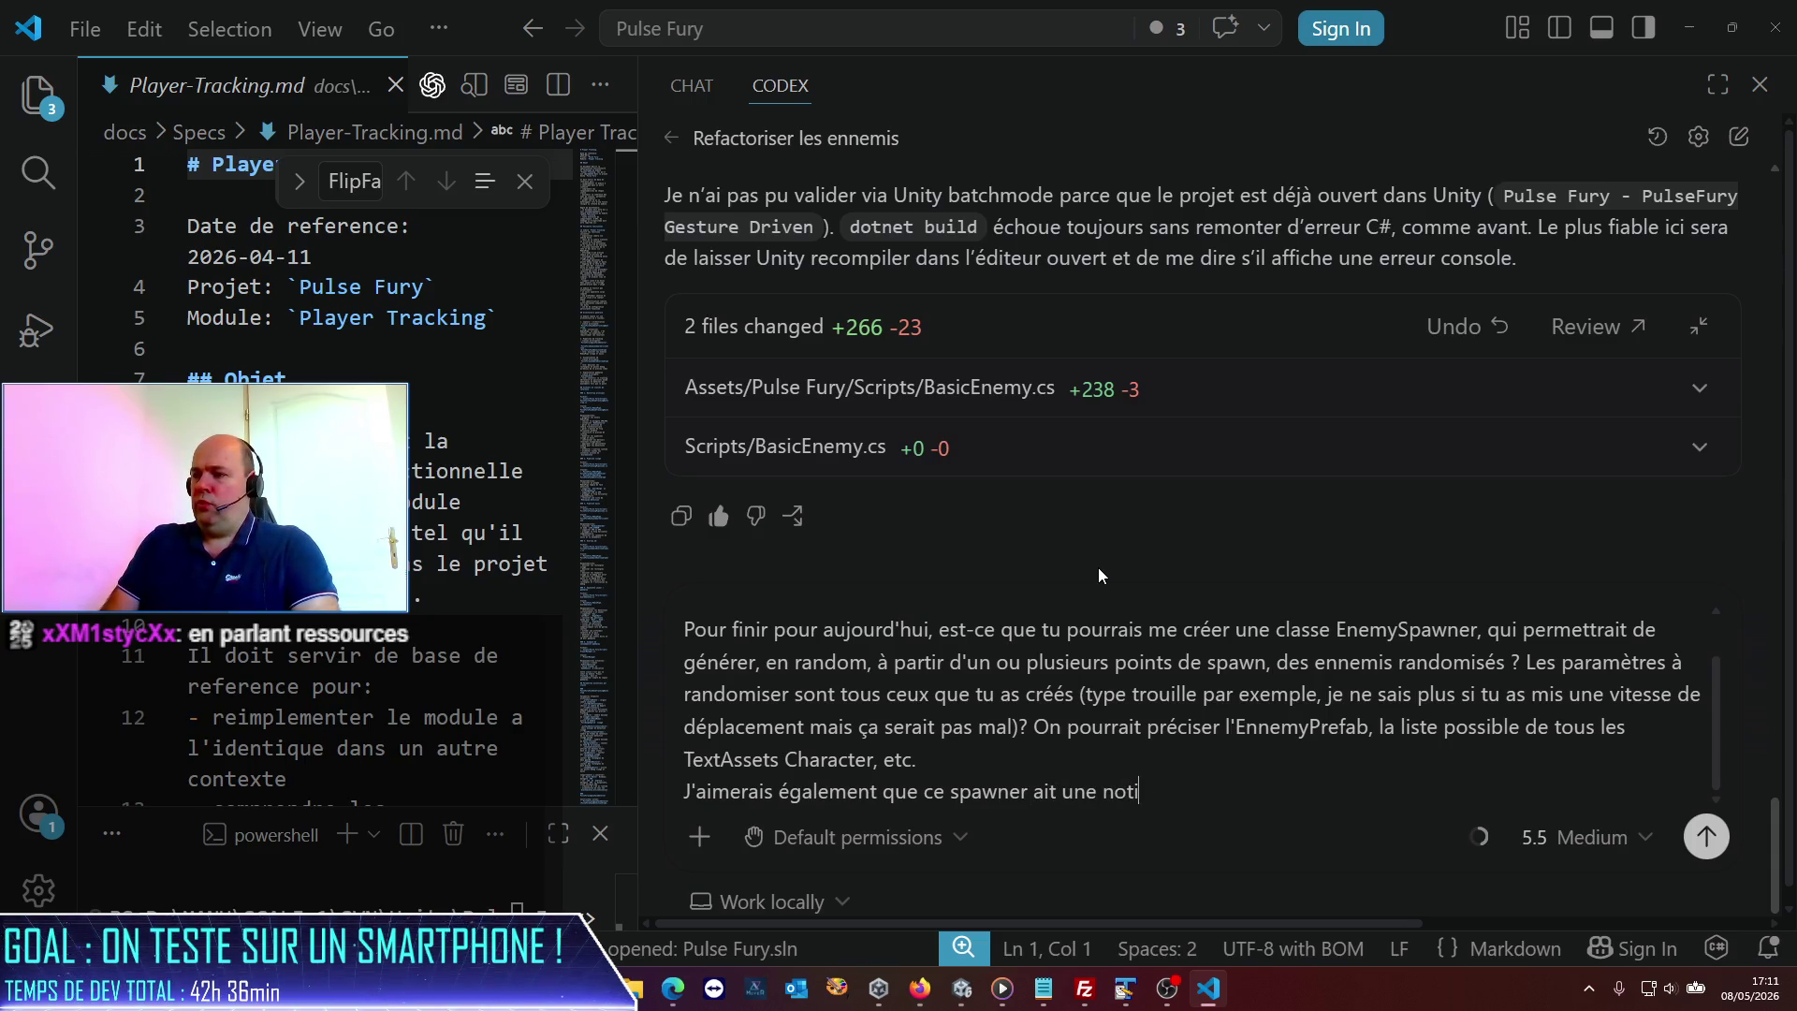
type("on de suivi")
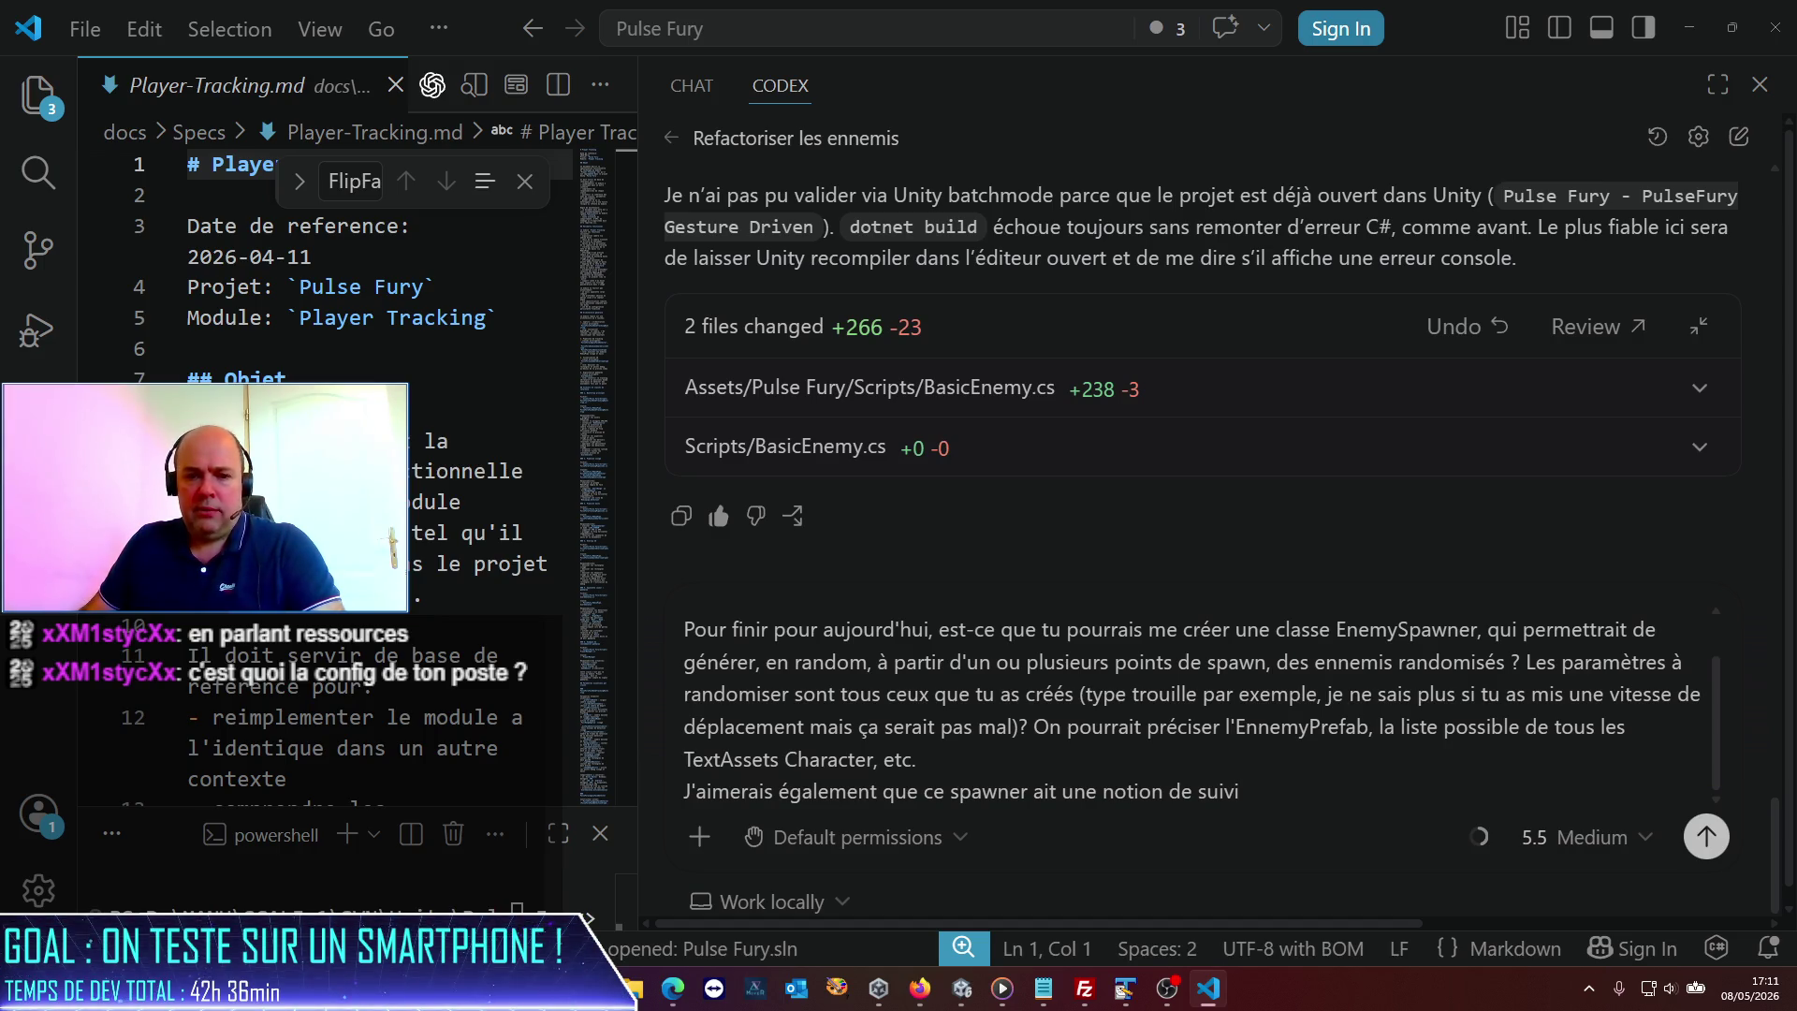
key("super+d")
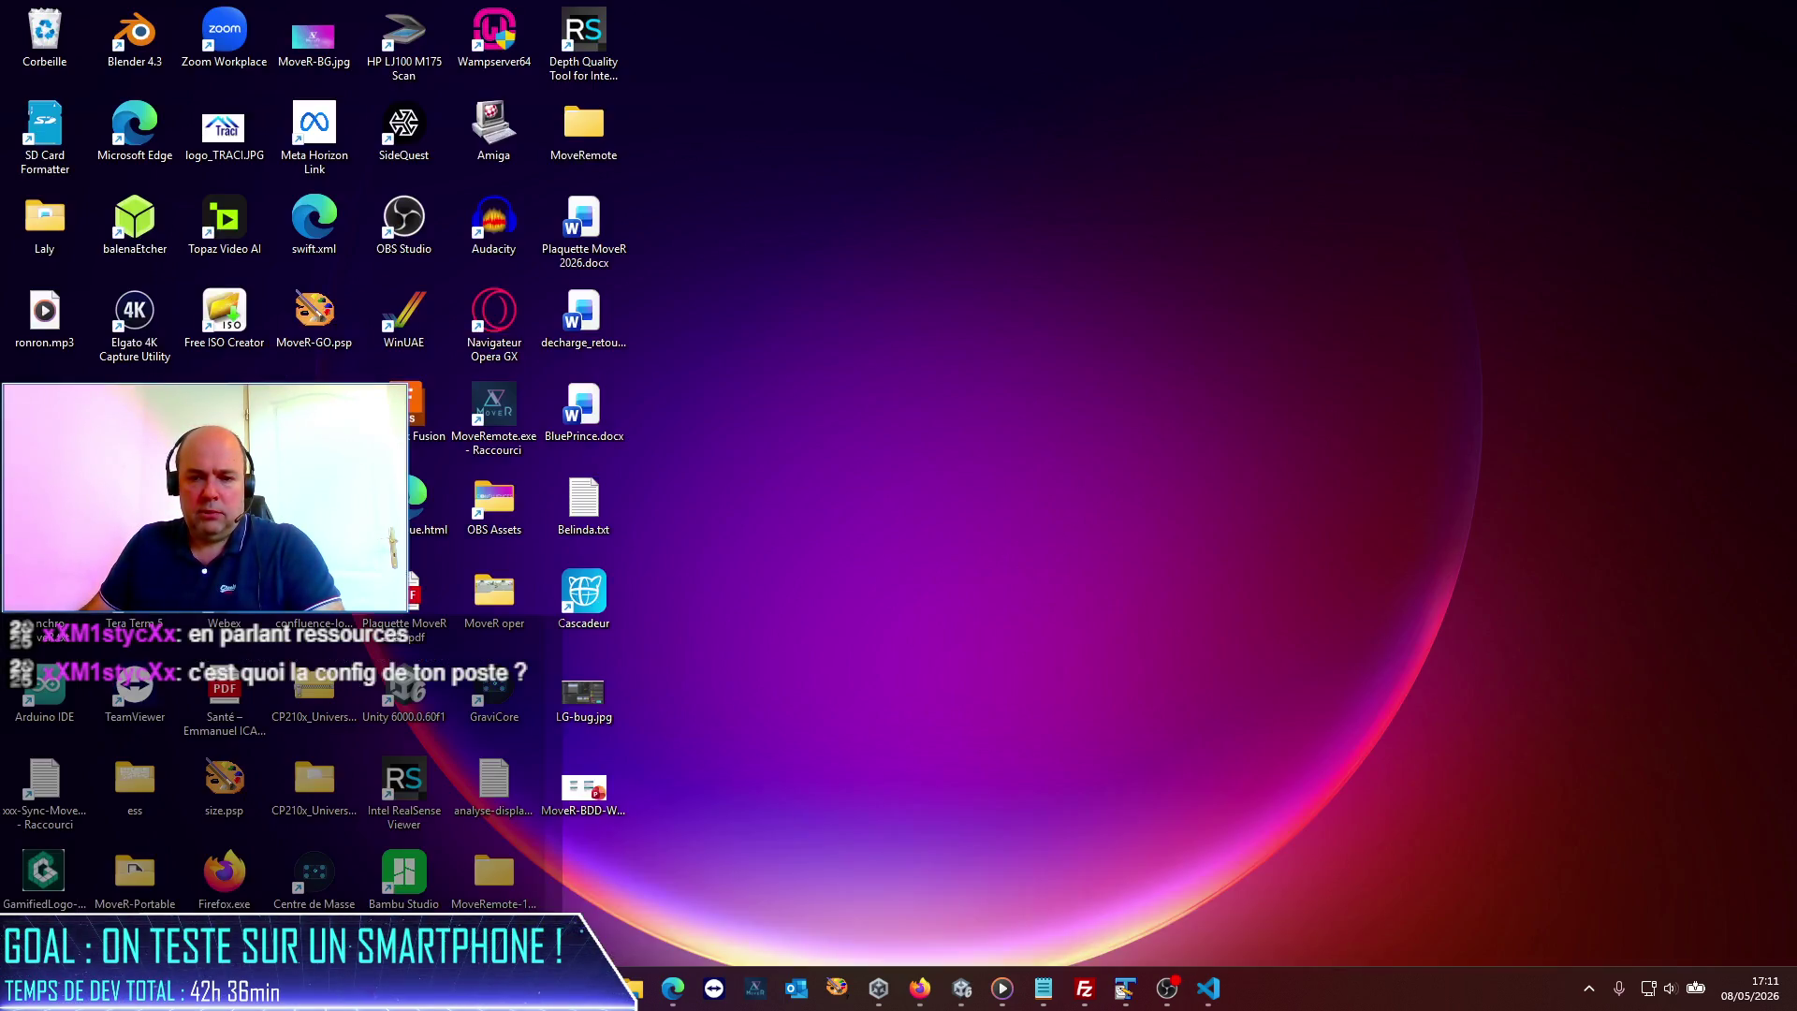
key("super+d")
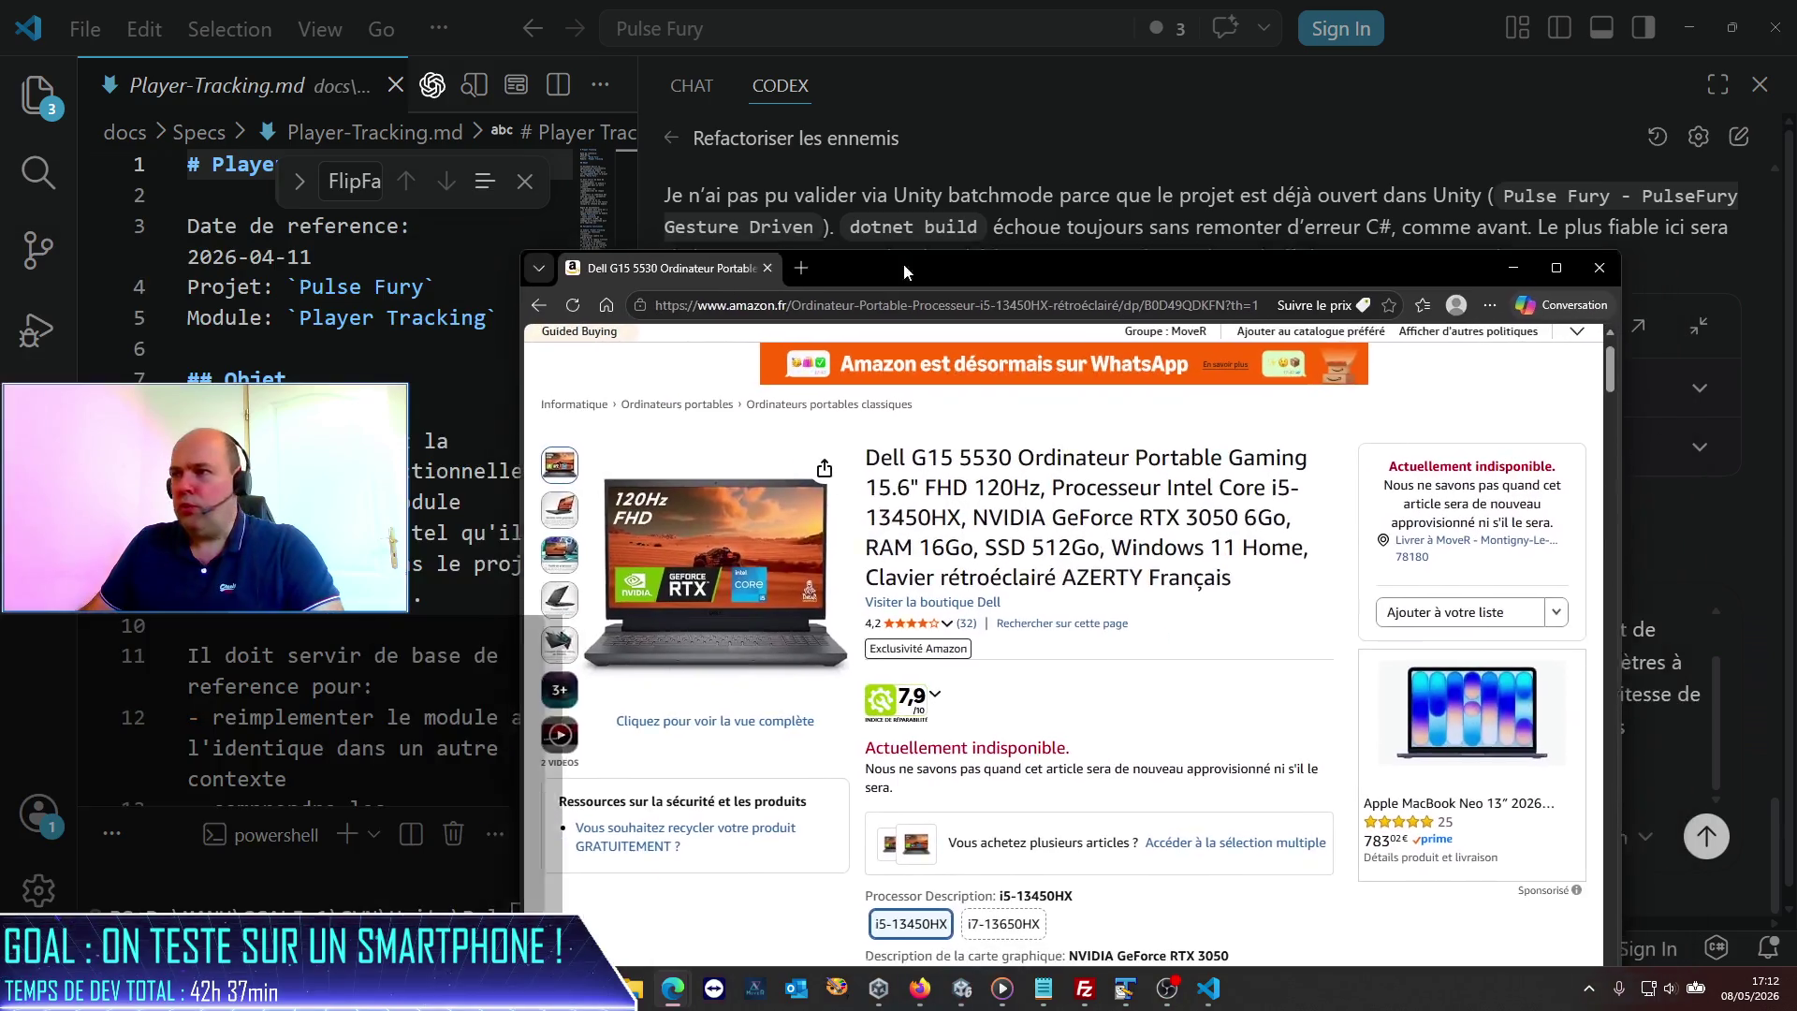
left_click_drag(903, 262, 851, 247)
double_click(852, 247)
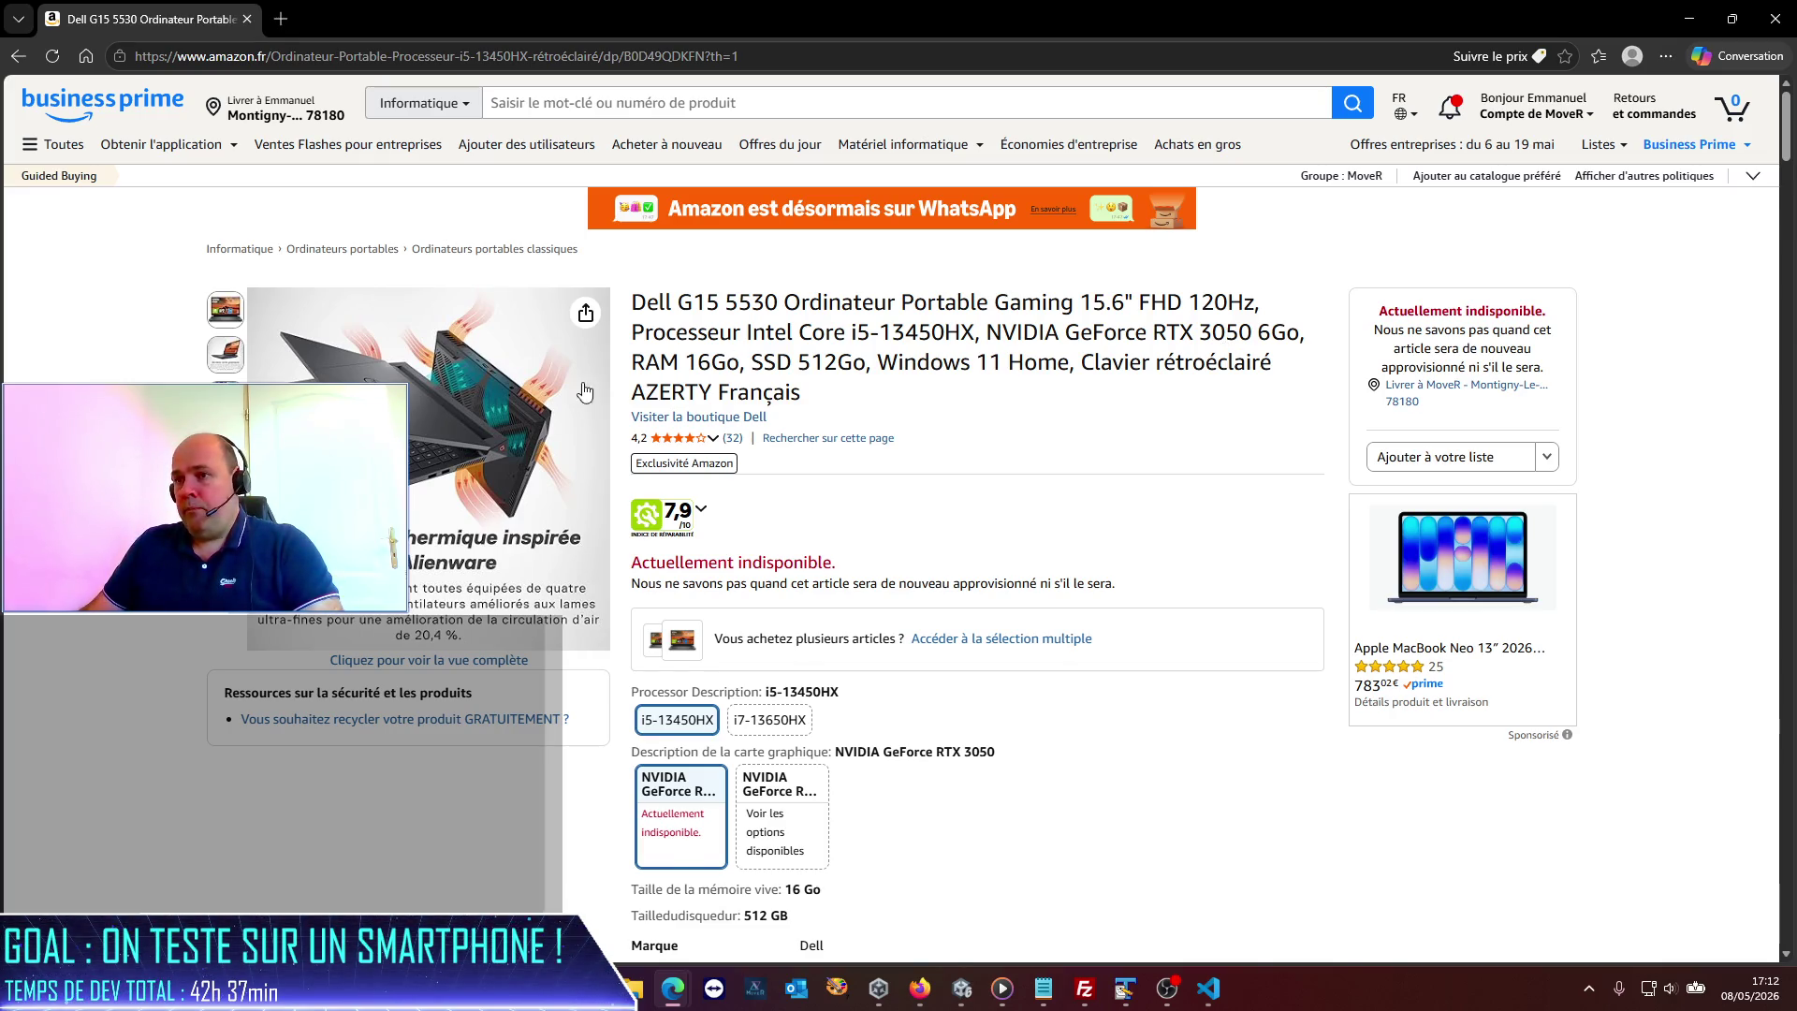
mouse_move(459, 468)
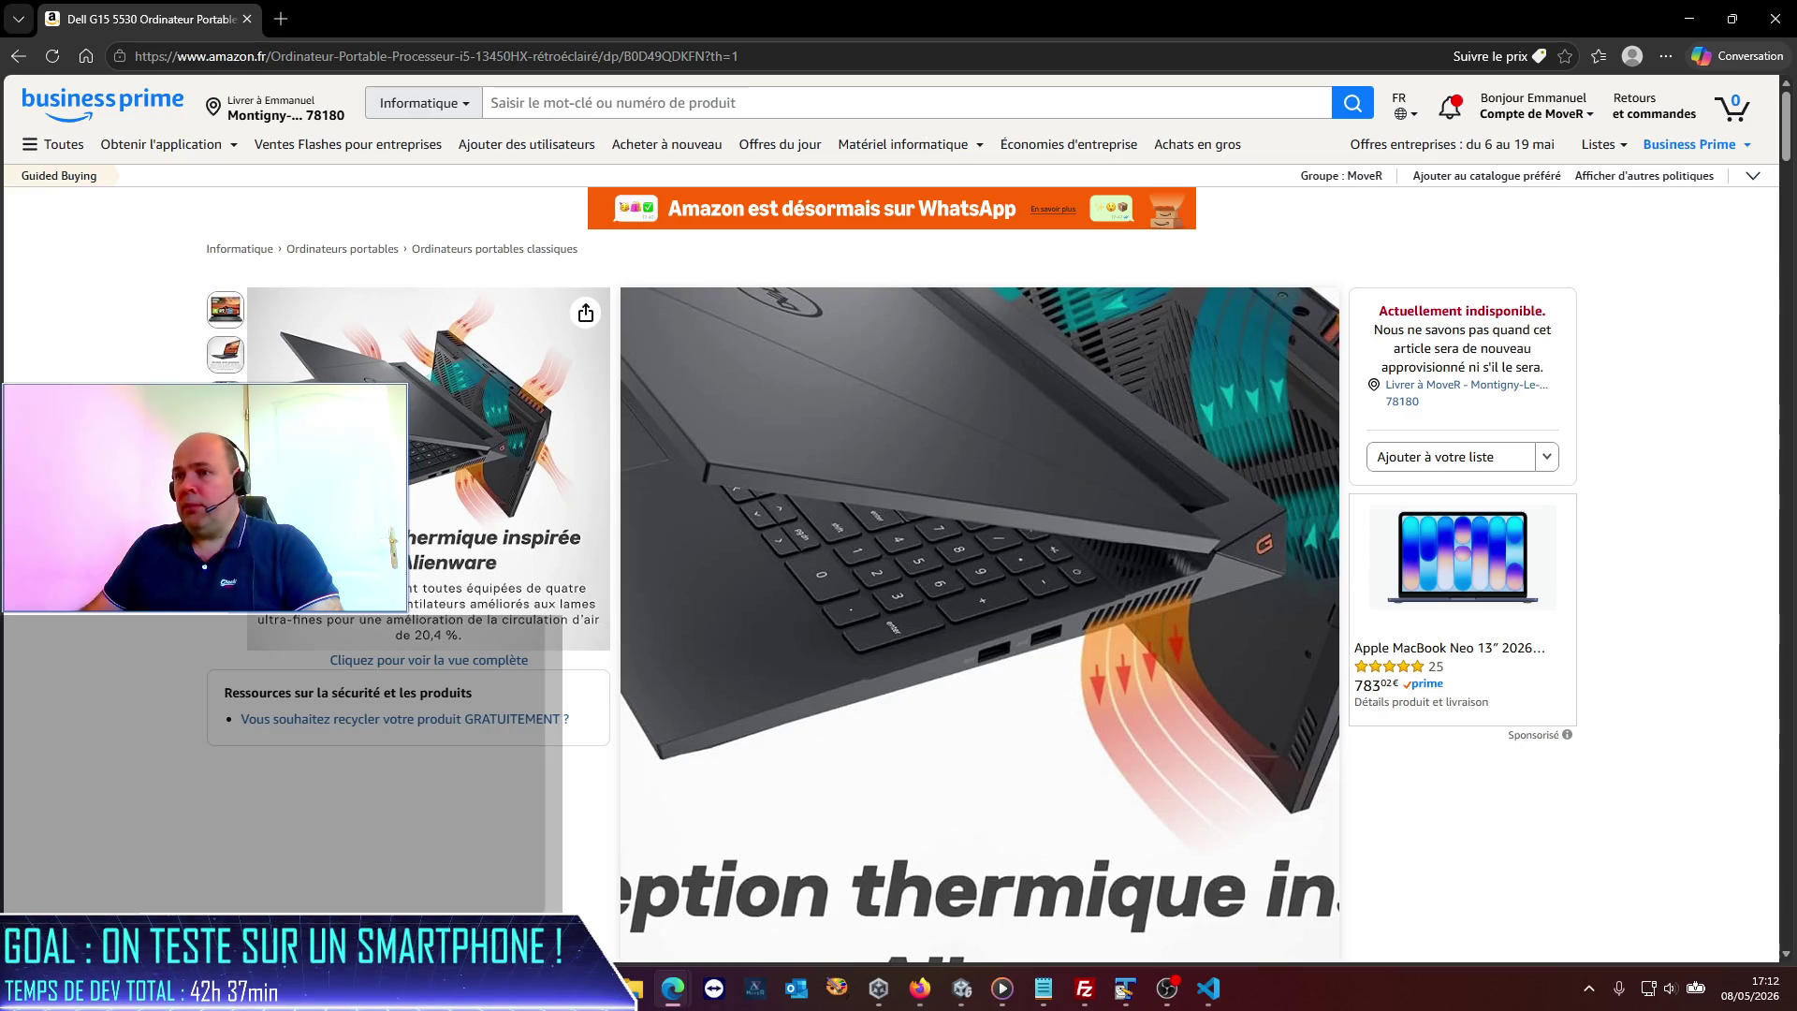
mouse_move(225, 354)
mouse_move(225, 398)
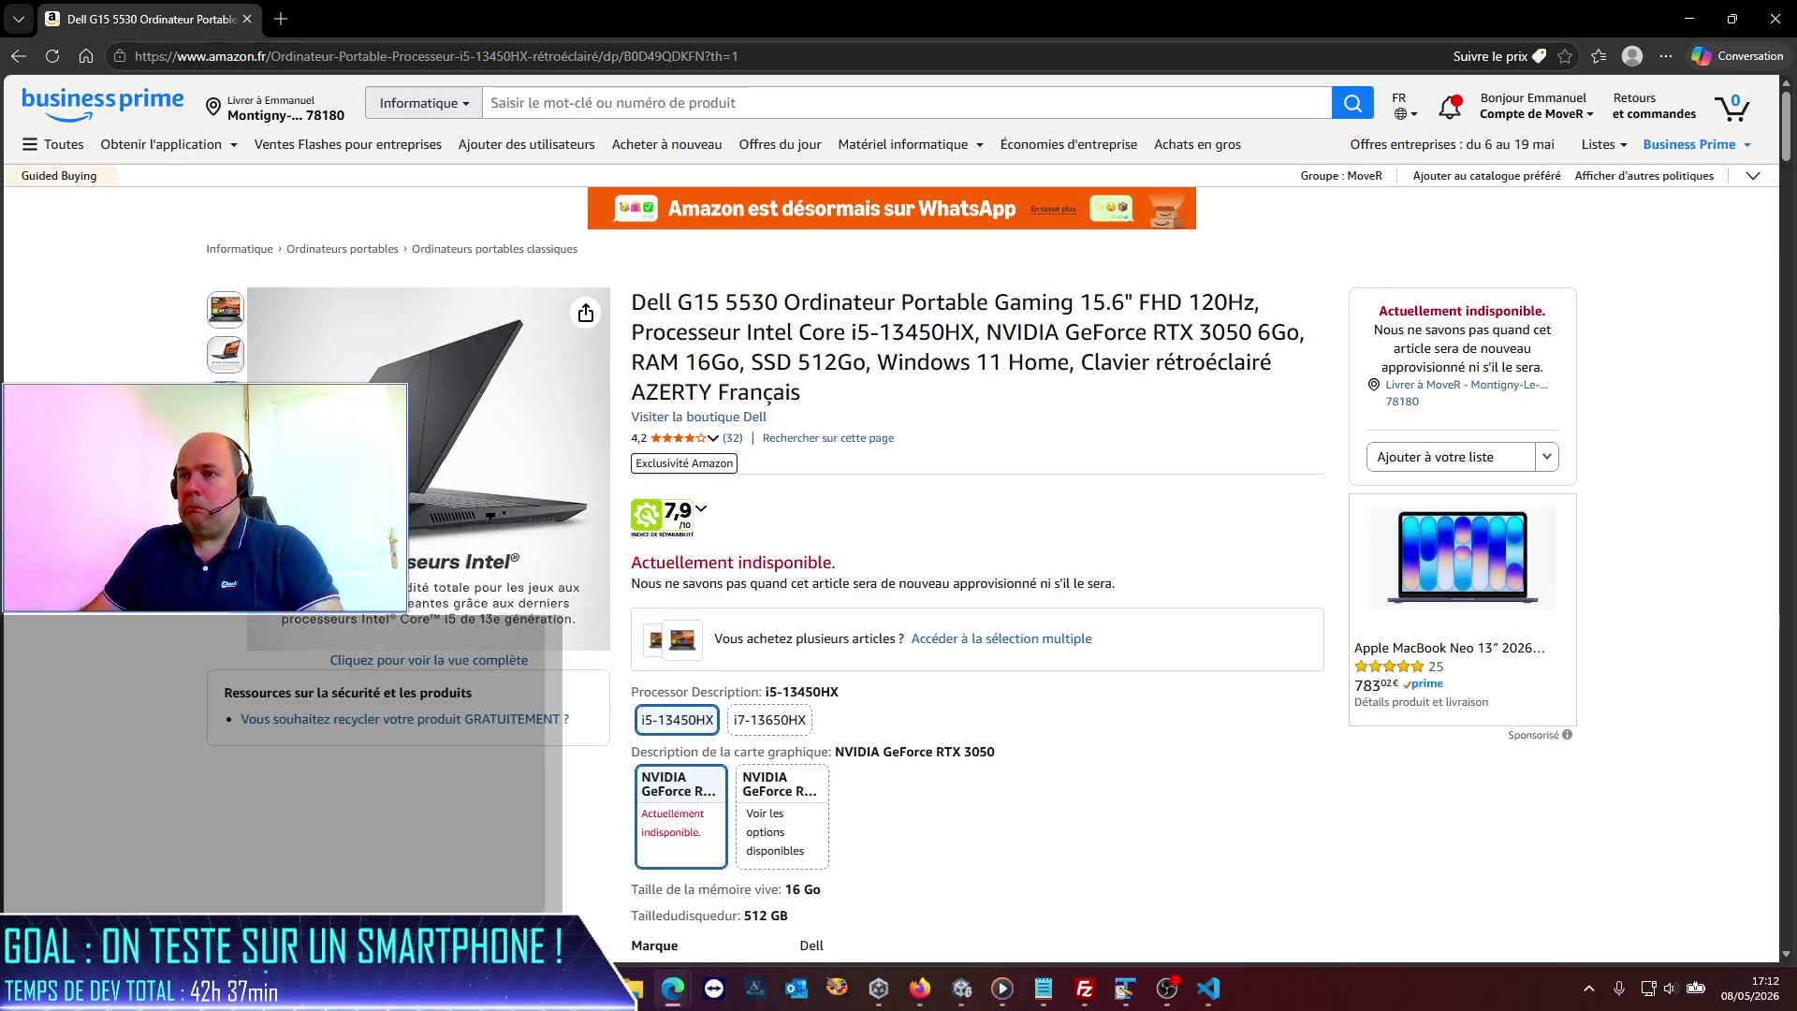
mouse_move(225, 443)
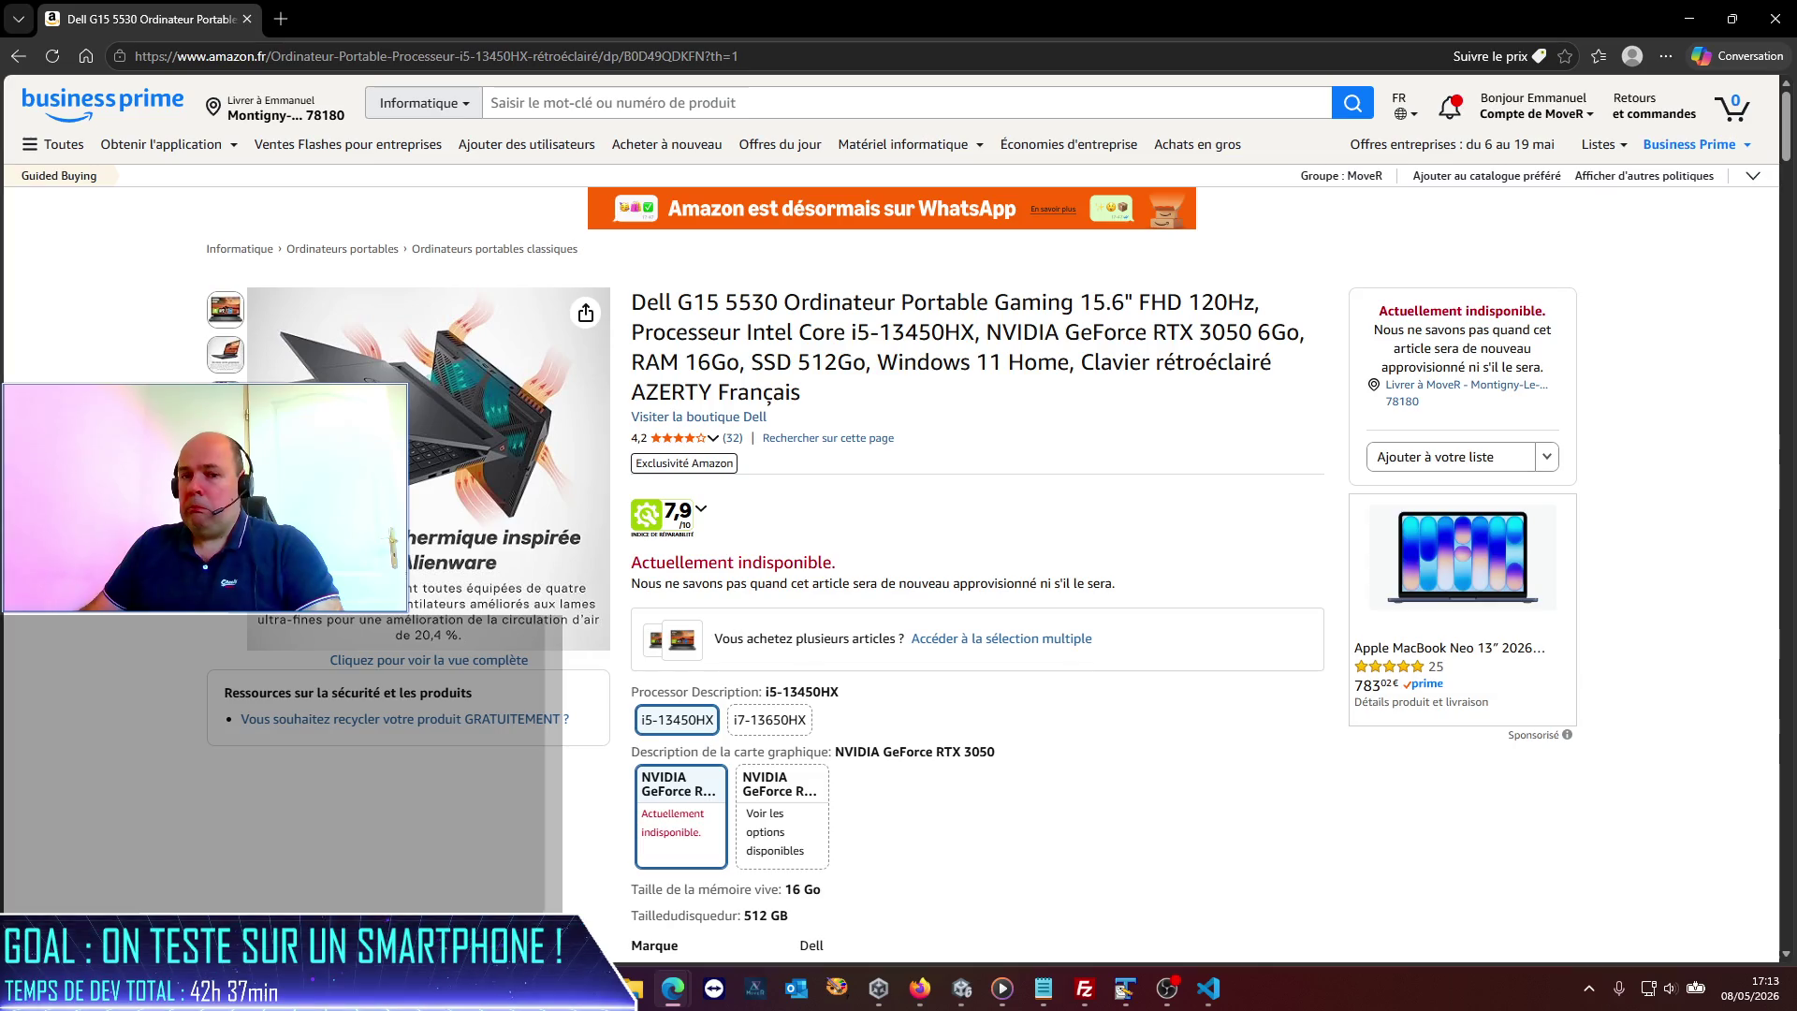
mouse_move(524, 524)
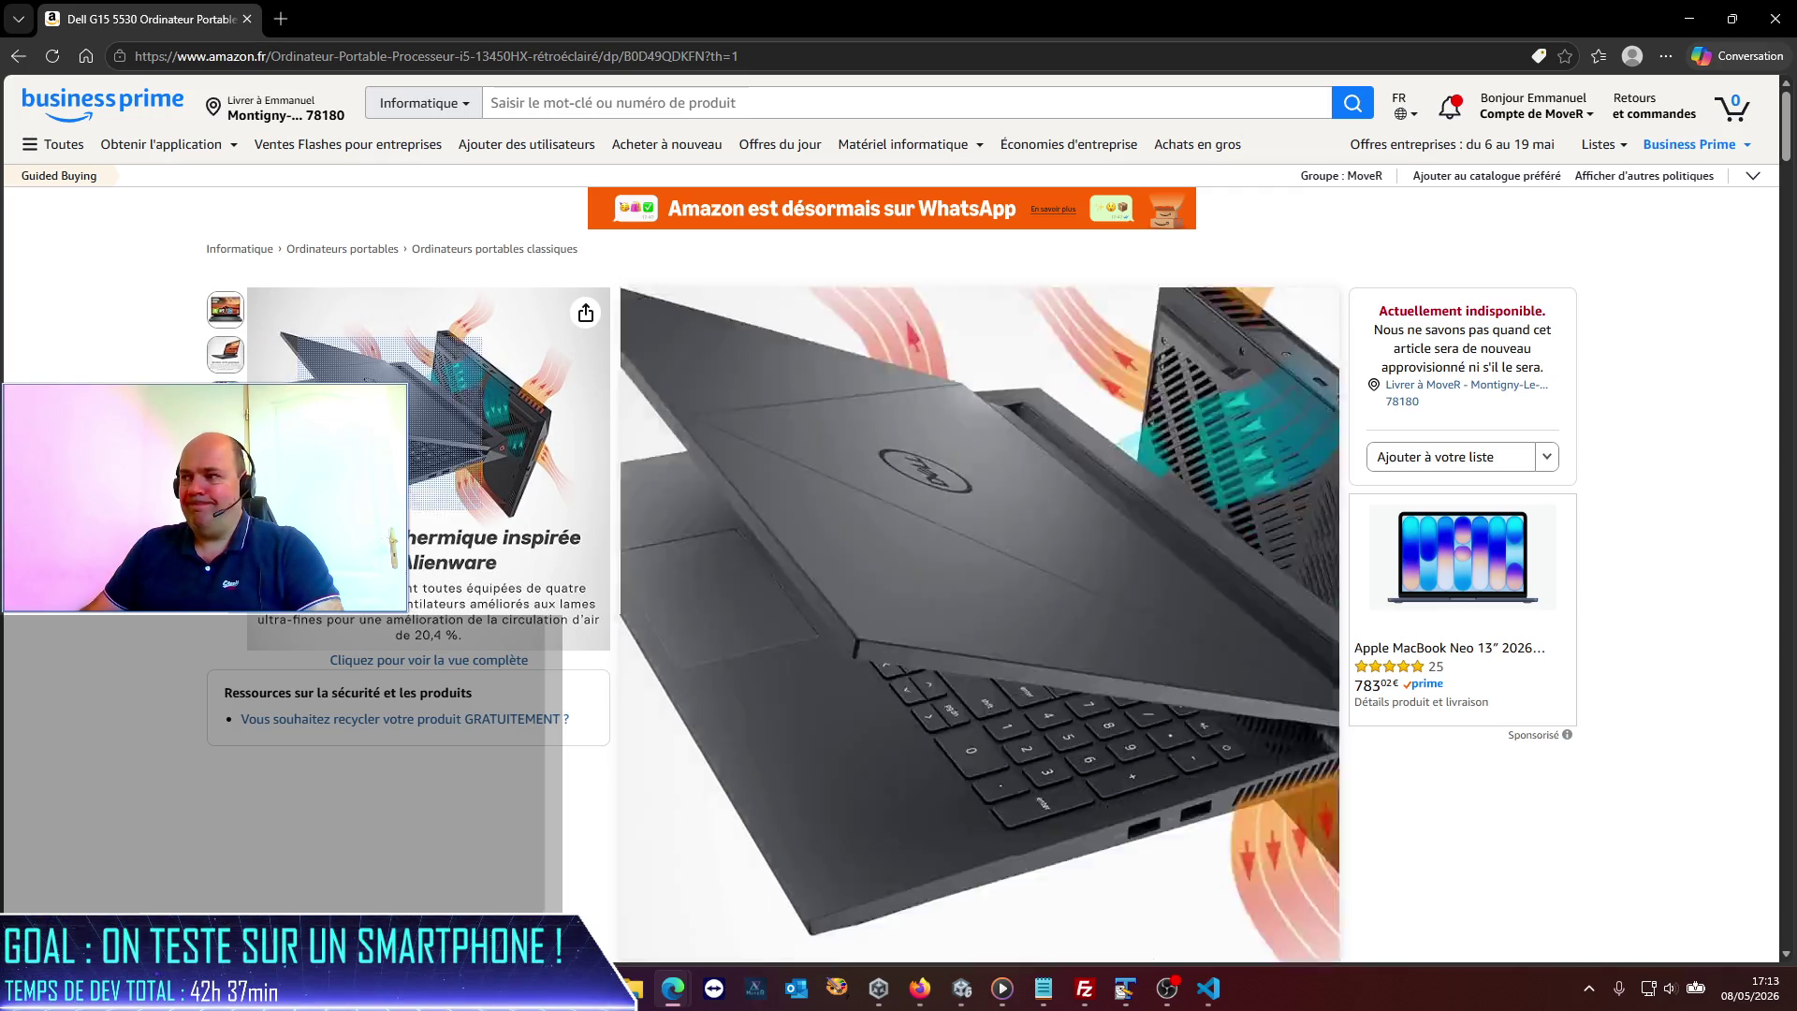
scroll(1320, 851, "down", 4)
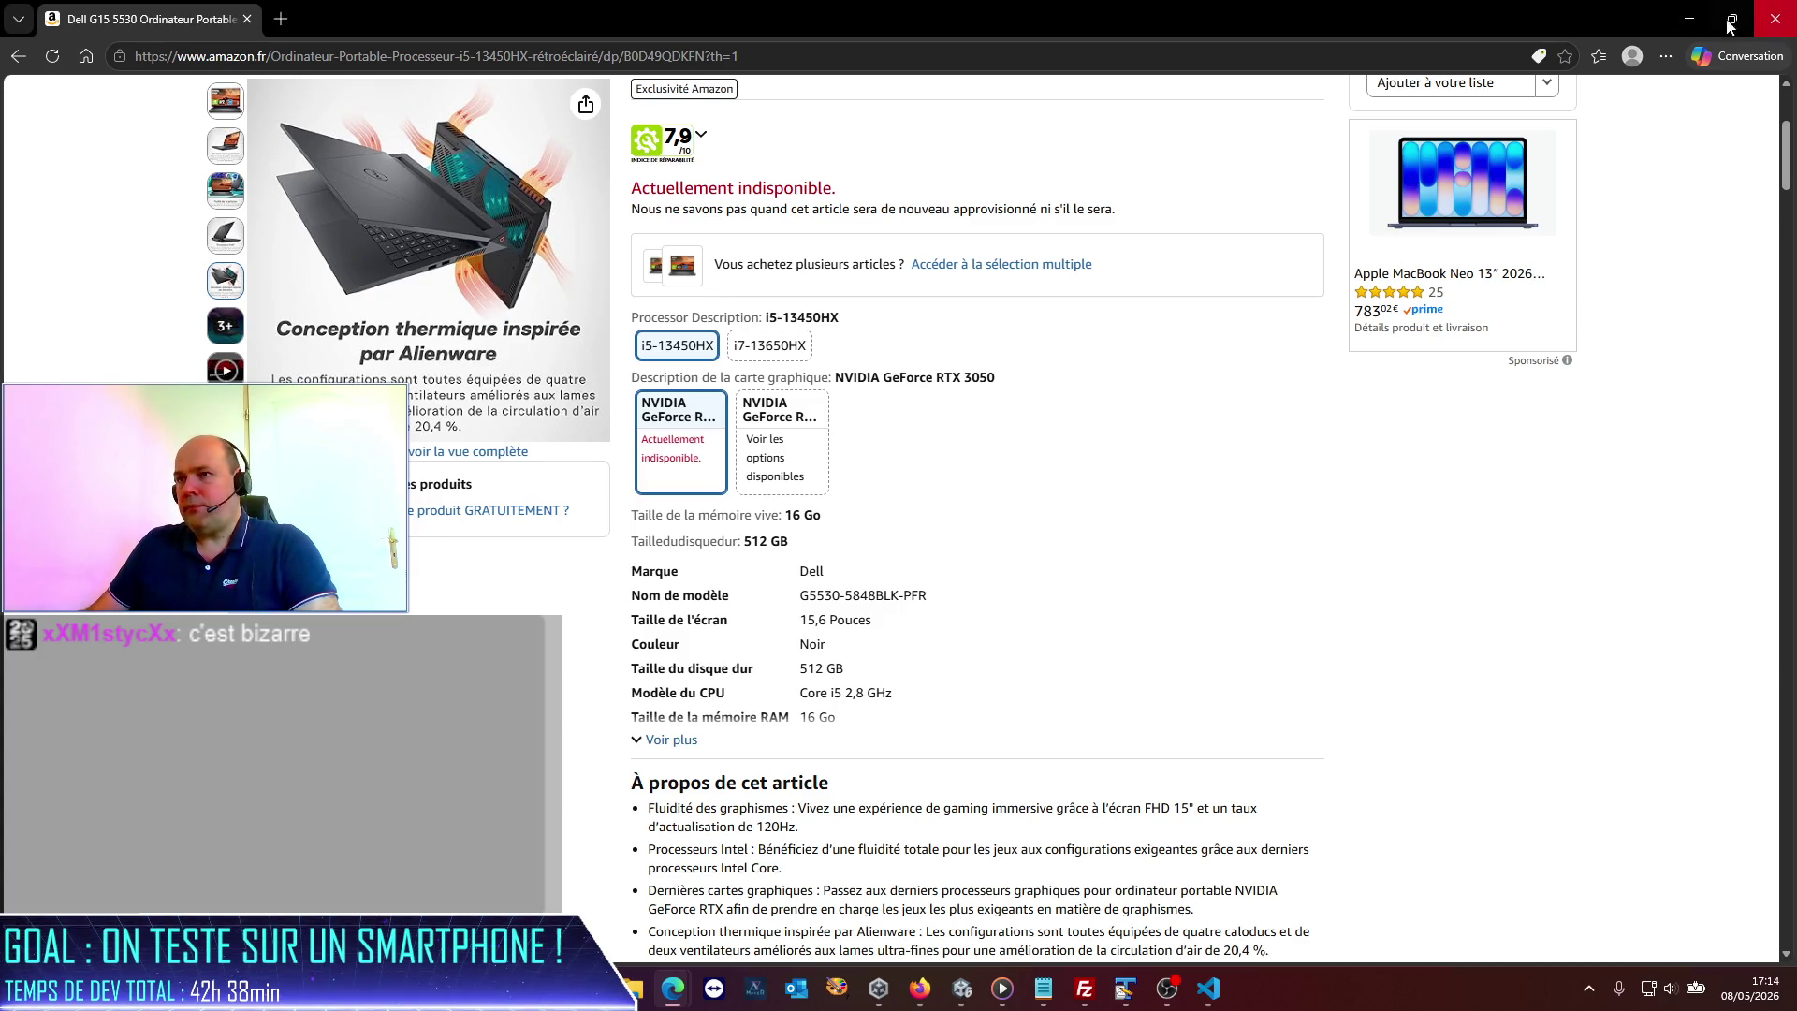
left_click(1778, 19)
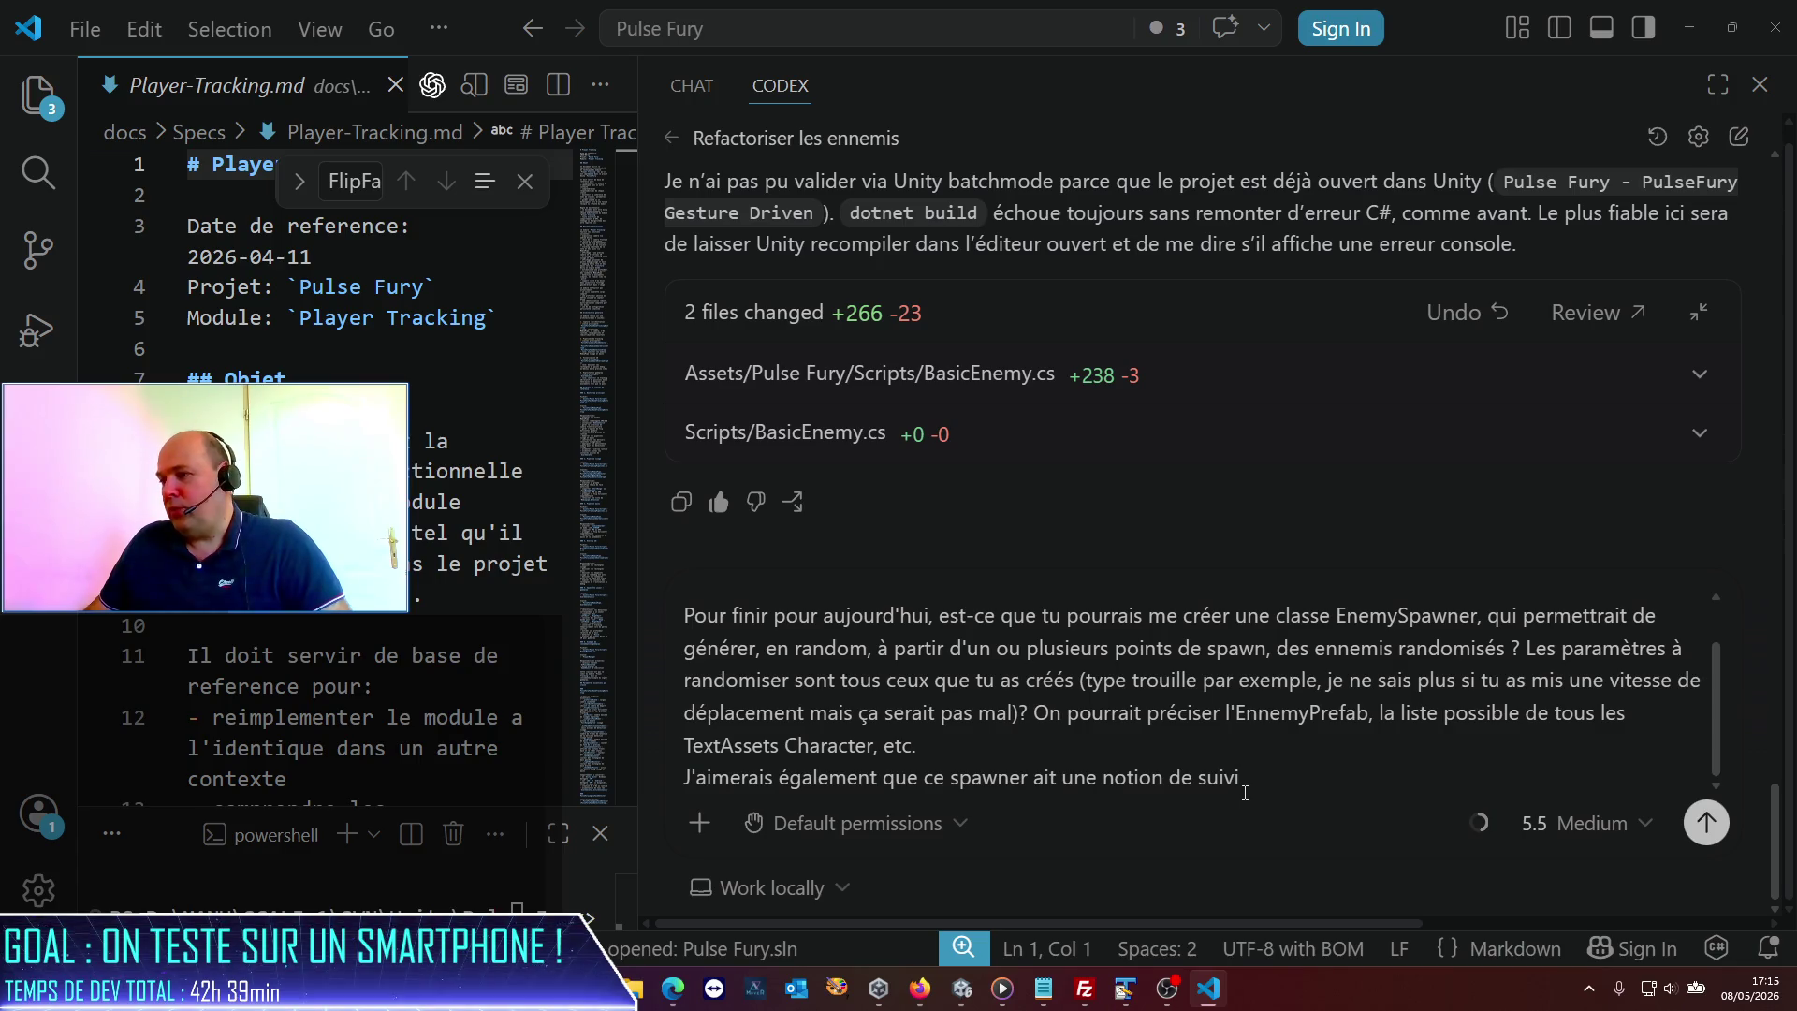
Extend the Codex prompt with 'de l'ensemble des ennemis spawnés, de sorte qu'il en regénère en continu'.
type("de")
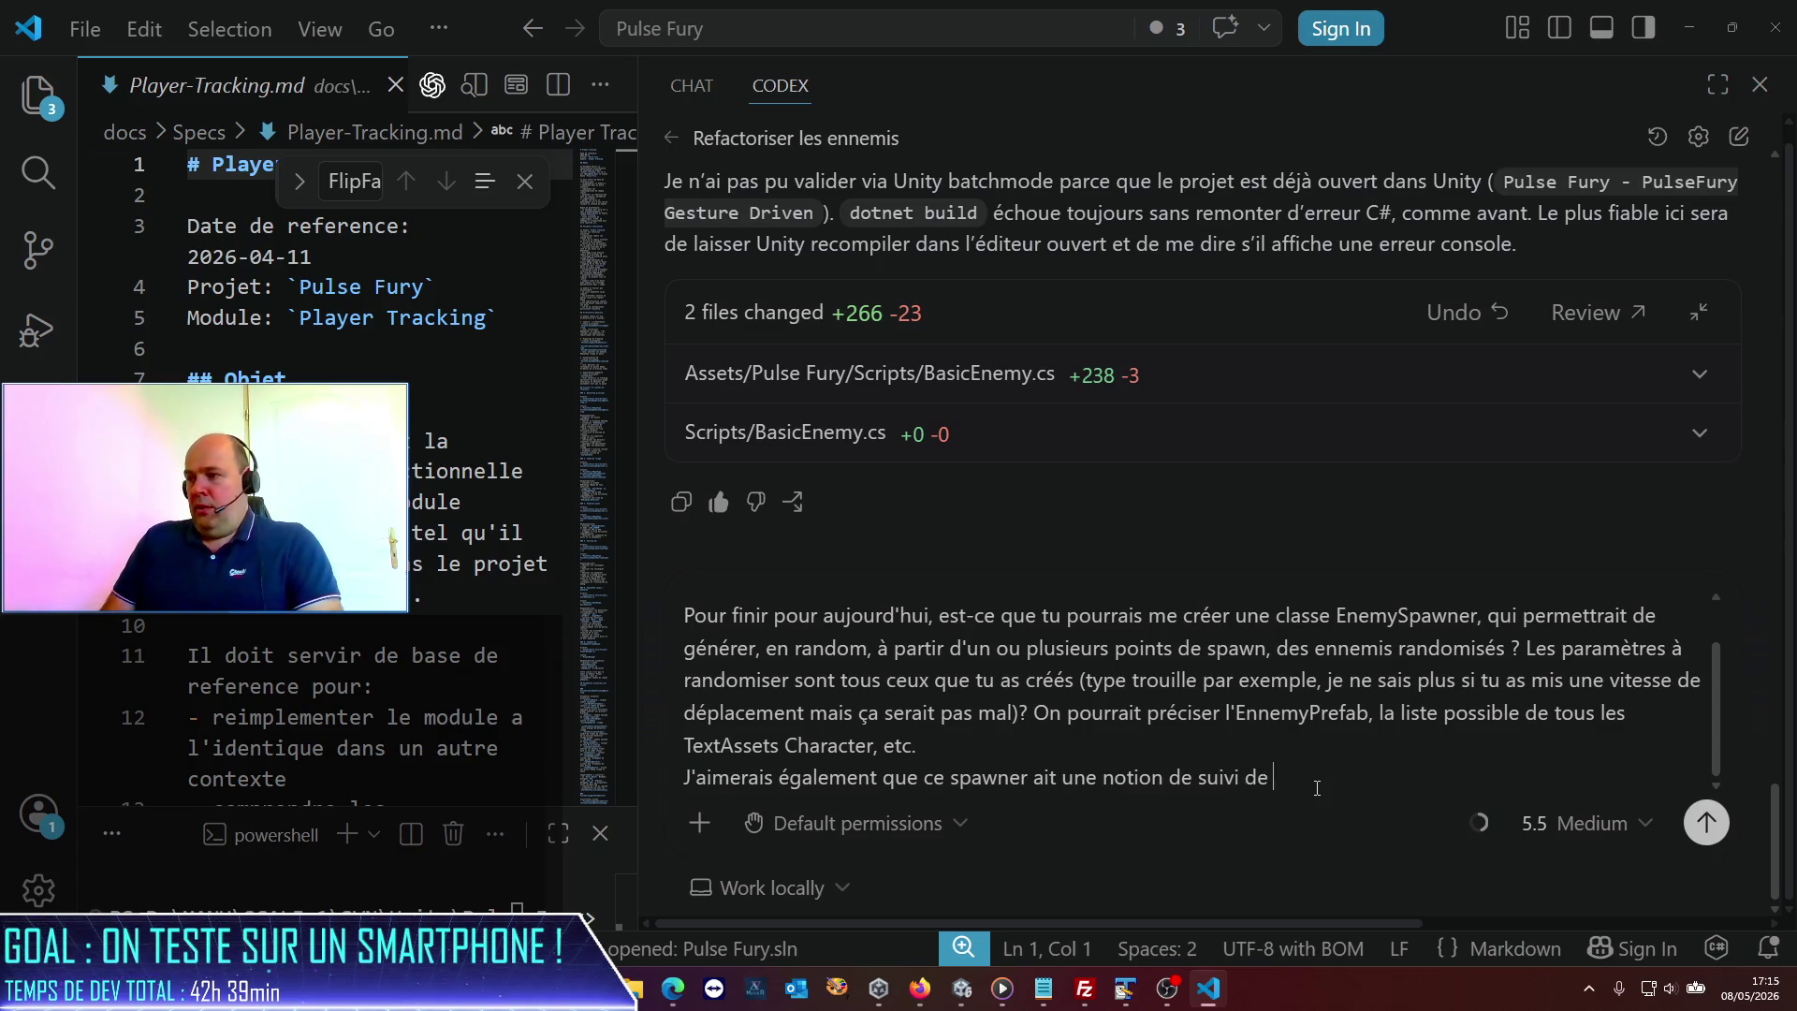
type(" l'ensemble")
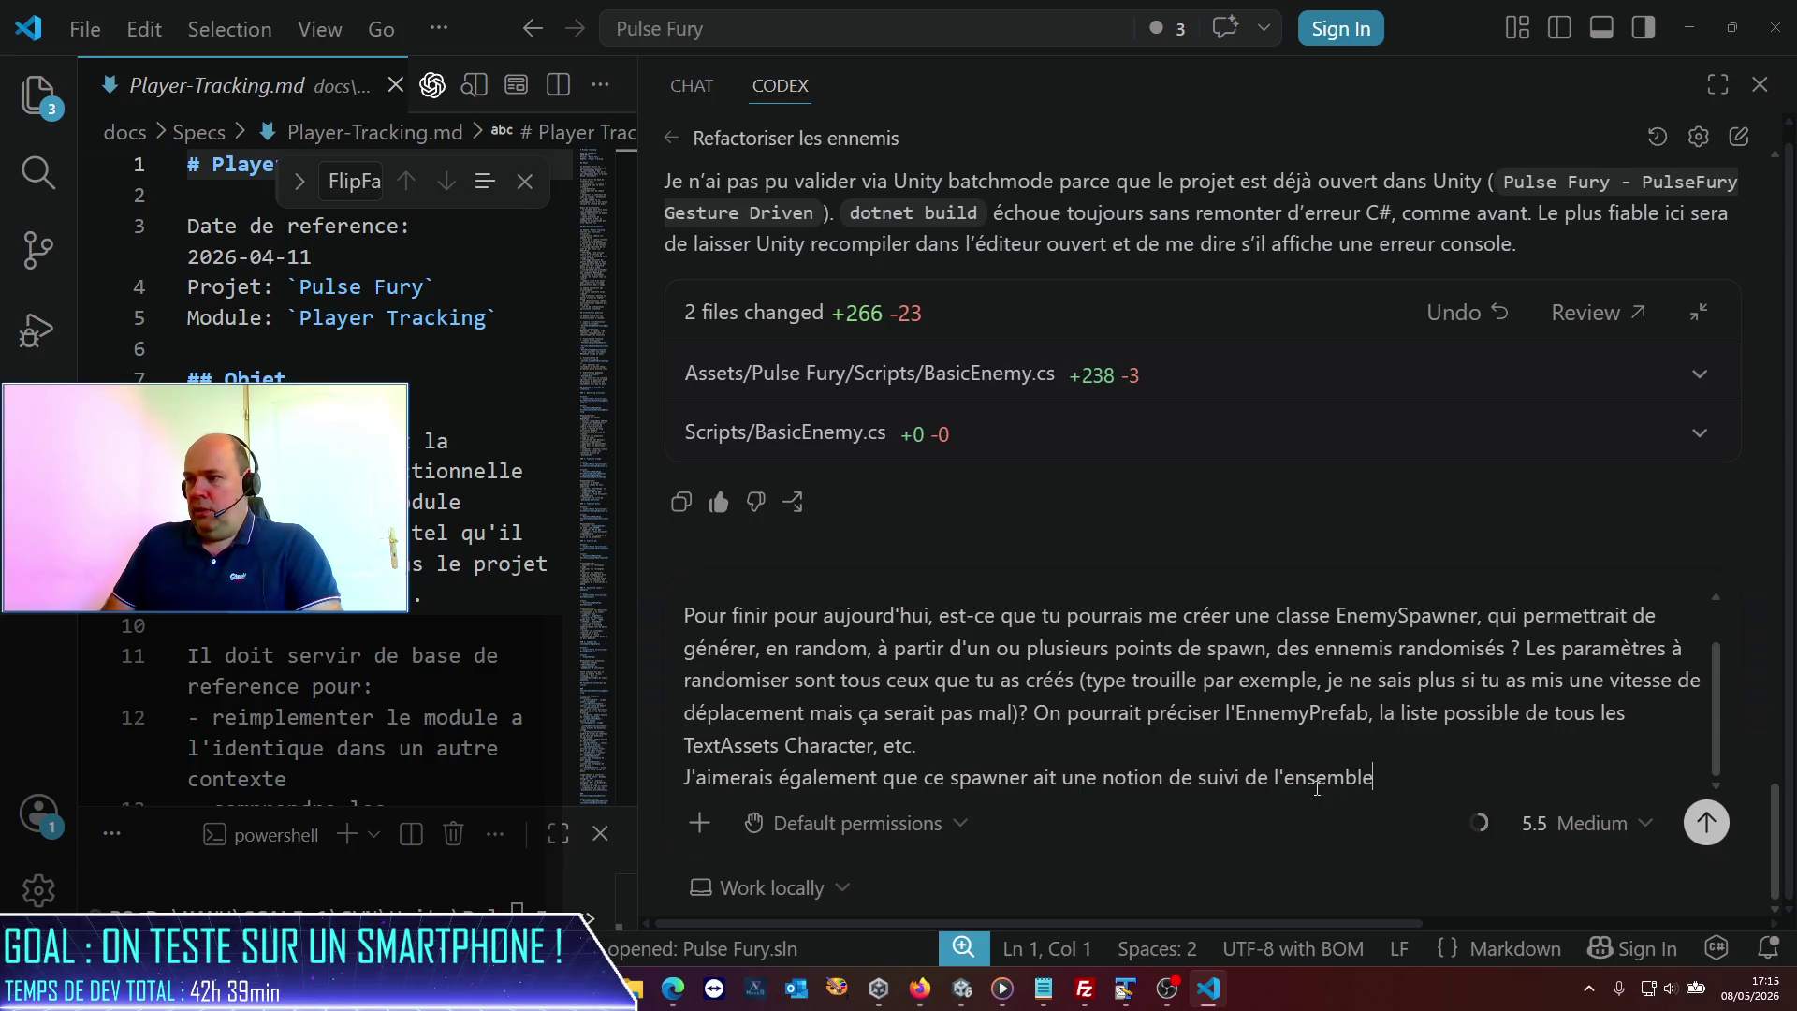
type(" des ennemis ")
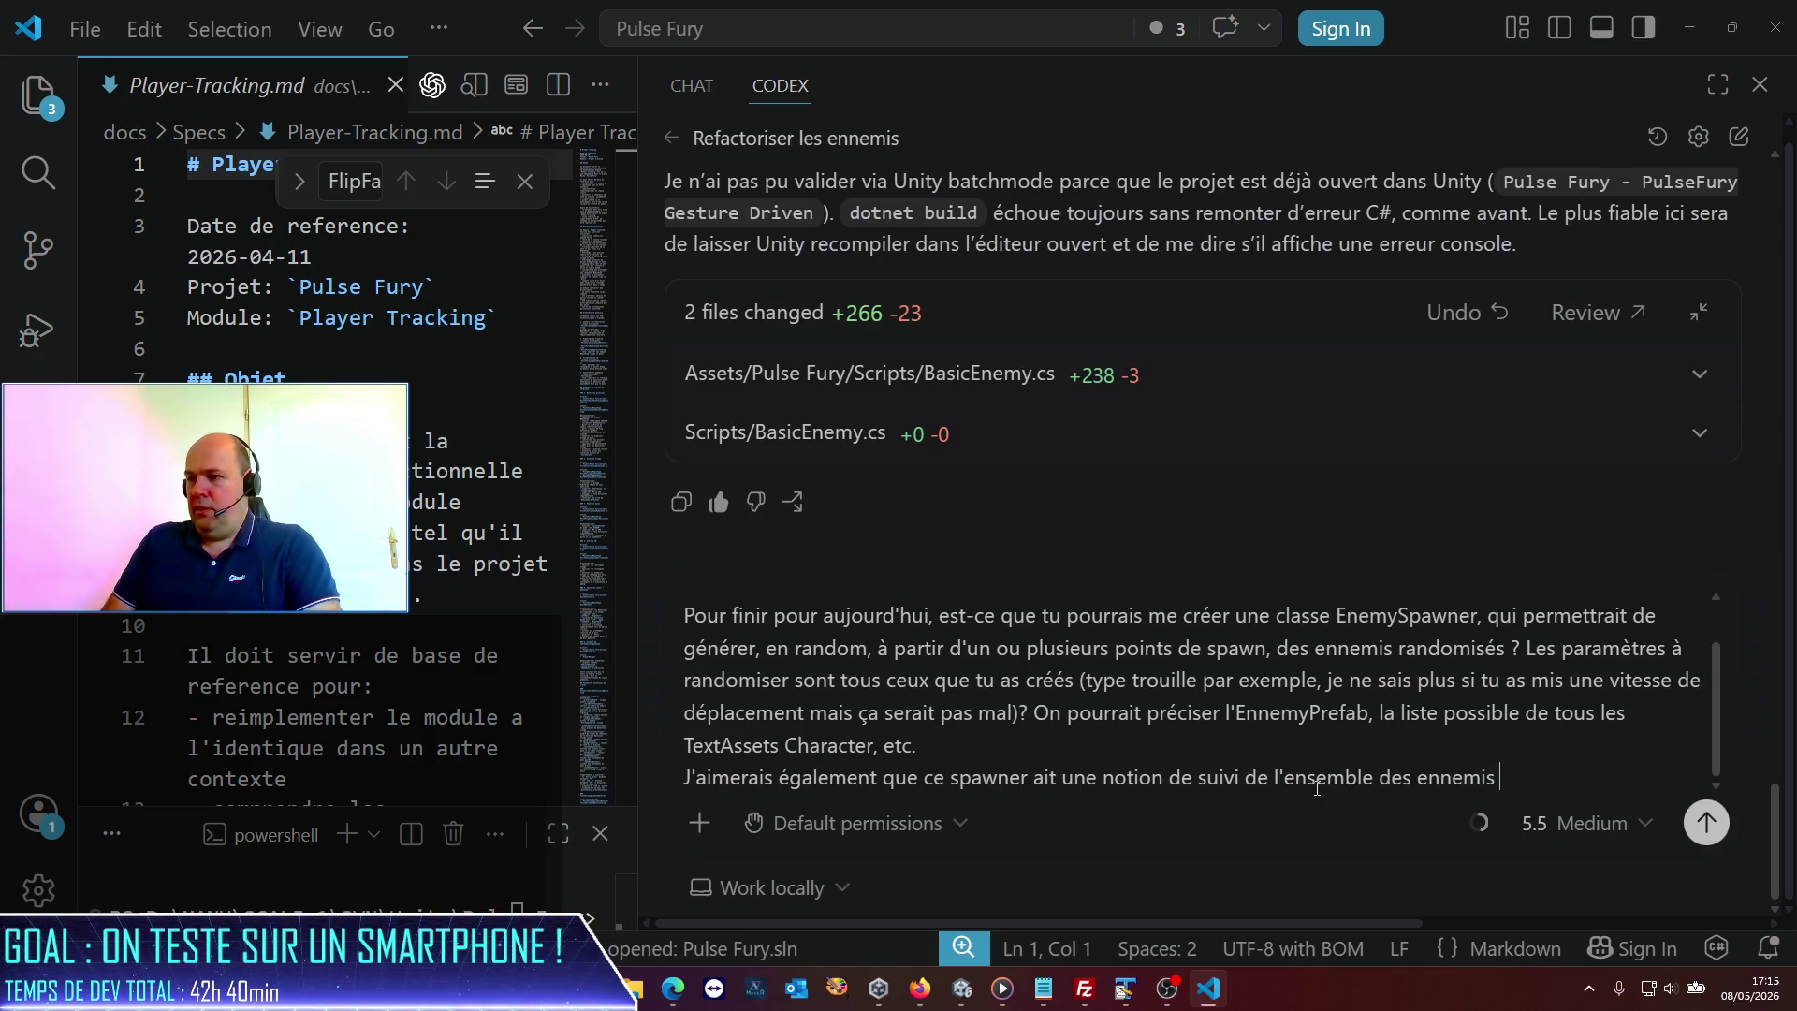
type("spawnés, de sorte qu'il en regénère en continu")
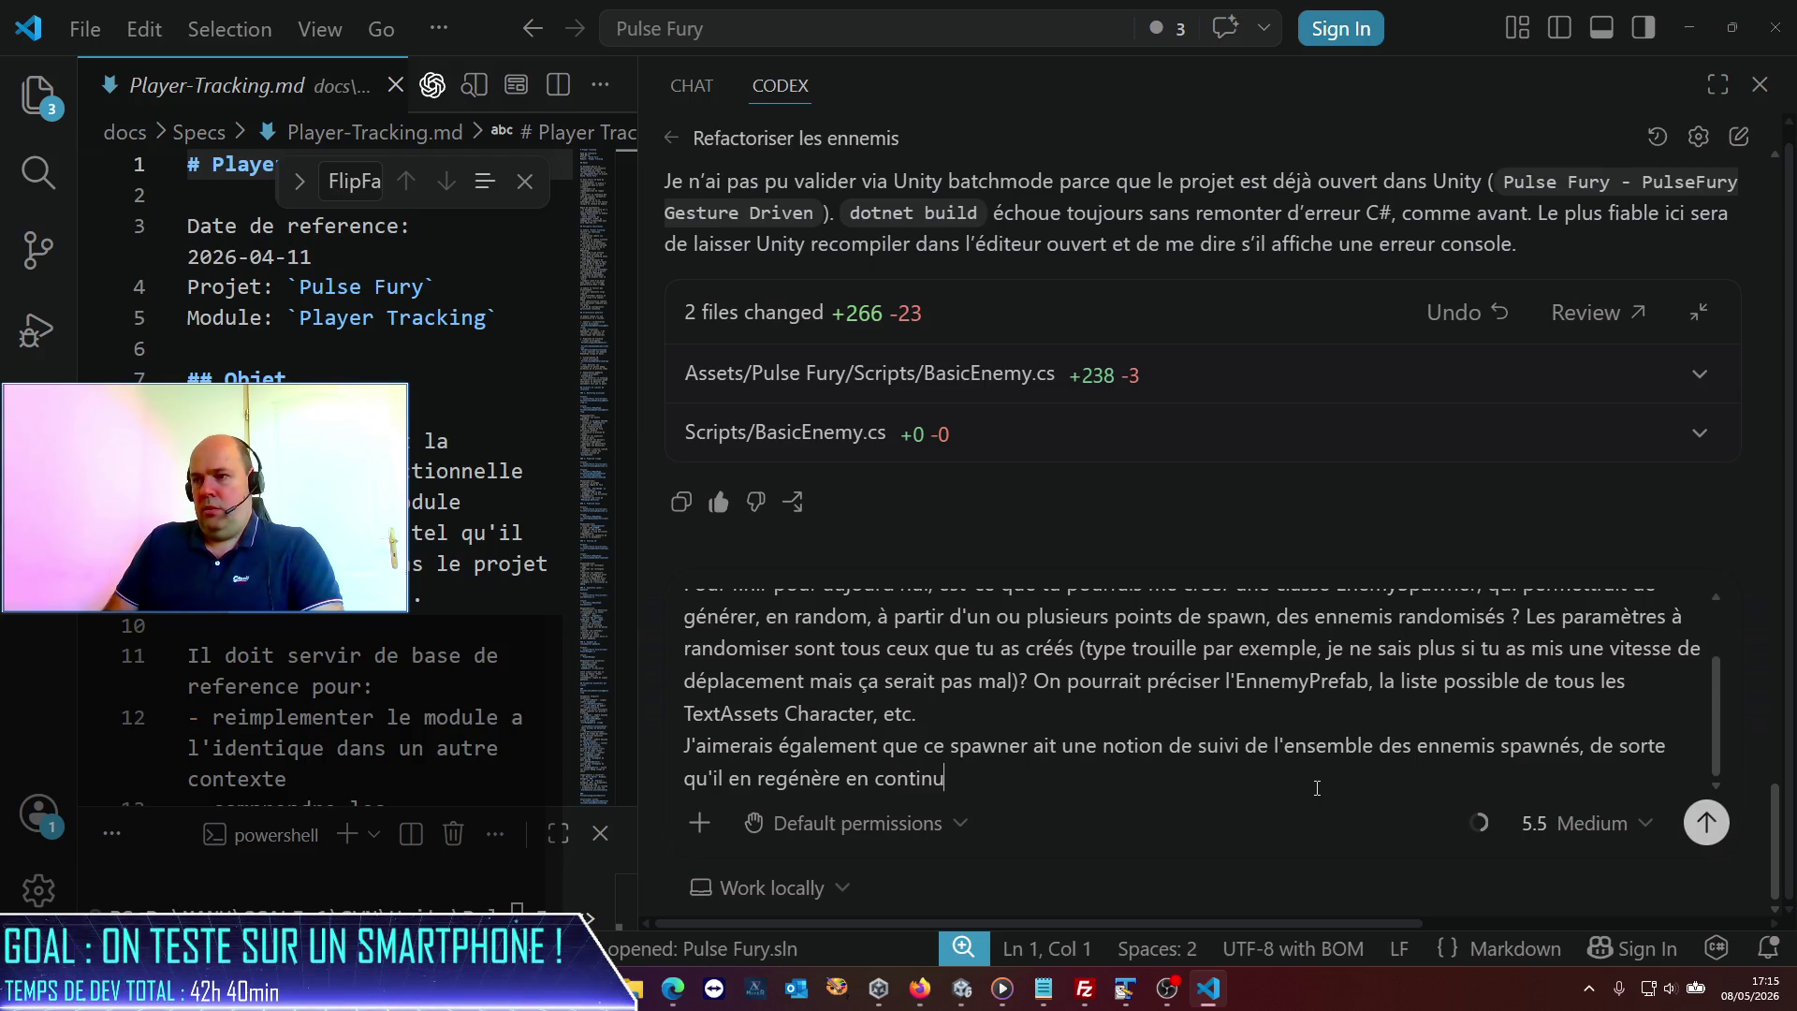
Add to the prompt that enemies respawn once killed, starting with 3 enemies as an example.
type("dès qu'un en")
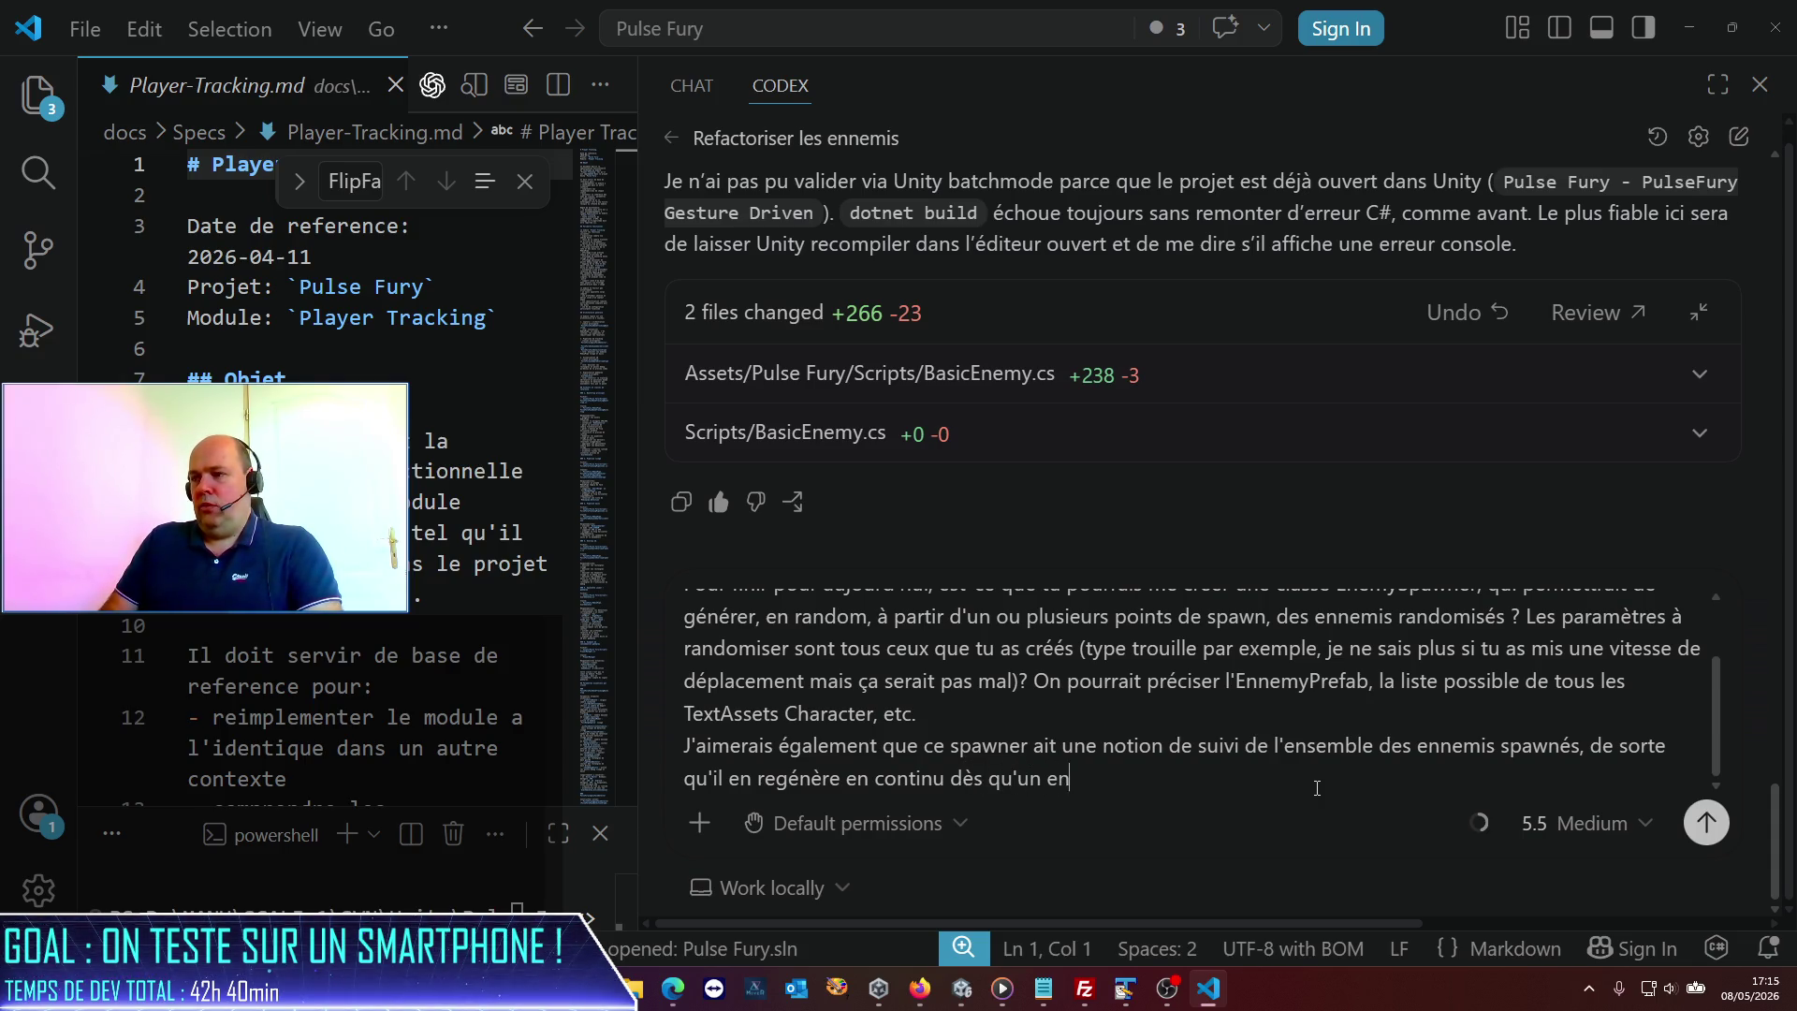
key("BackSpace")
key("BackSpace")
key("BackSpace")
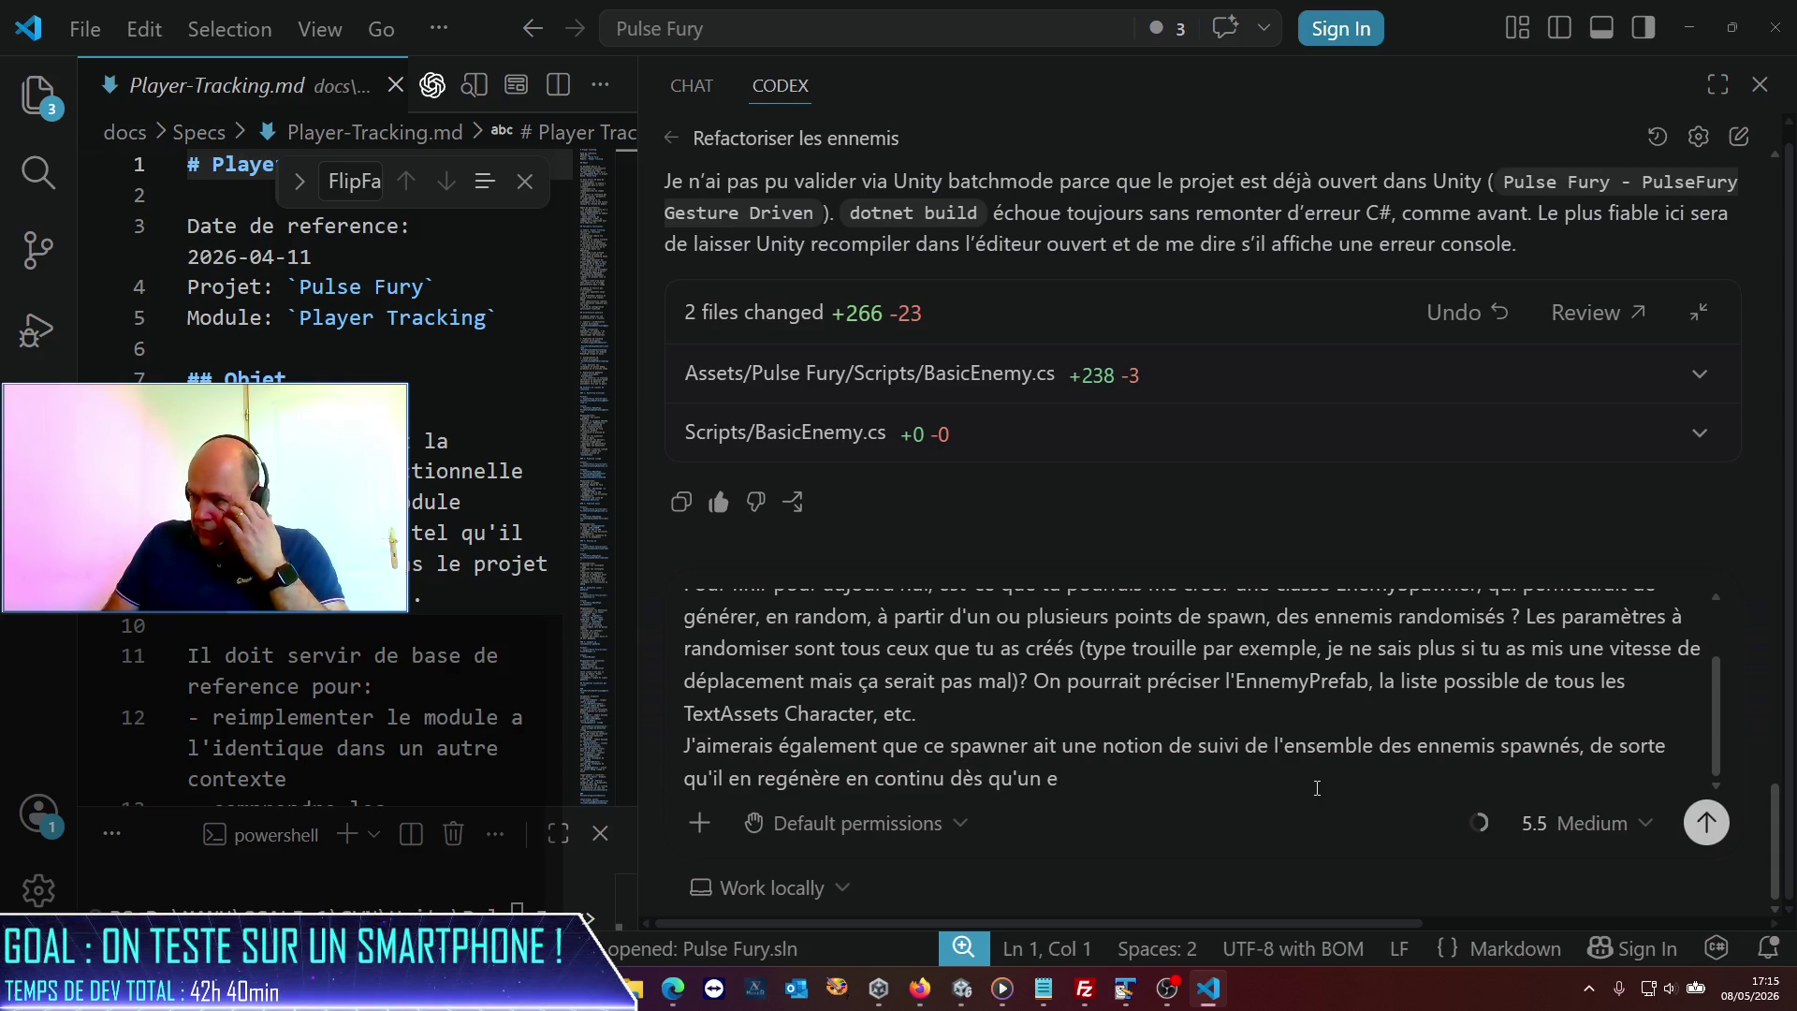
type("e les ")
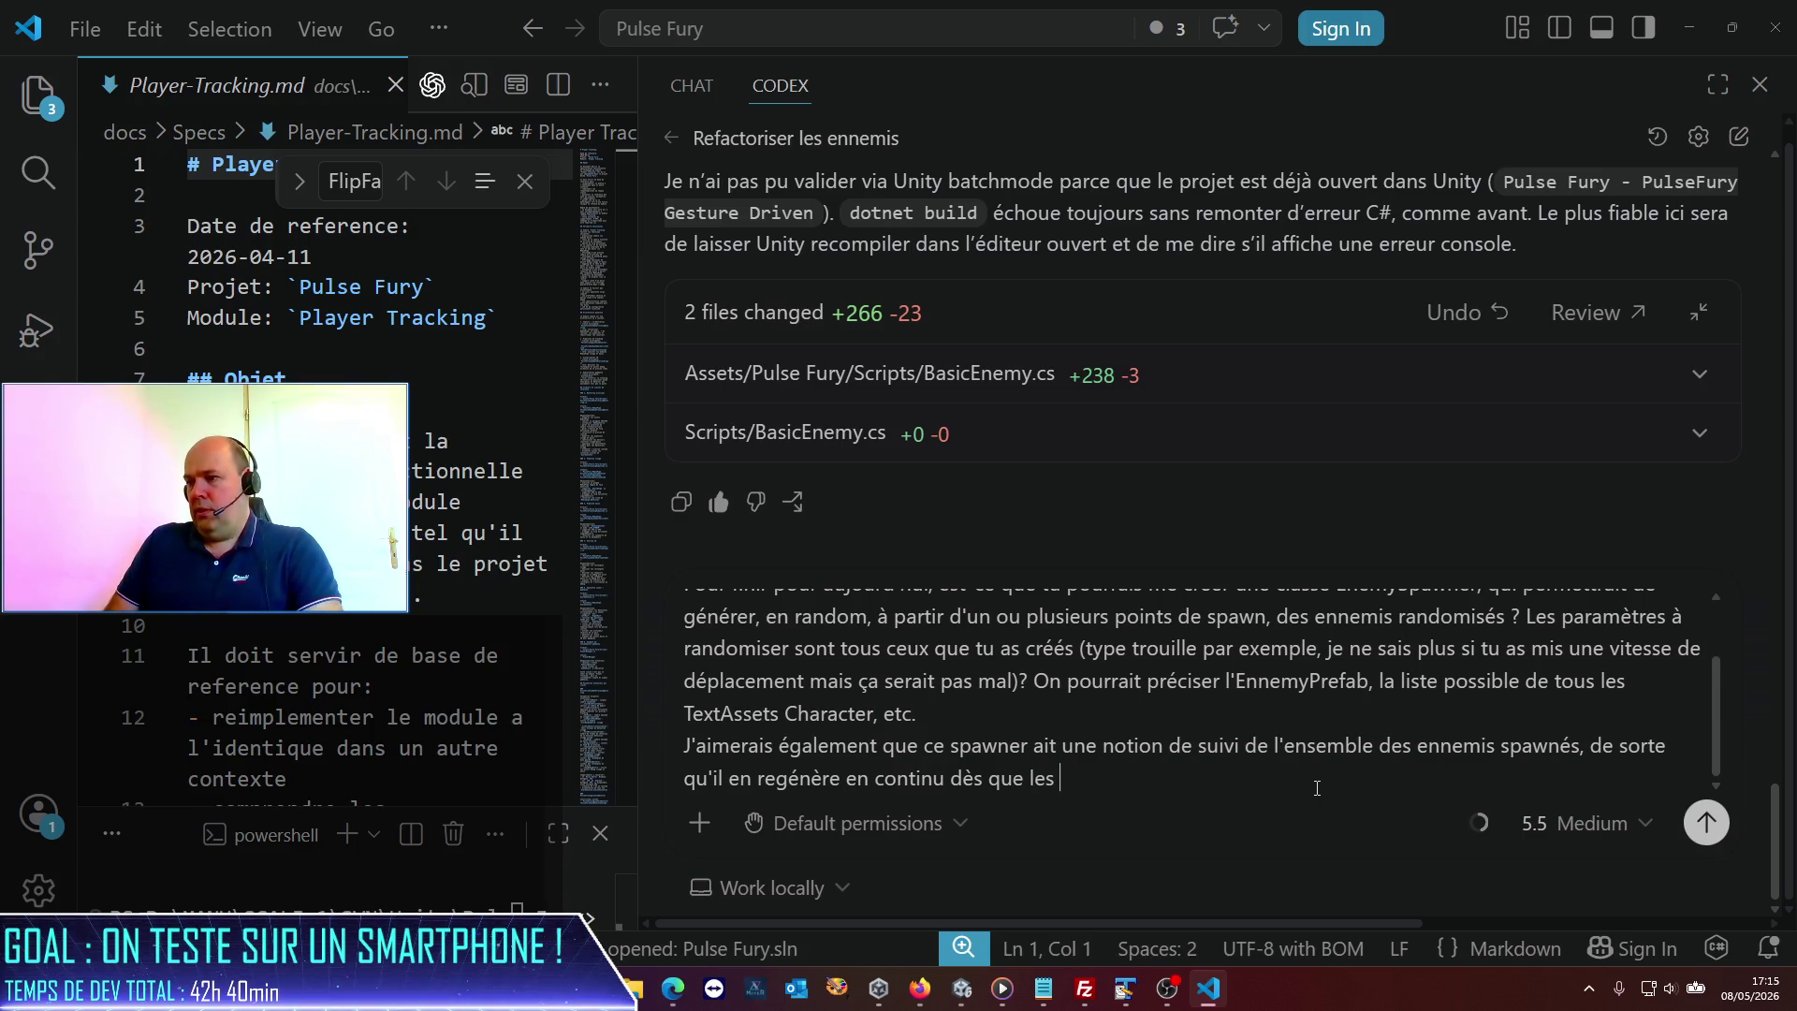
type("ennemis son")
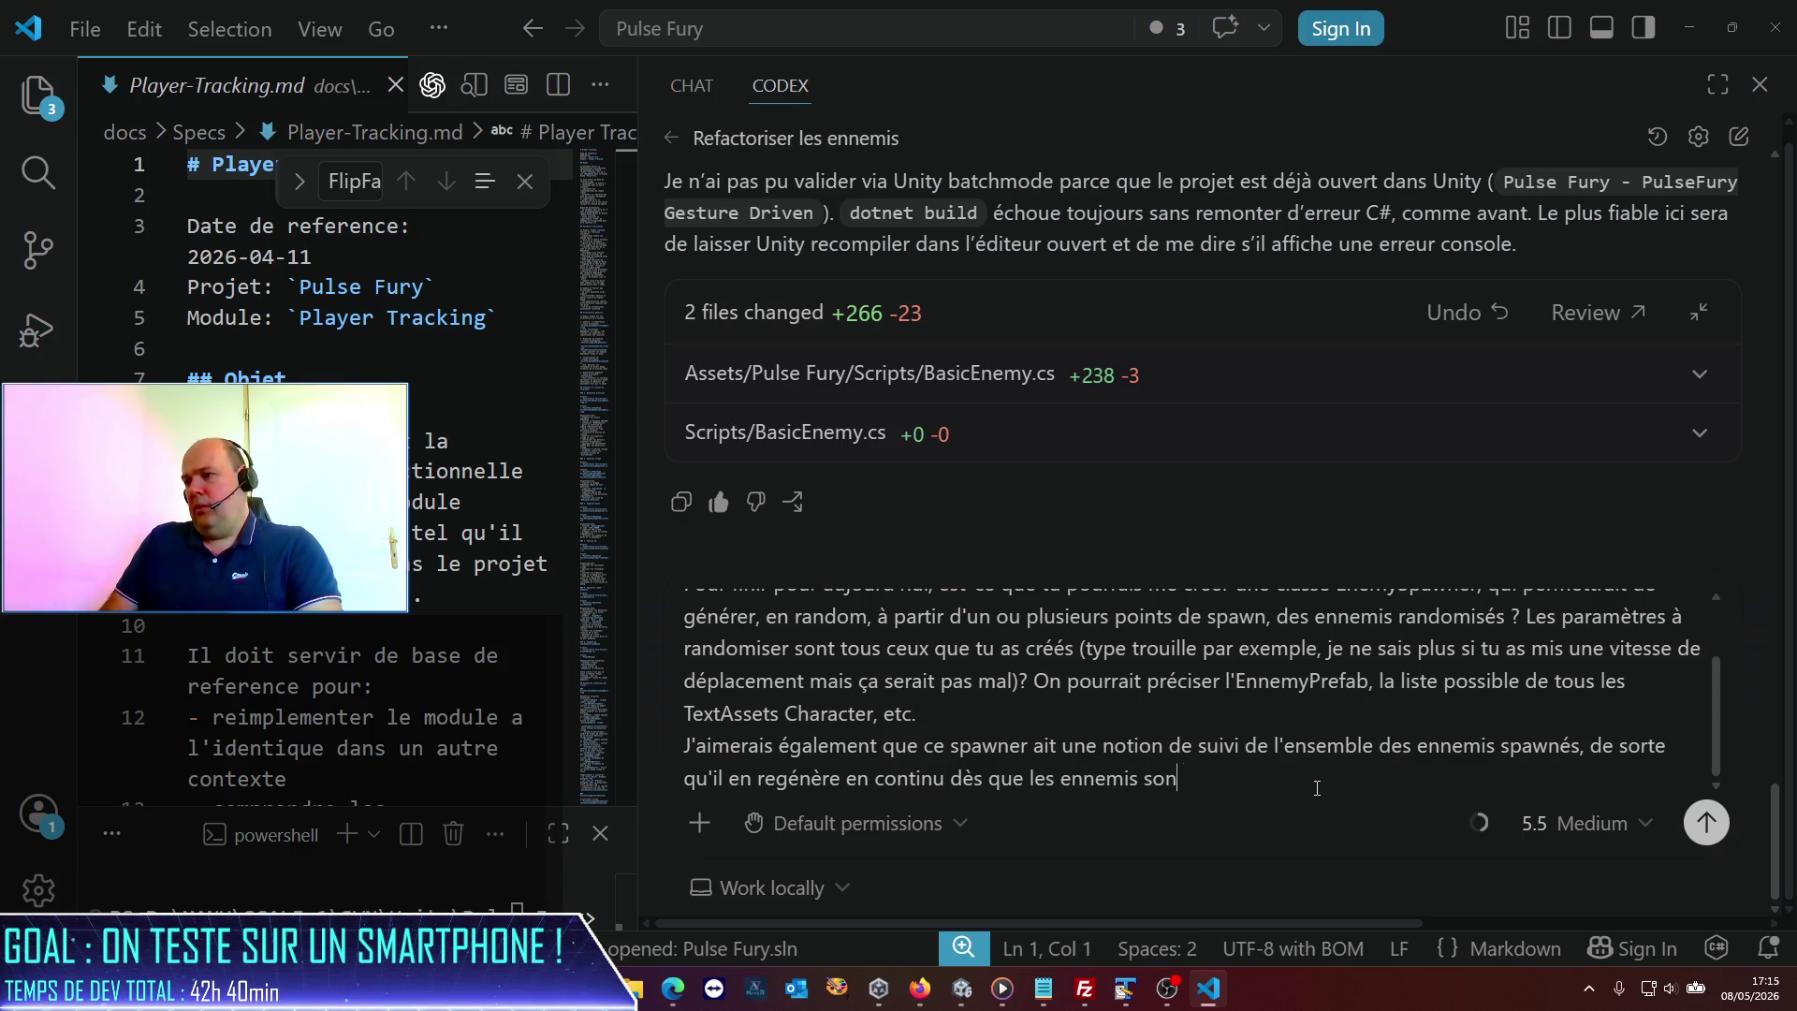
type("t tués")
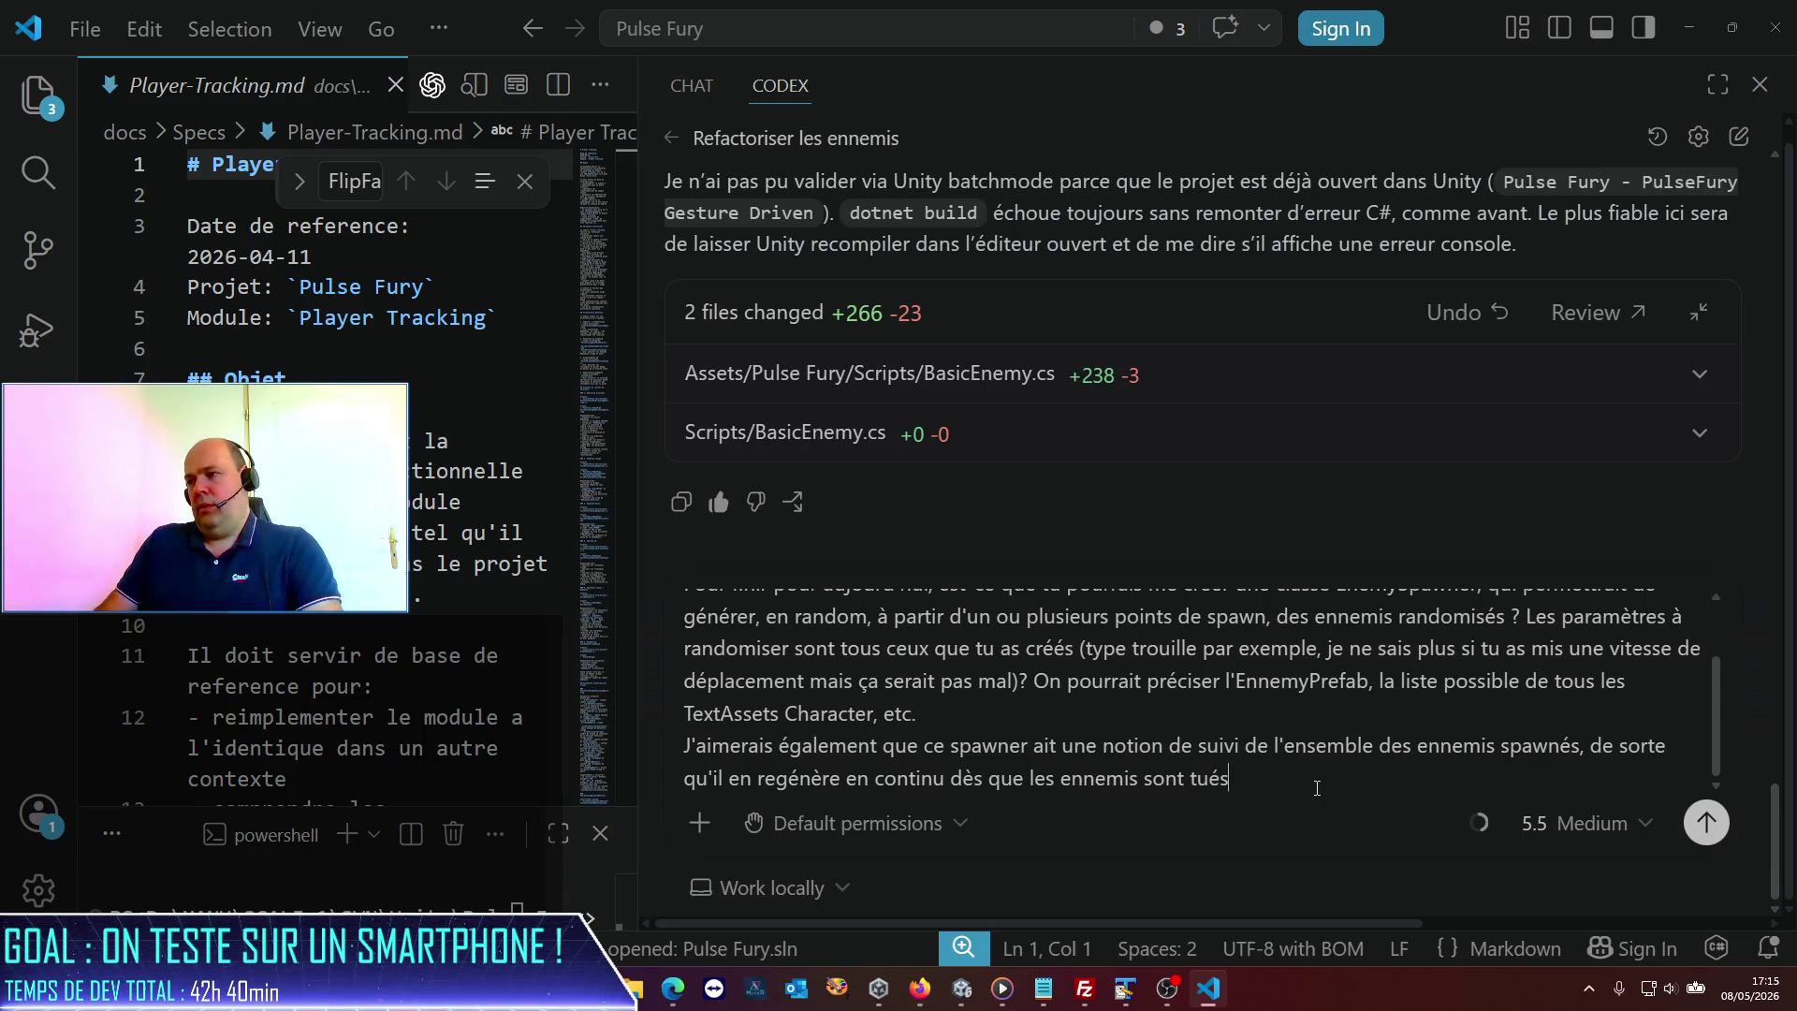
type(". Par exemple, ")
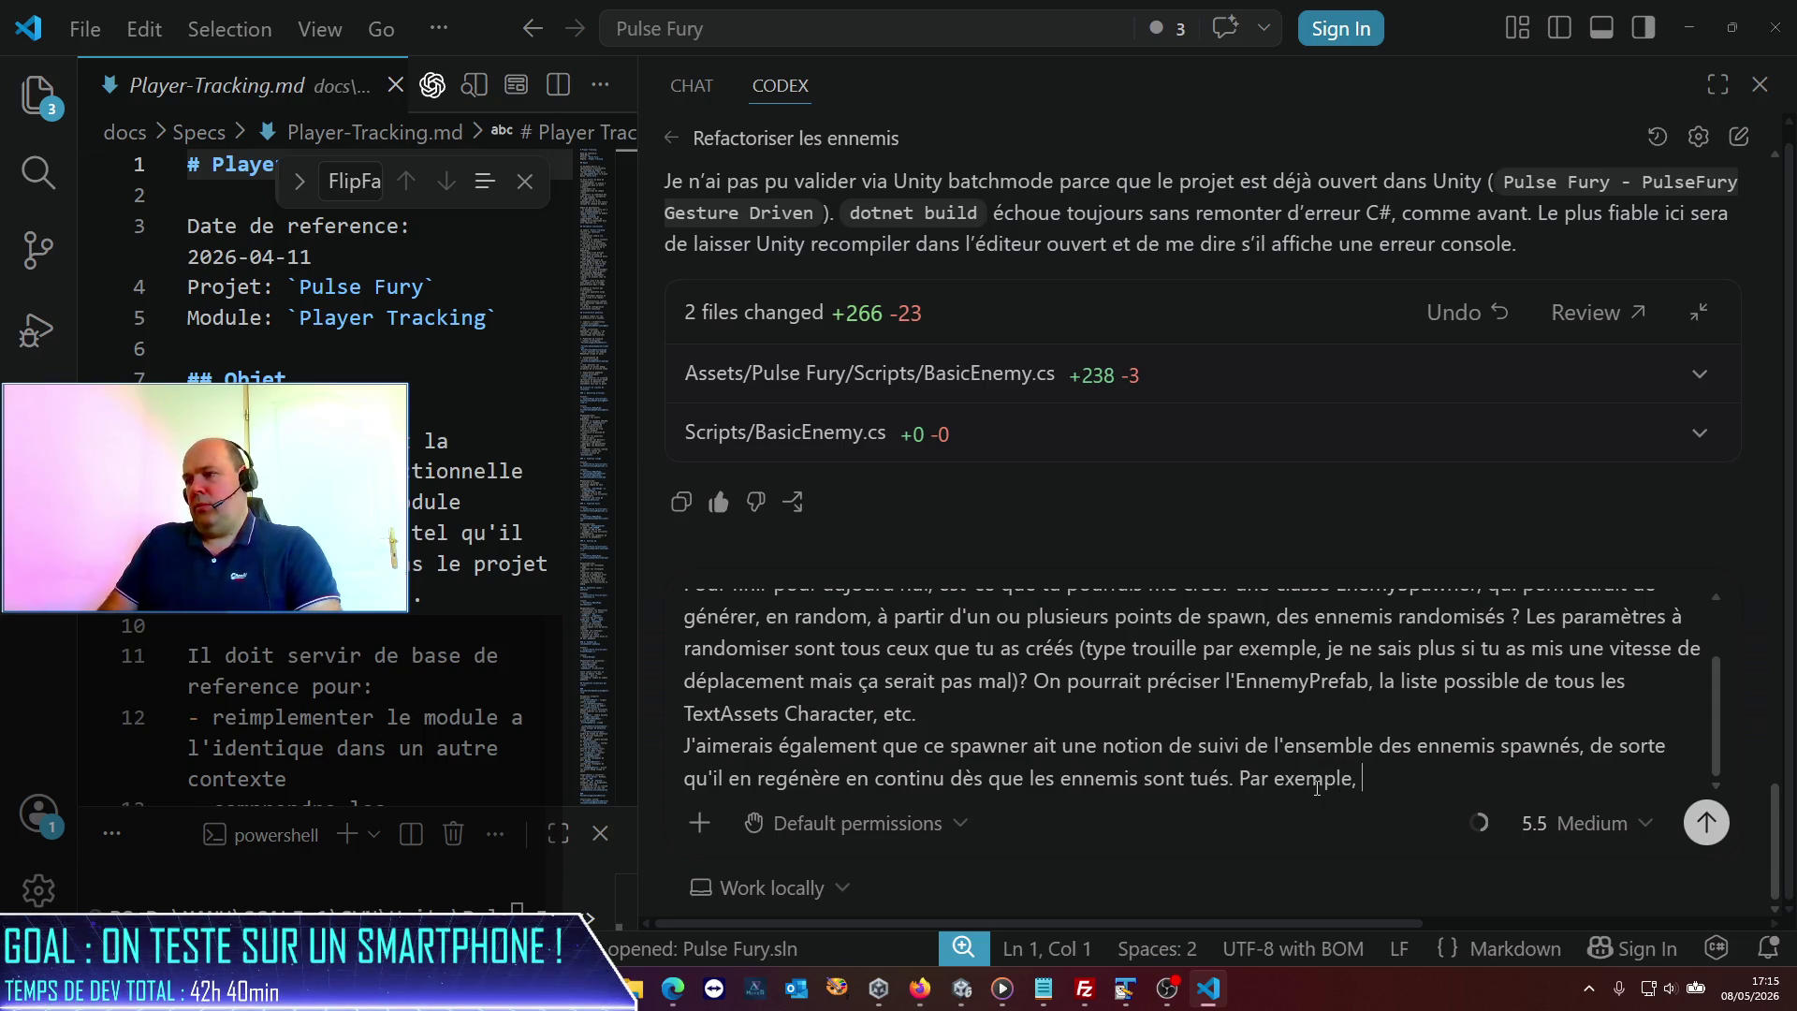
type("on commence avec ")
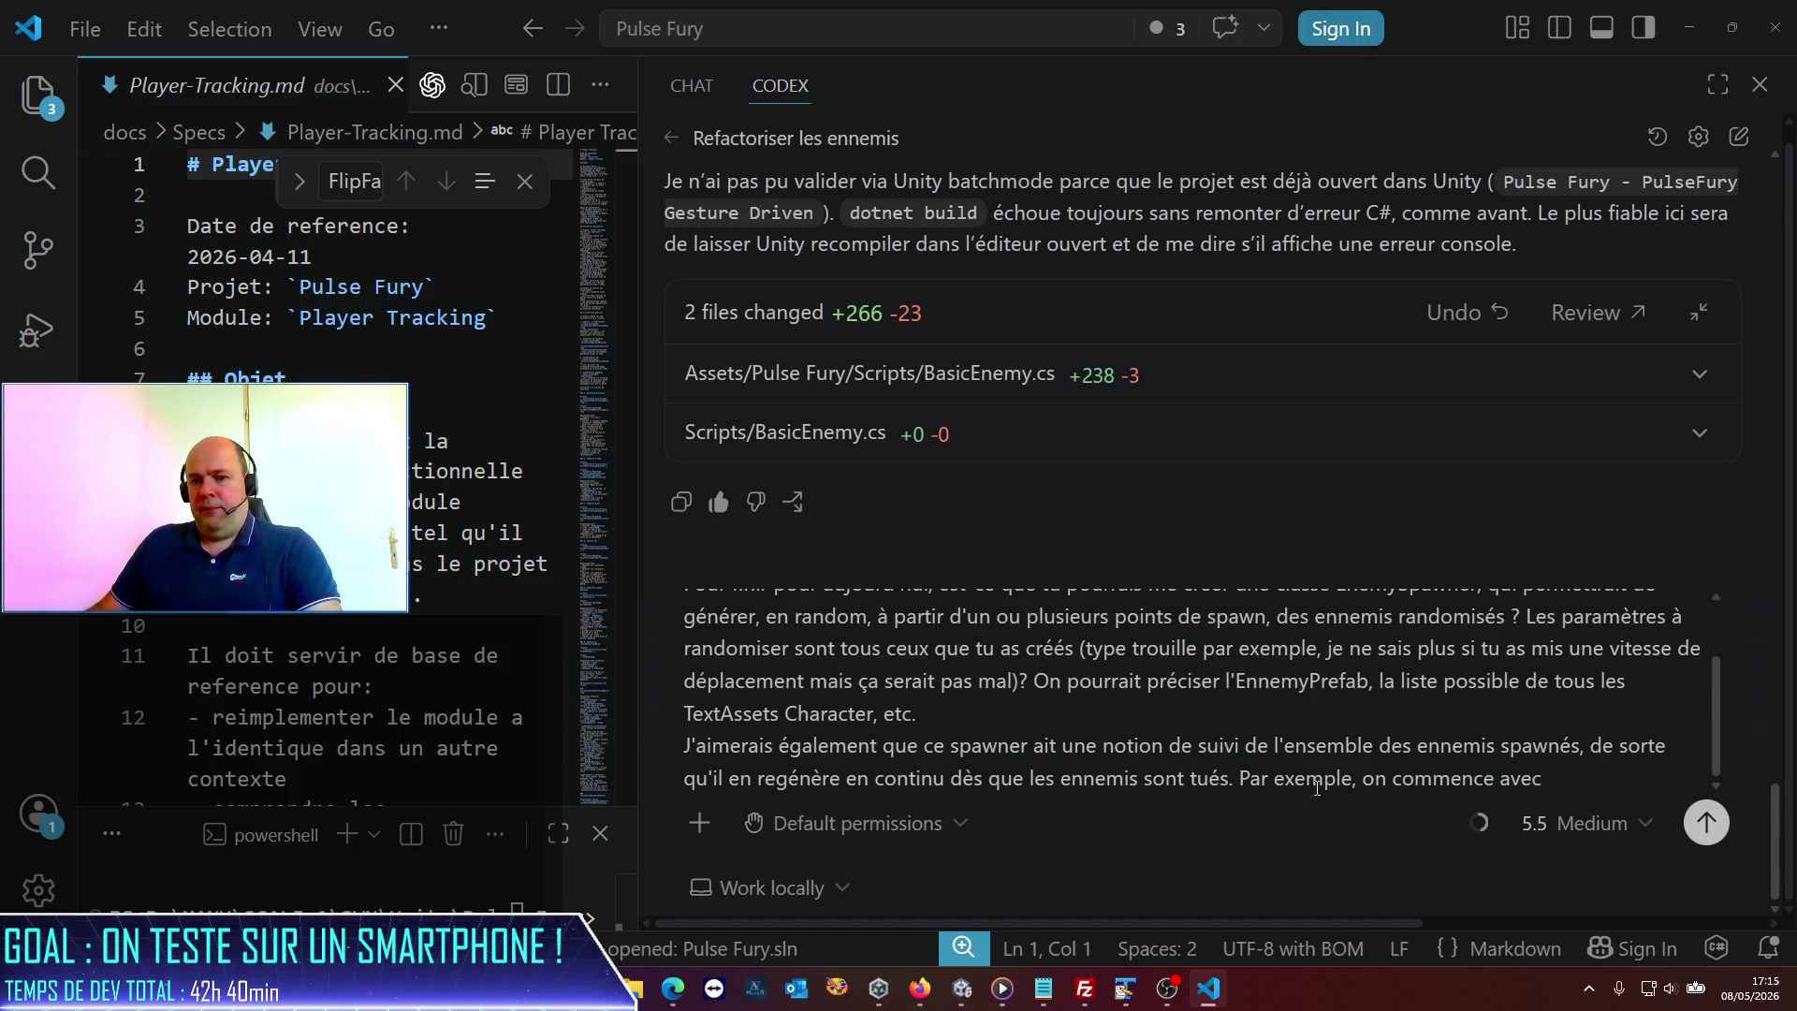
type("3 enne")
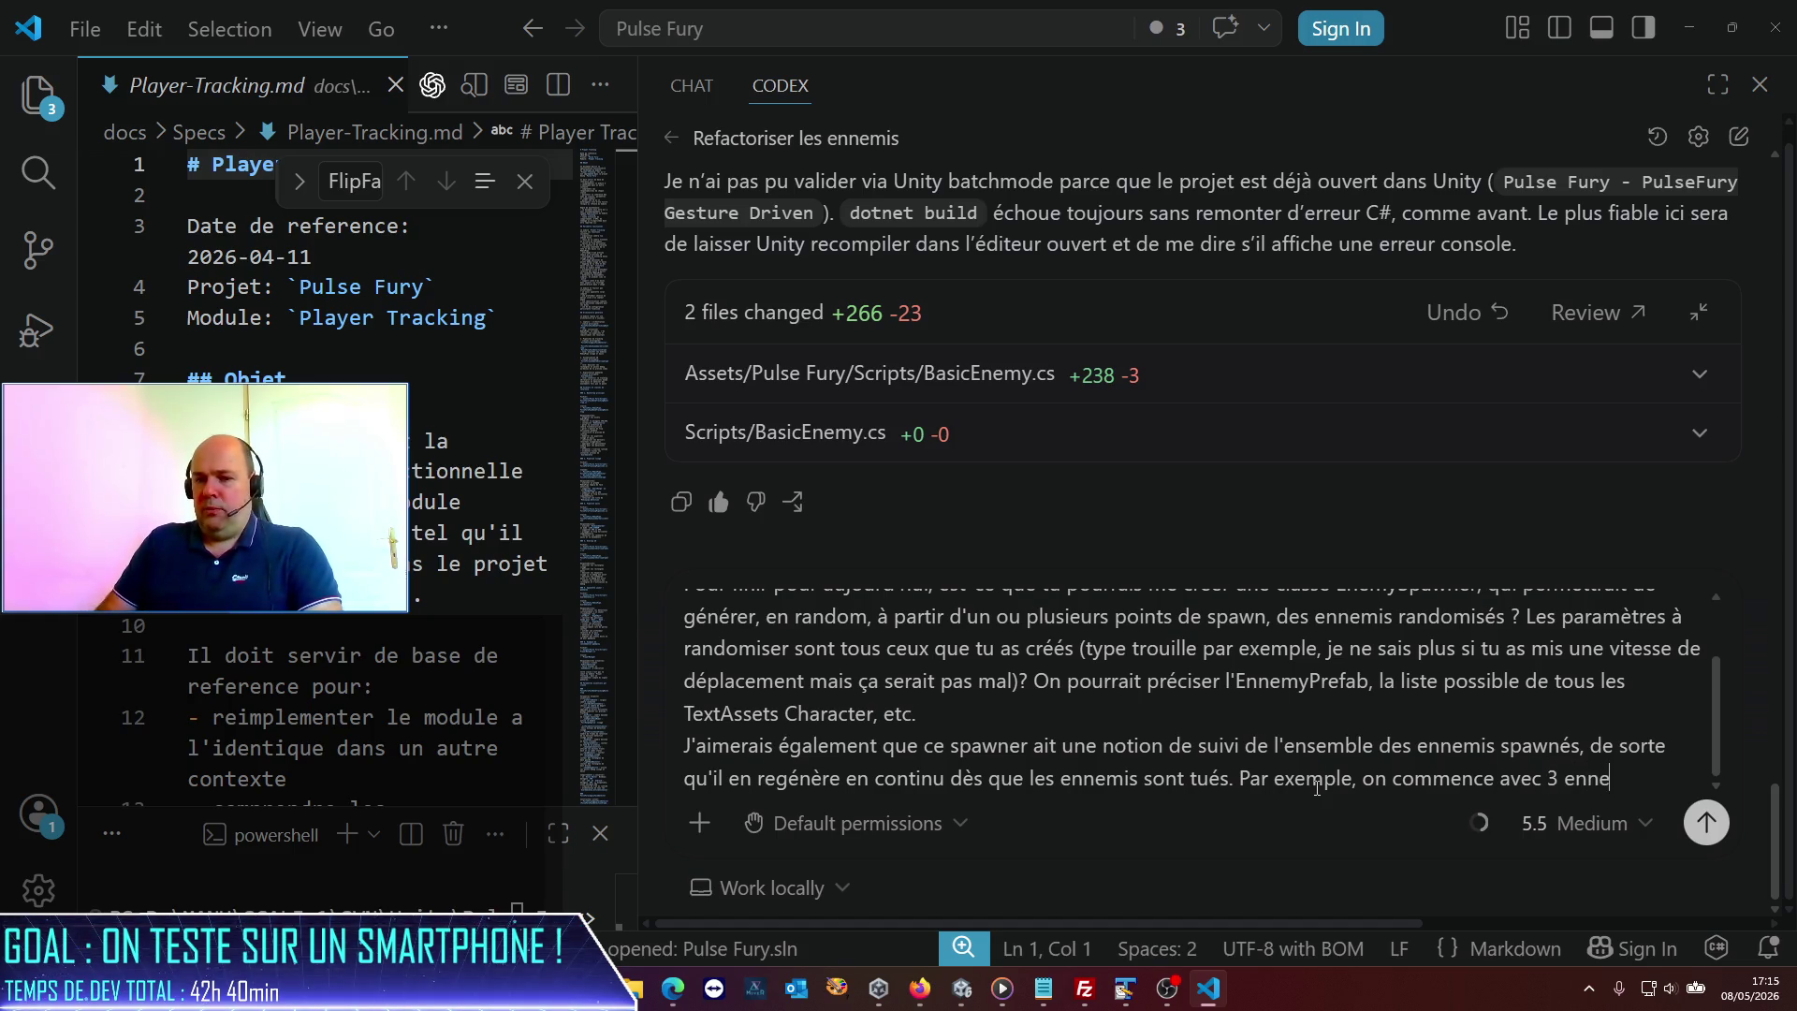
type("mis, ")
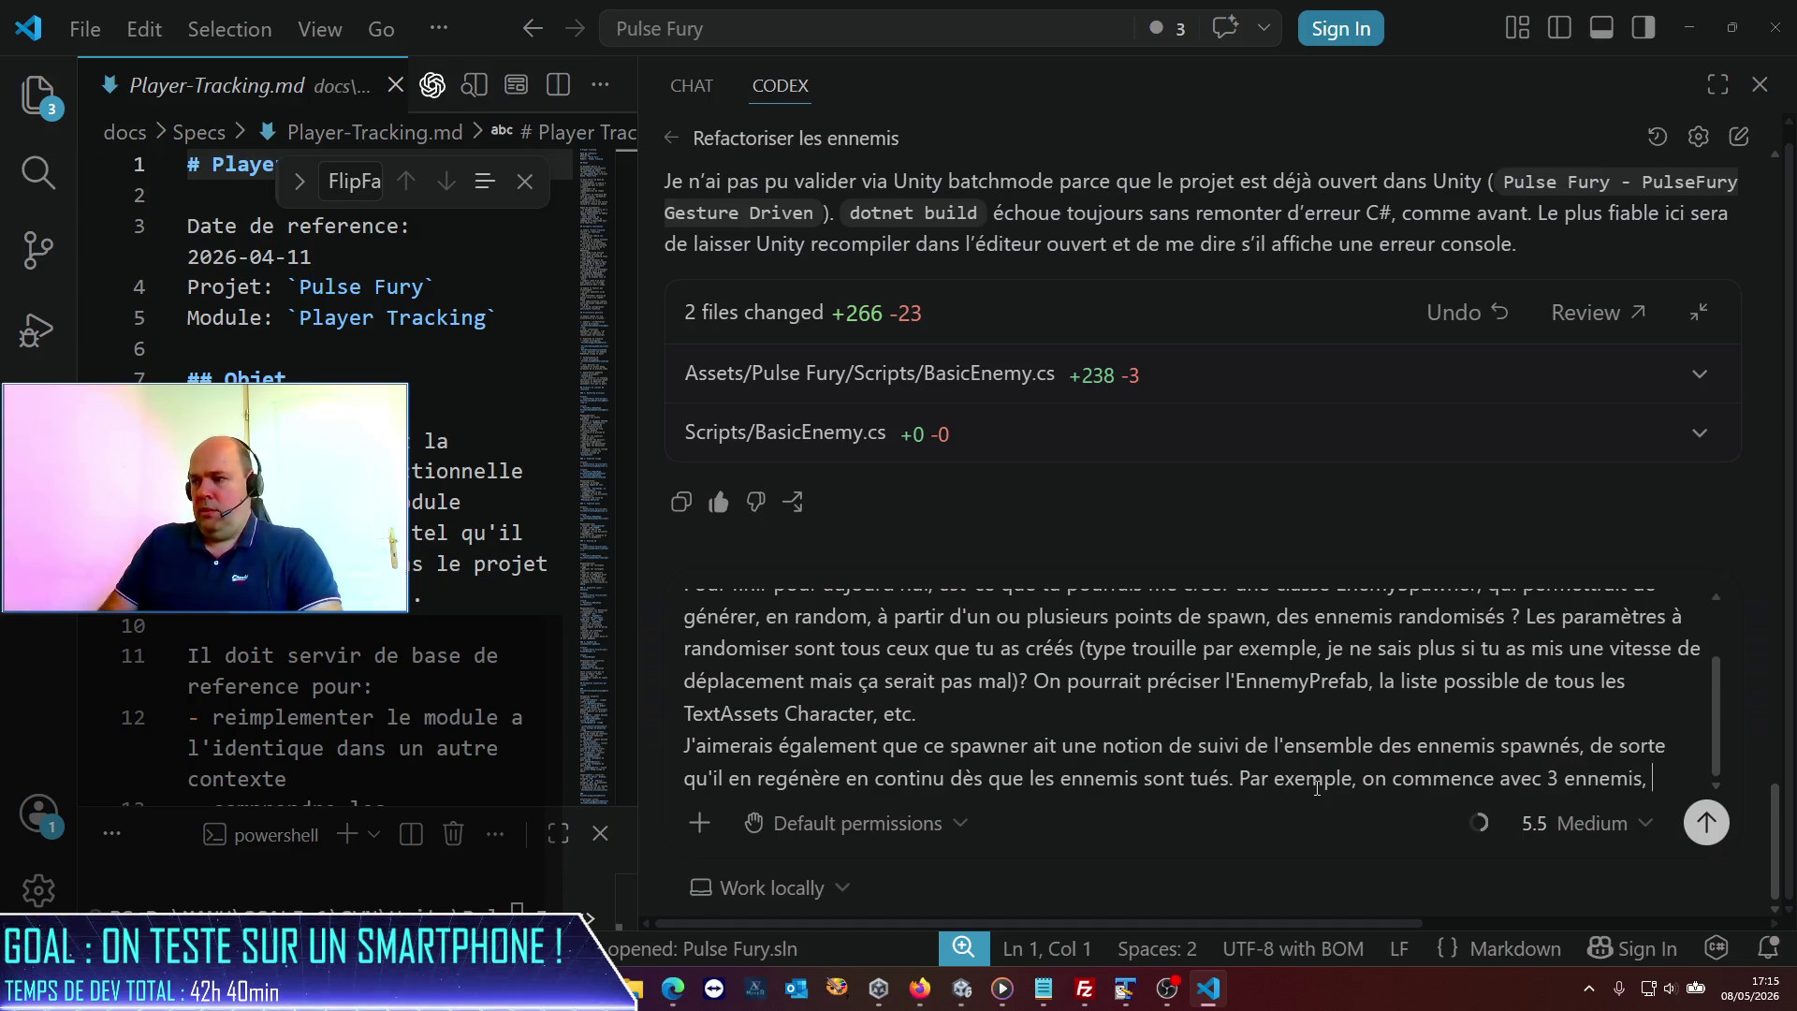
type("s")
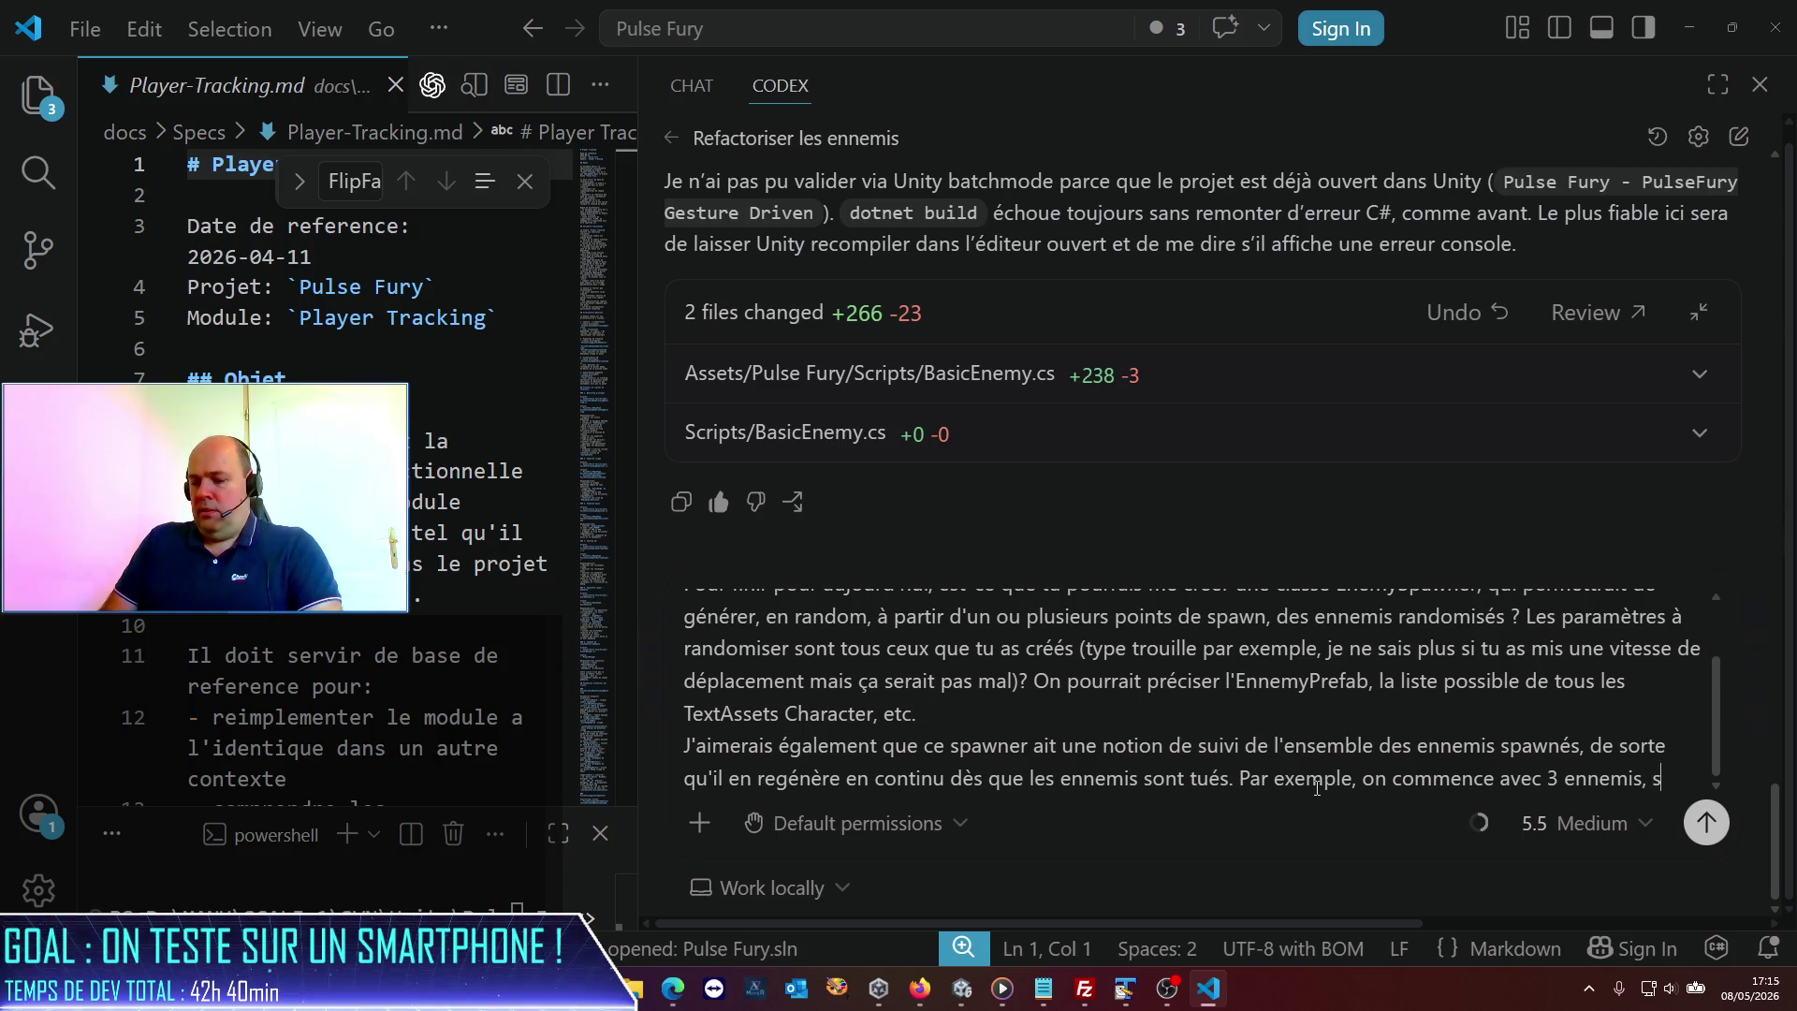
type("i le joueur les ")
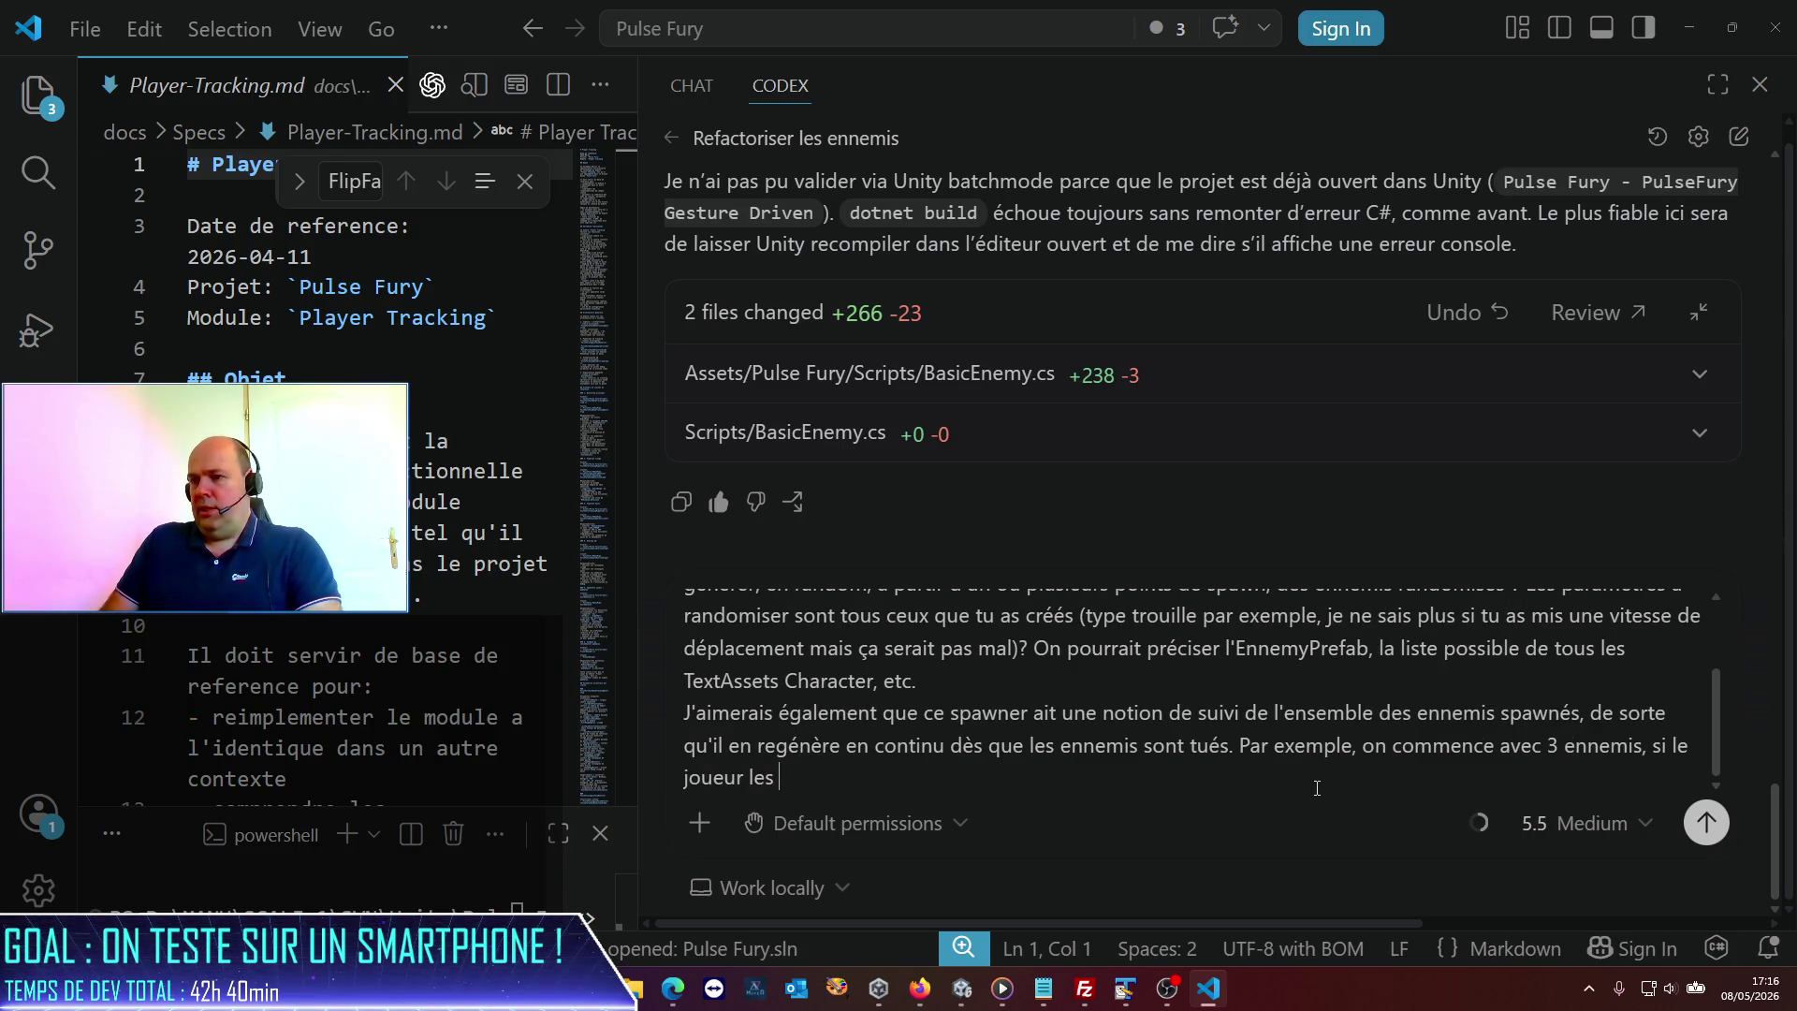
type("tue rapidement on augment e")
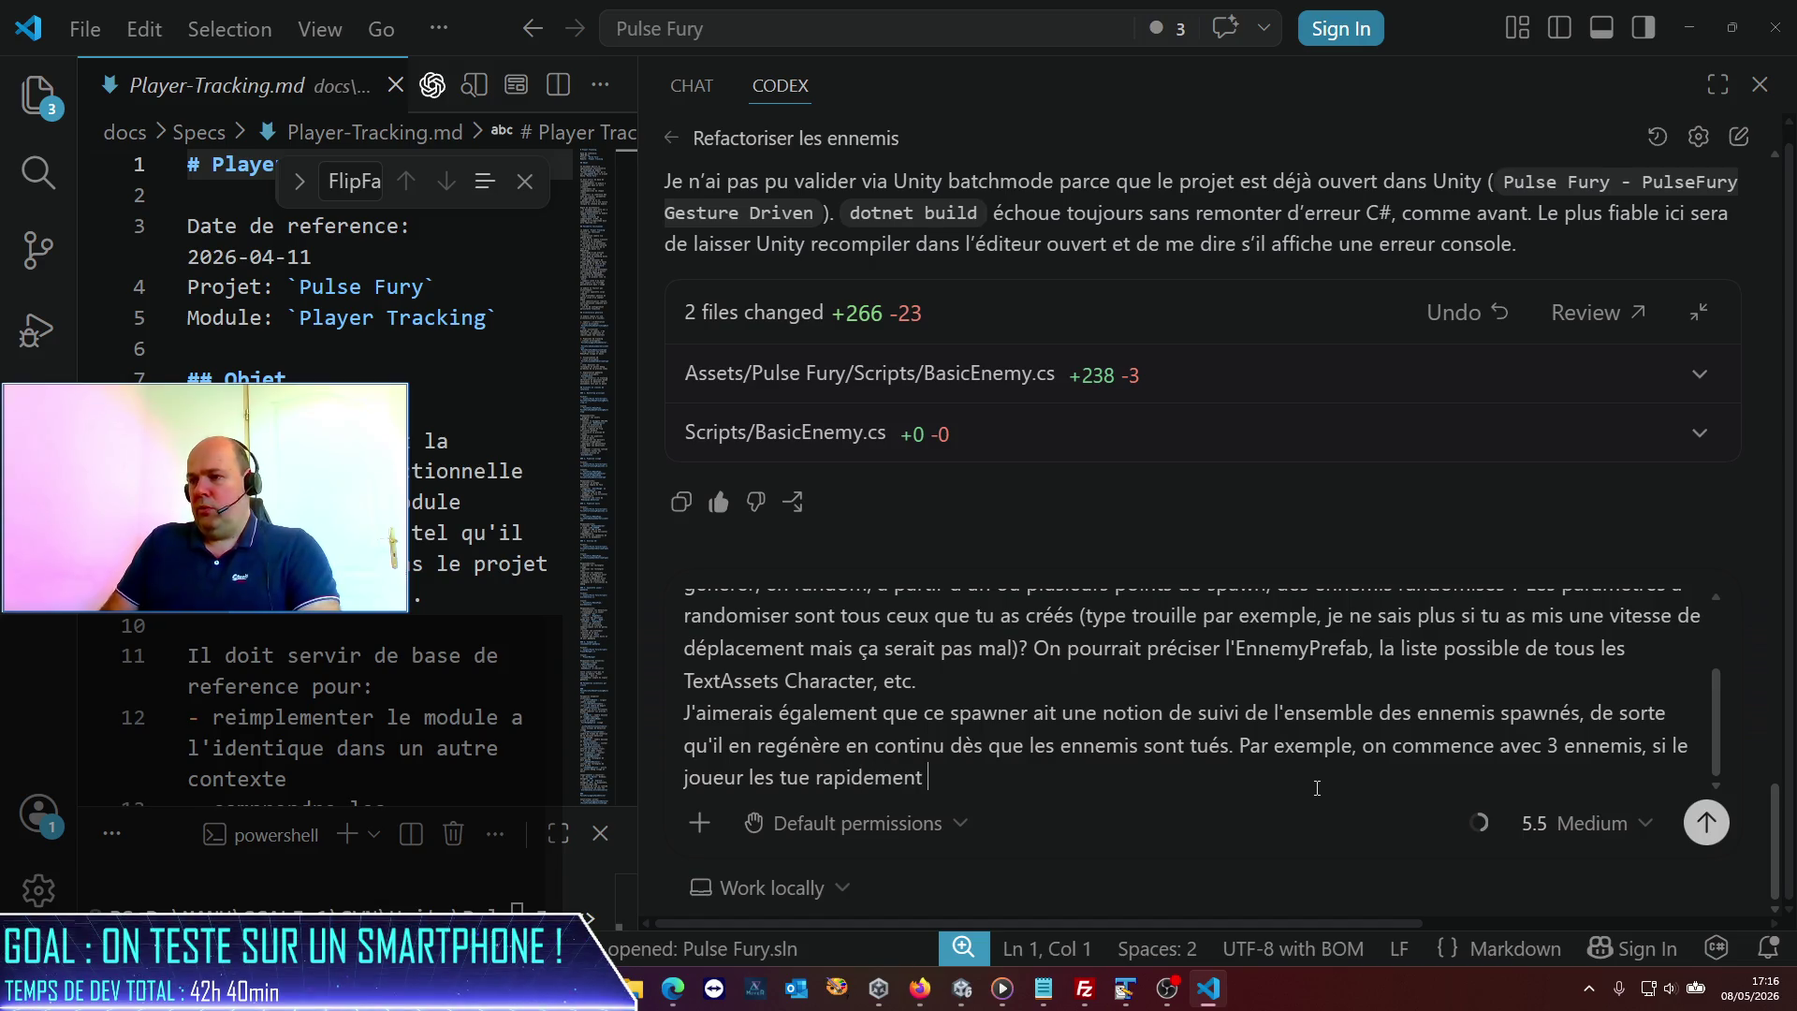
Describe raising the max enemy count and respawning when the player kills them, otherwise staying at 3.
key("BackSpace")
type("e le nombre d'ennemis mas")
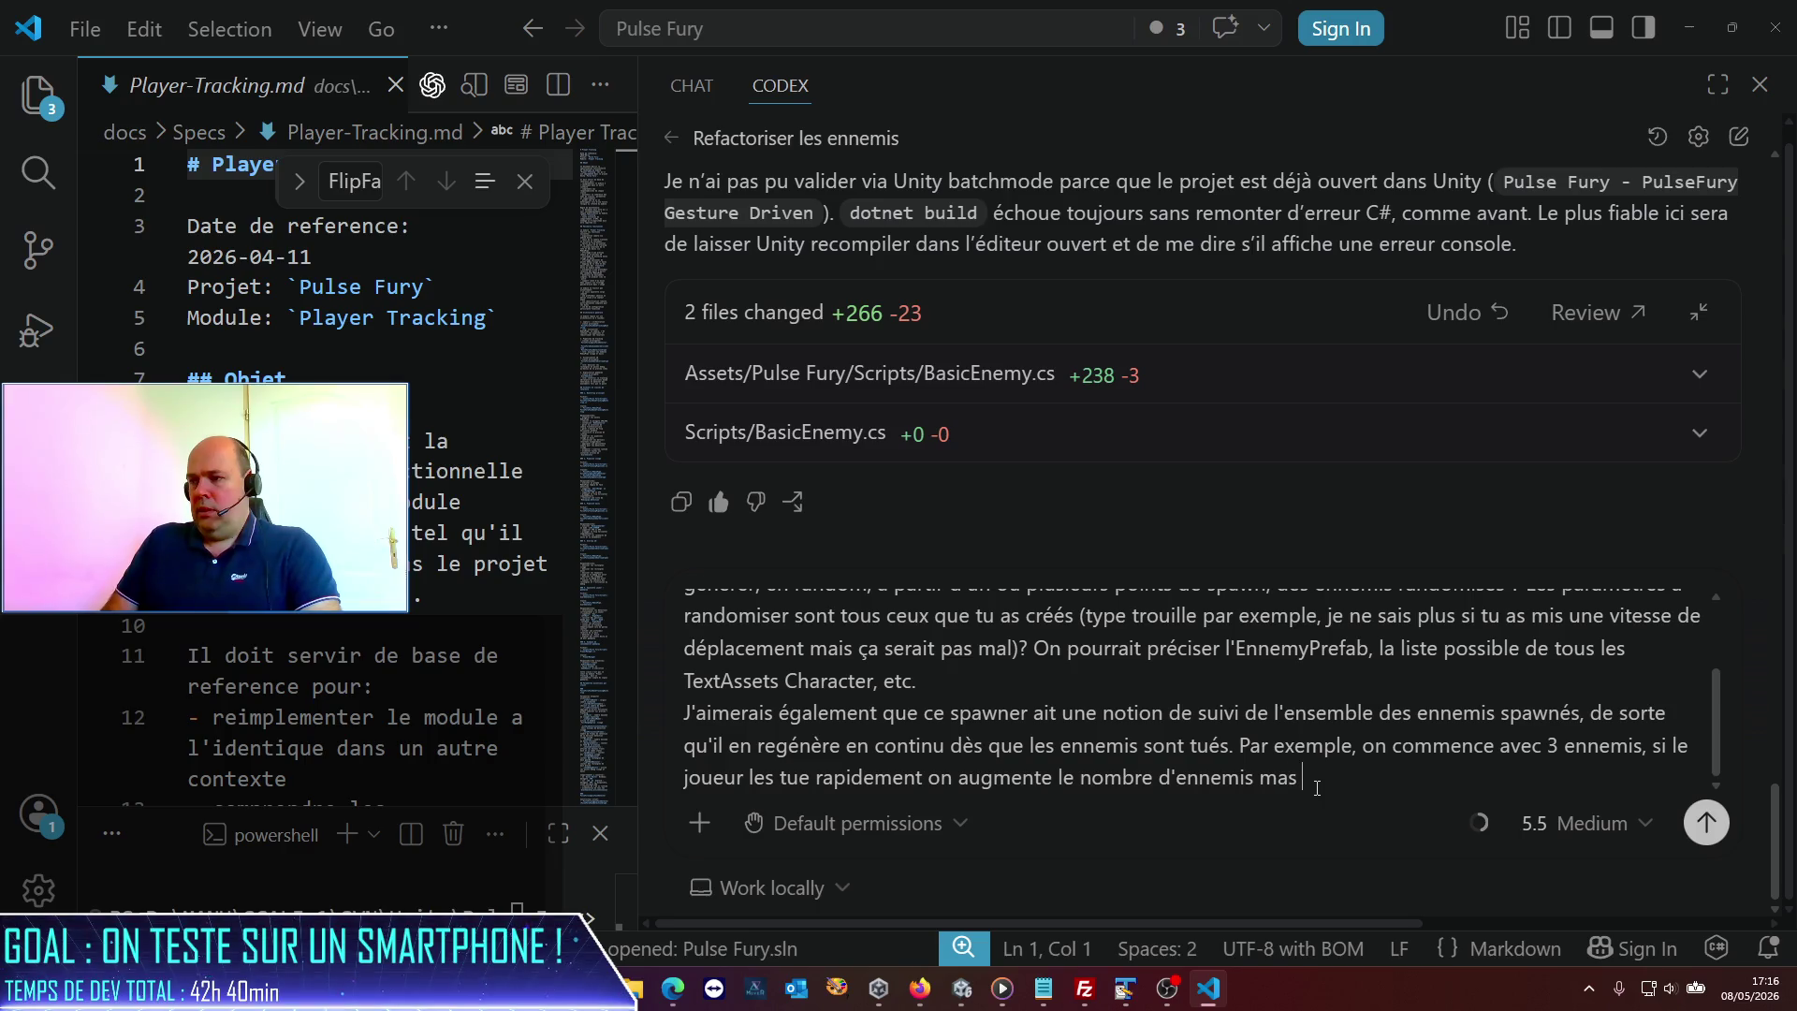
key("BackSpace")
key("BackSpace")
type("x et on en respasw")
key("BackSpace")
key("BackSpace")
type("wn, sinon on resd")
key("BackSpace")
type("te à 3 ennemis.")
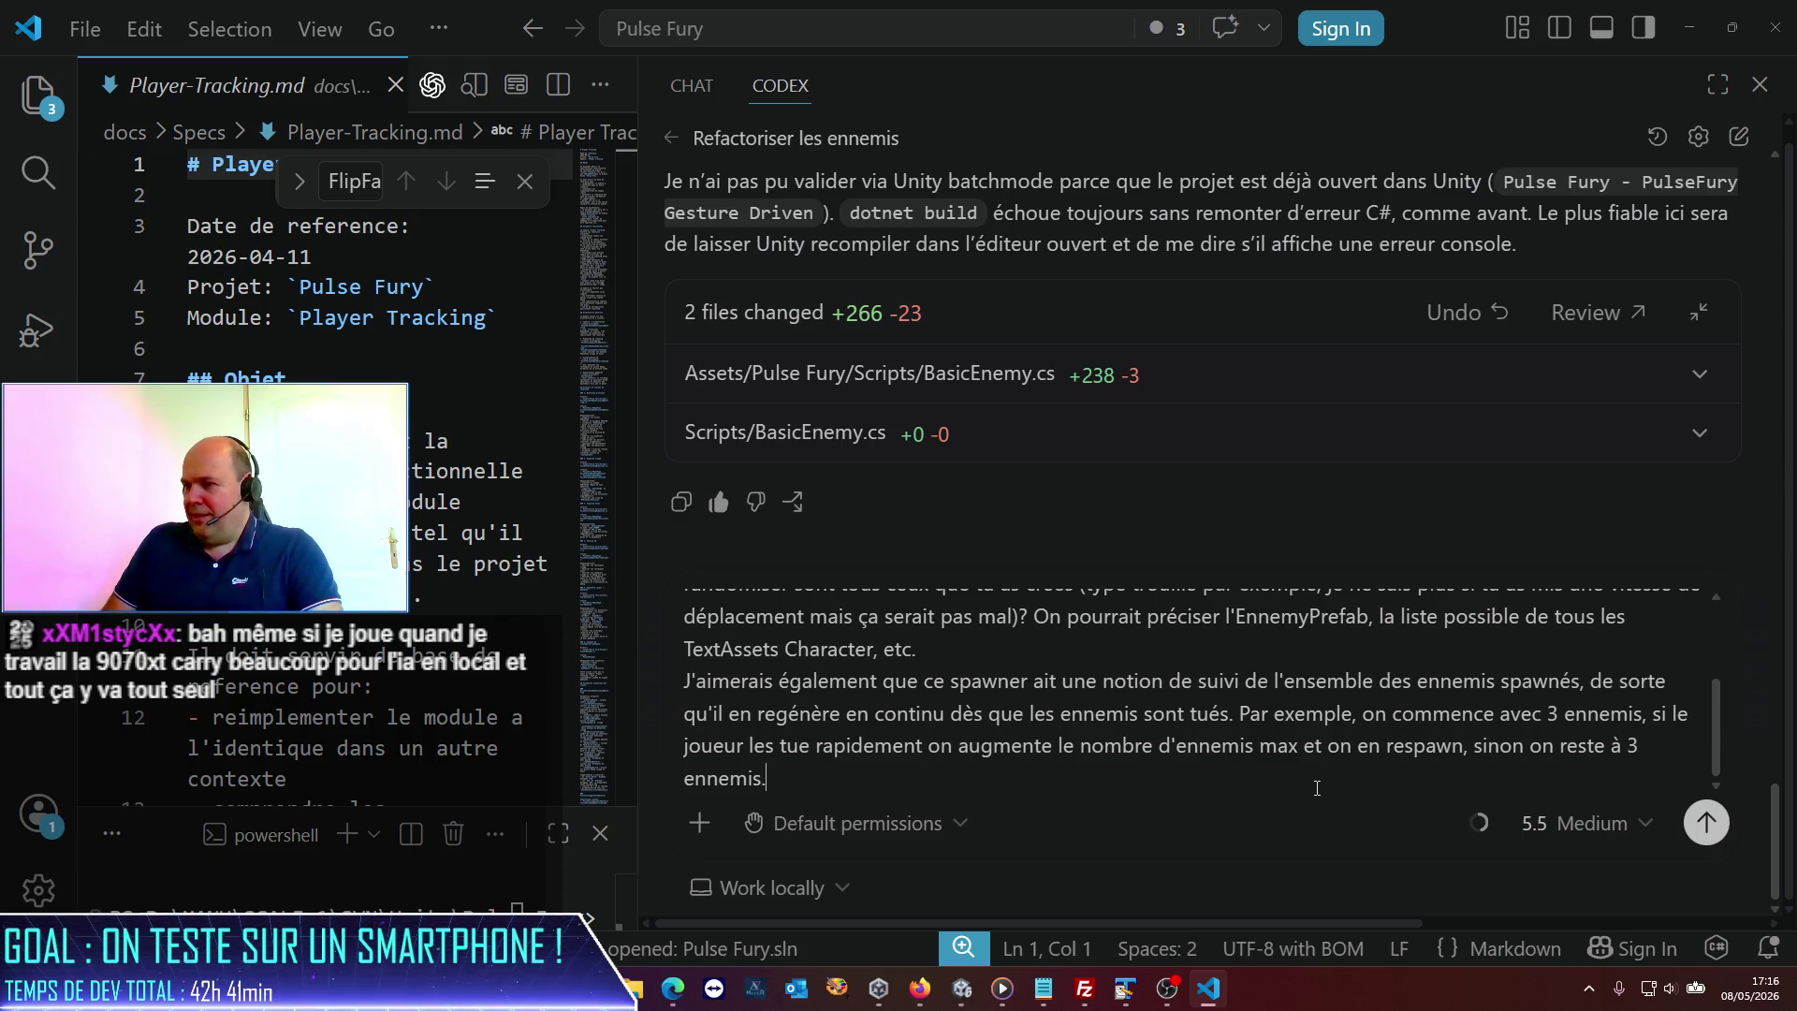
Add 'Un truc dans le genre, progressif en difficulté mais adaptatif' and send the request to Codex.
type("Un t")
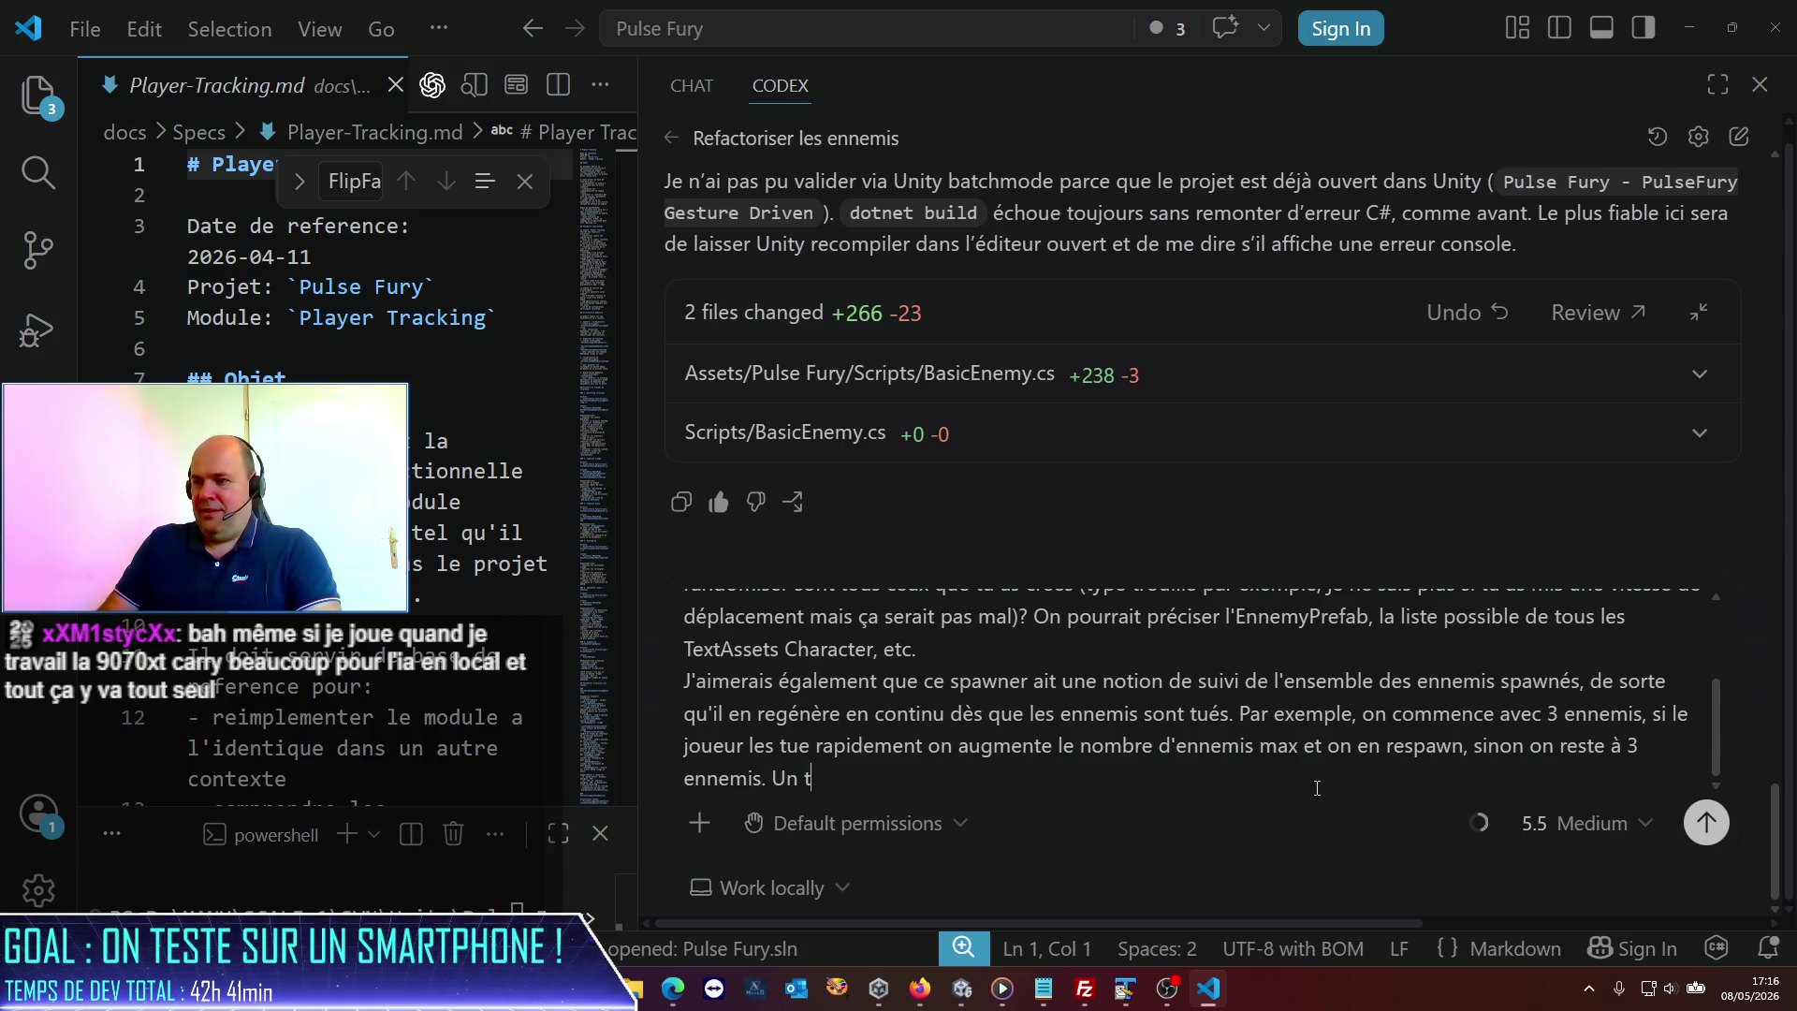
type("ruc dans le genre, progressif")
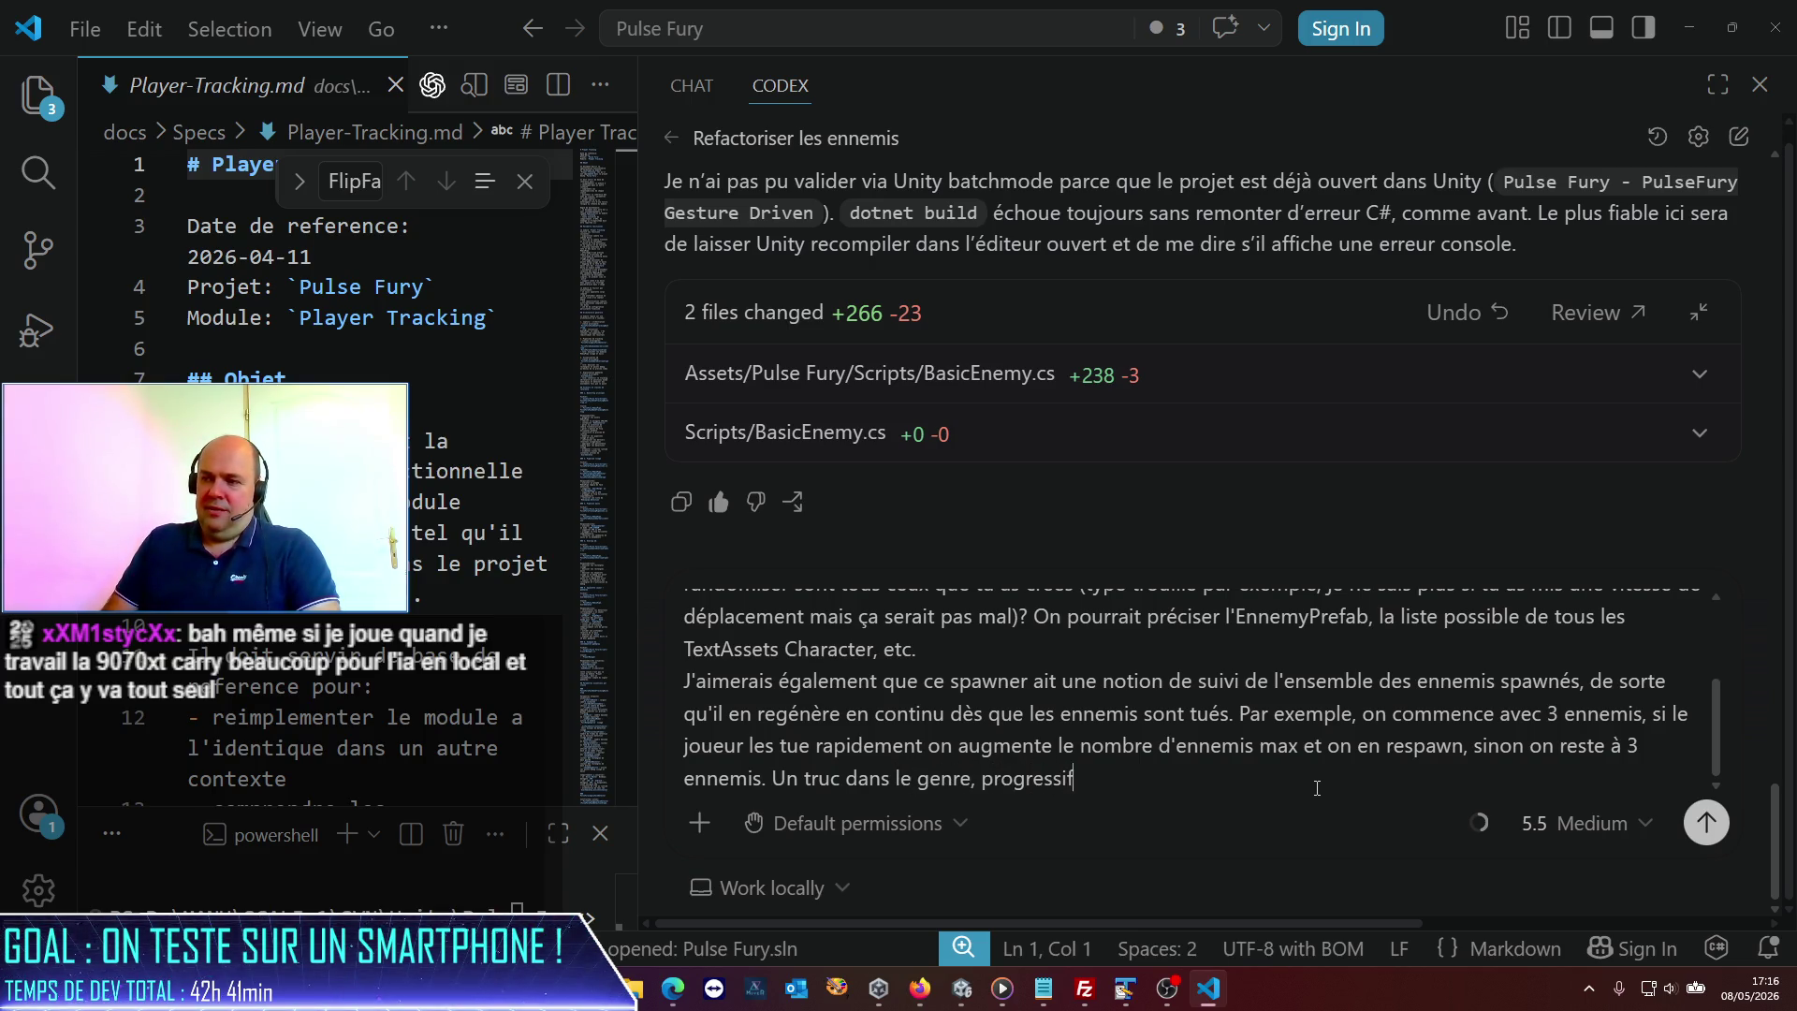
type(" en f")
key("BackSpace")
type("diffuc")
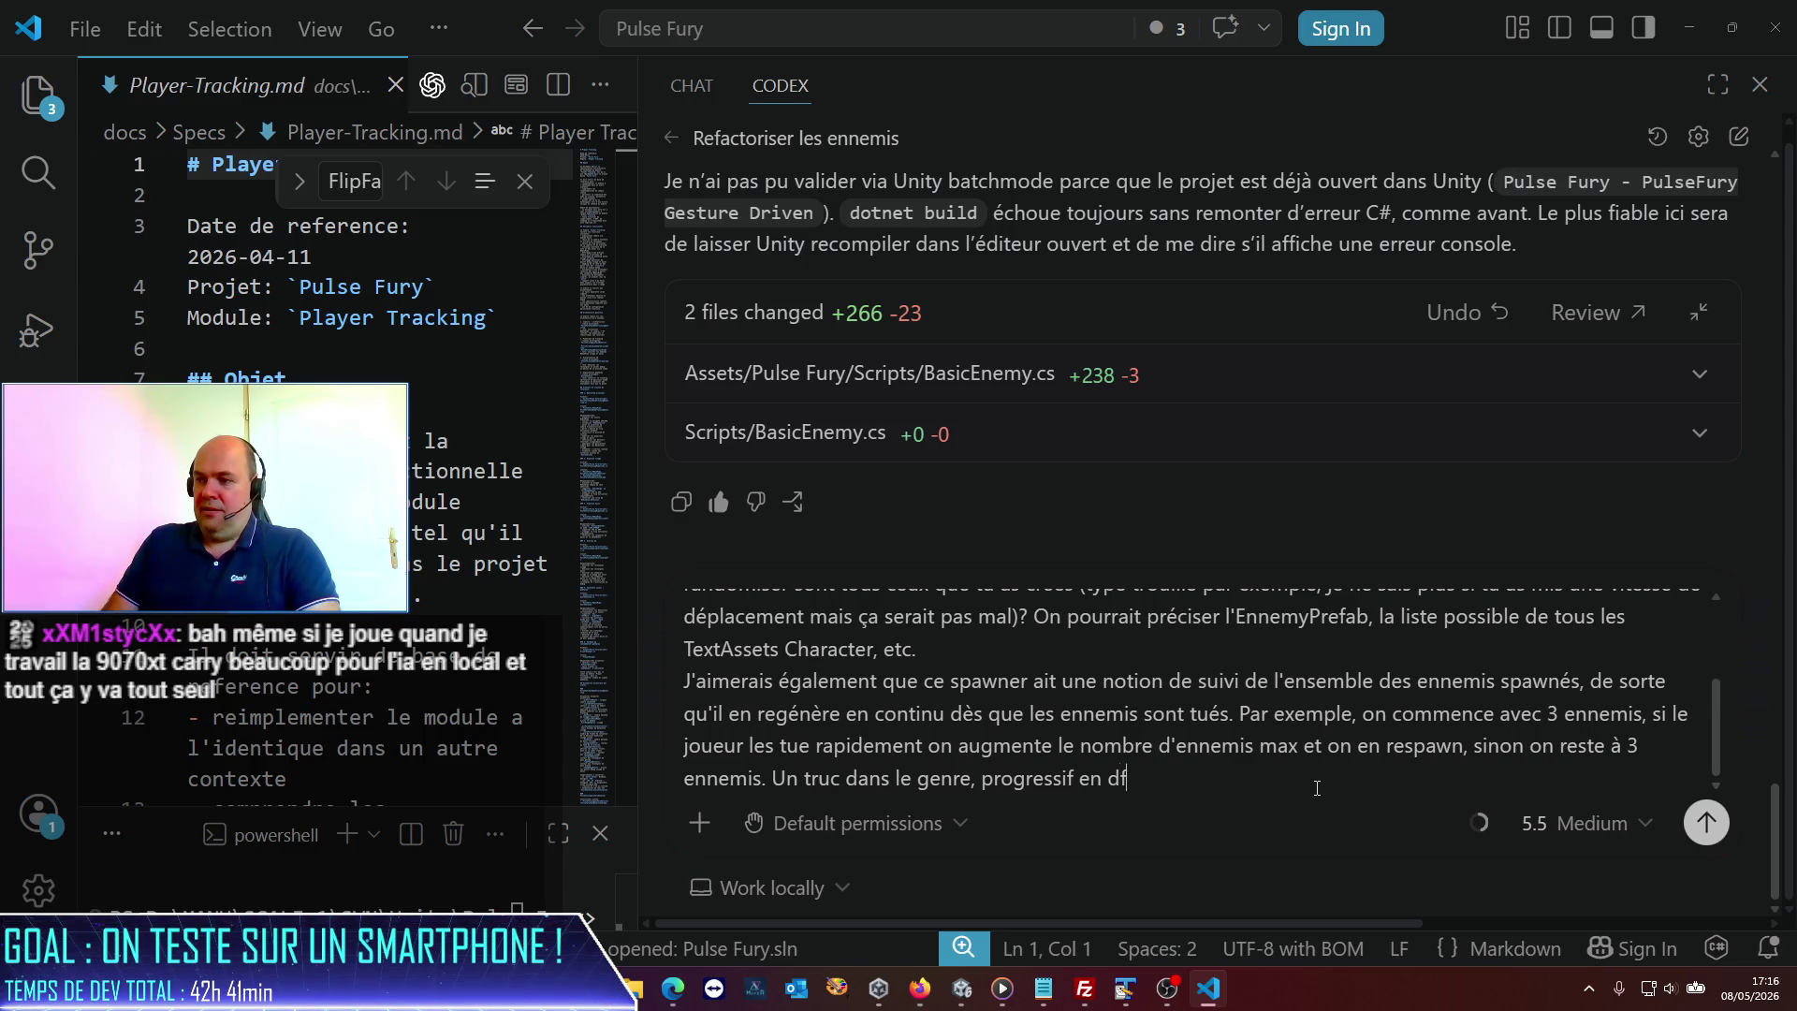
key("BackSpace")
type("lté mais adaptatif")
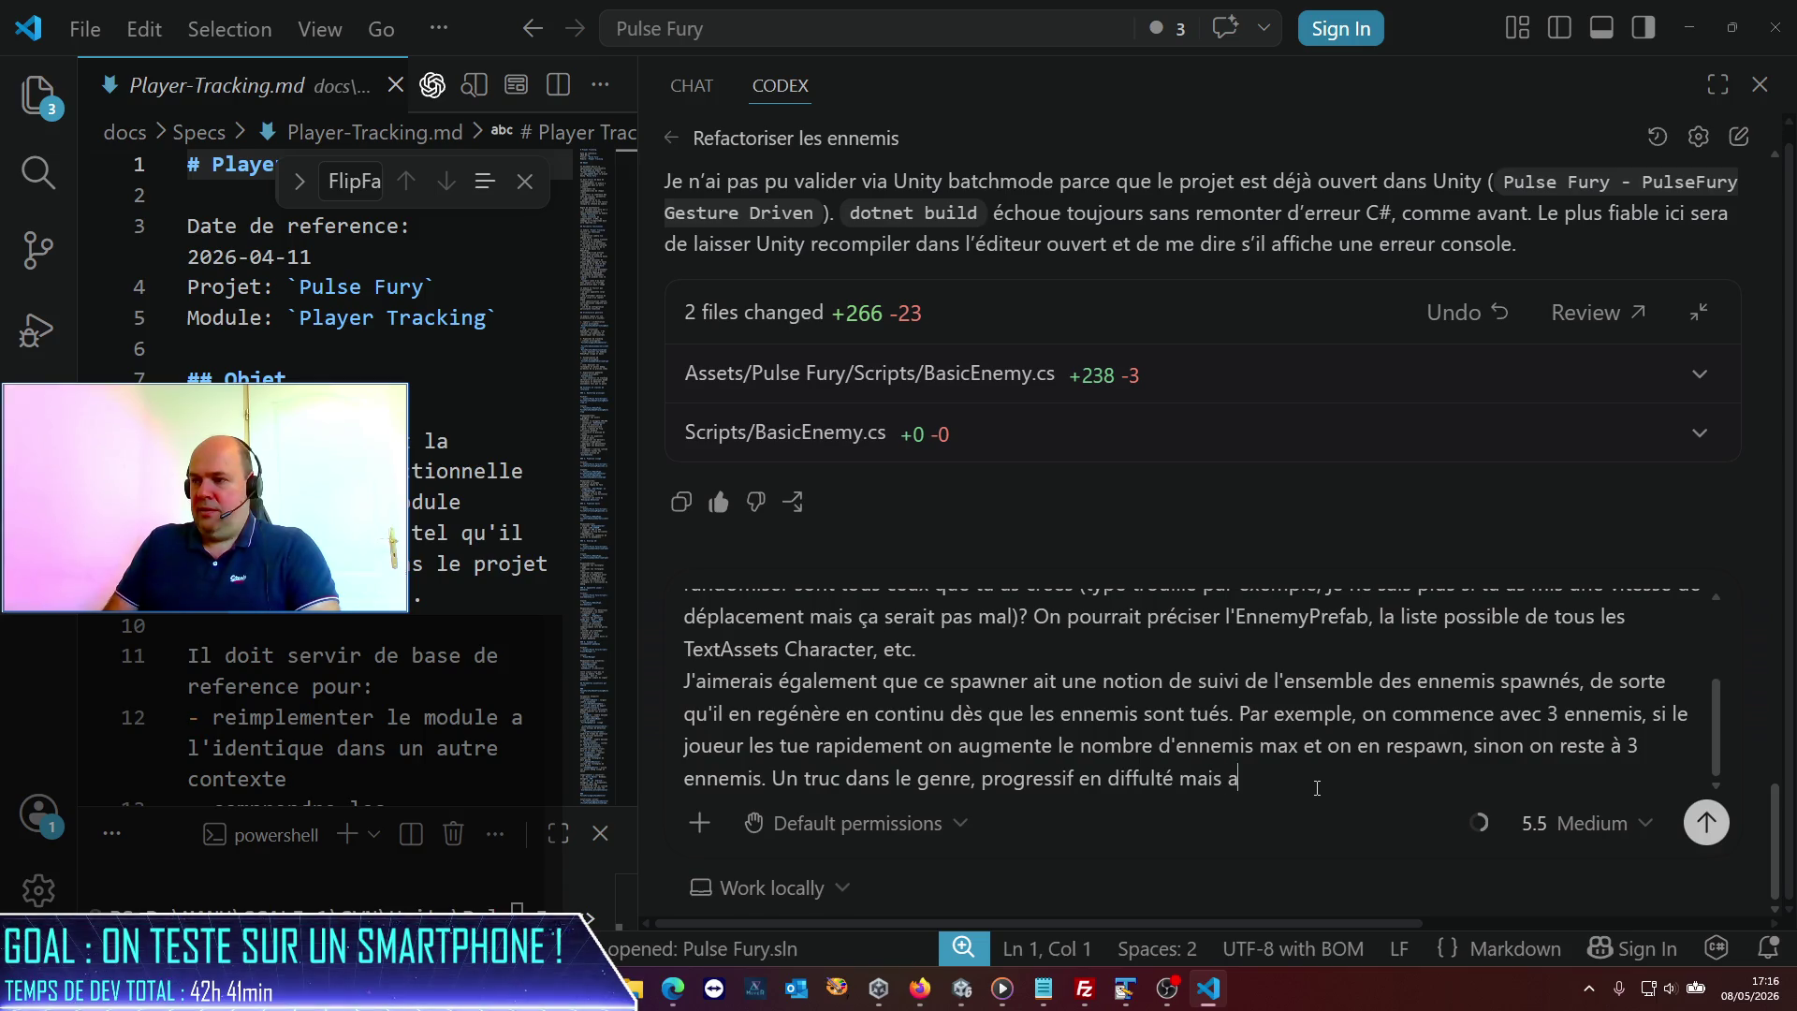
key("Return")
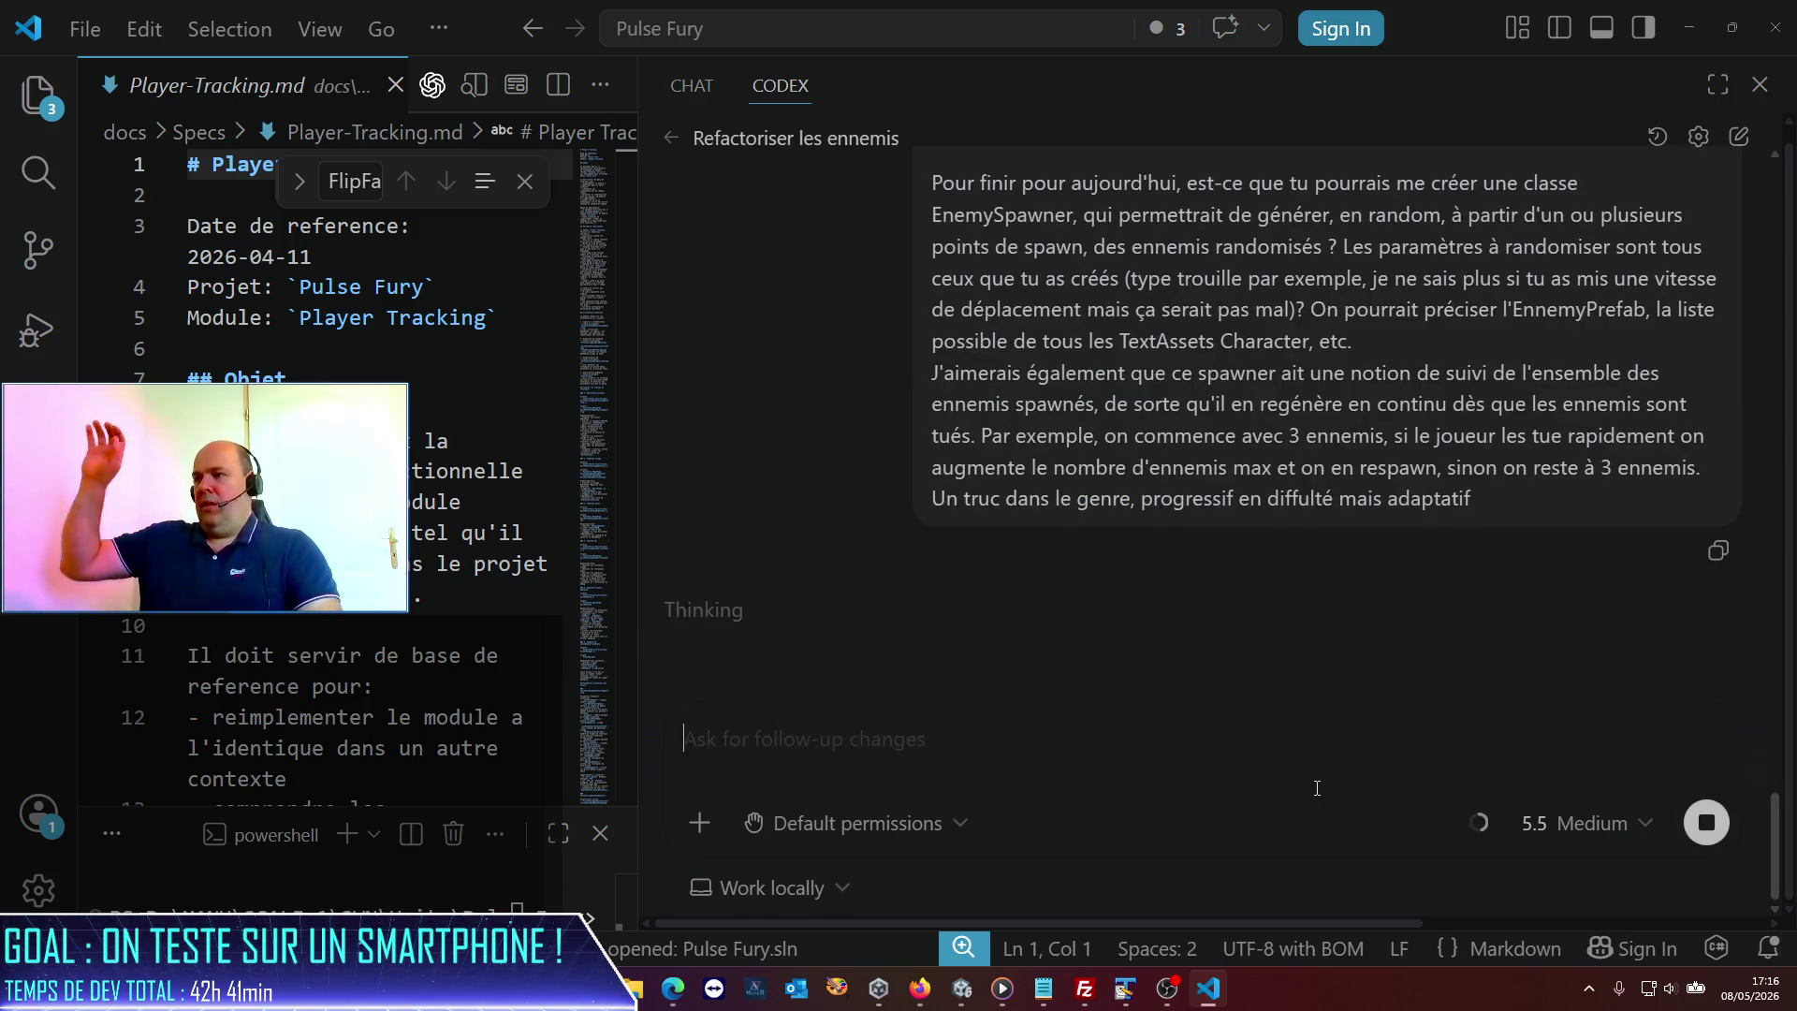
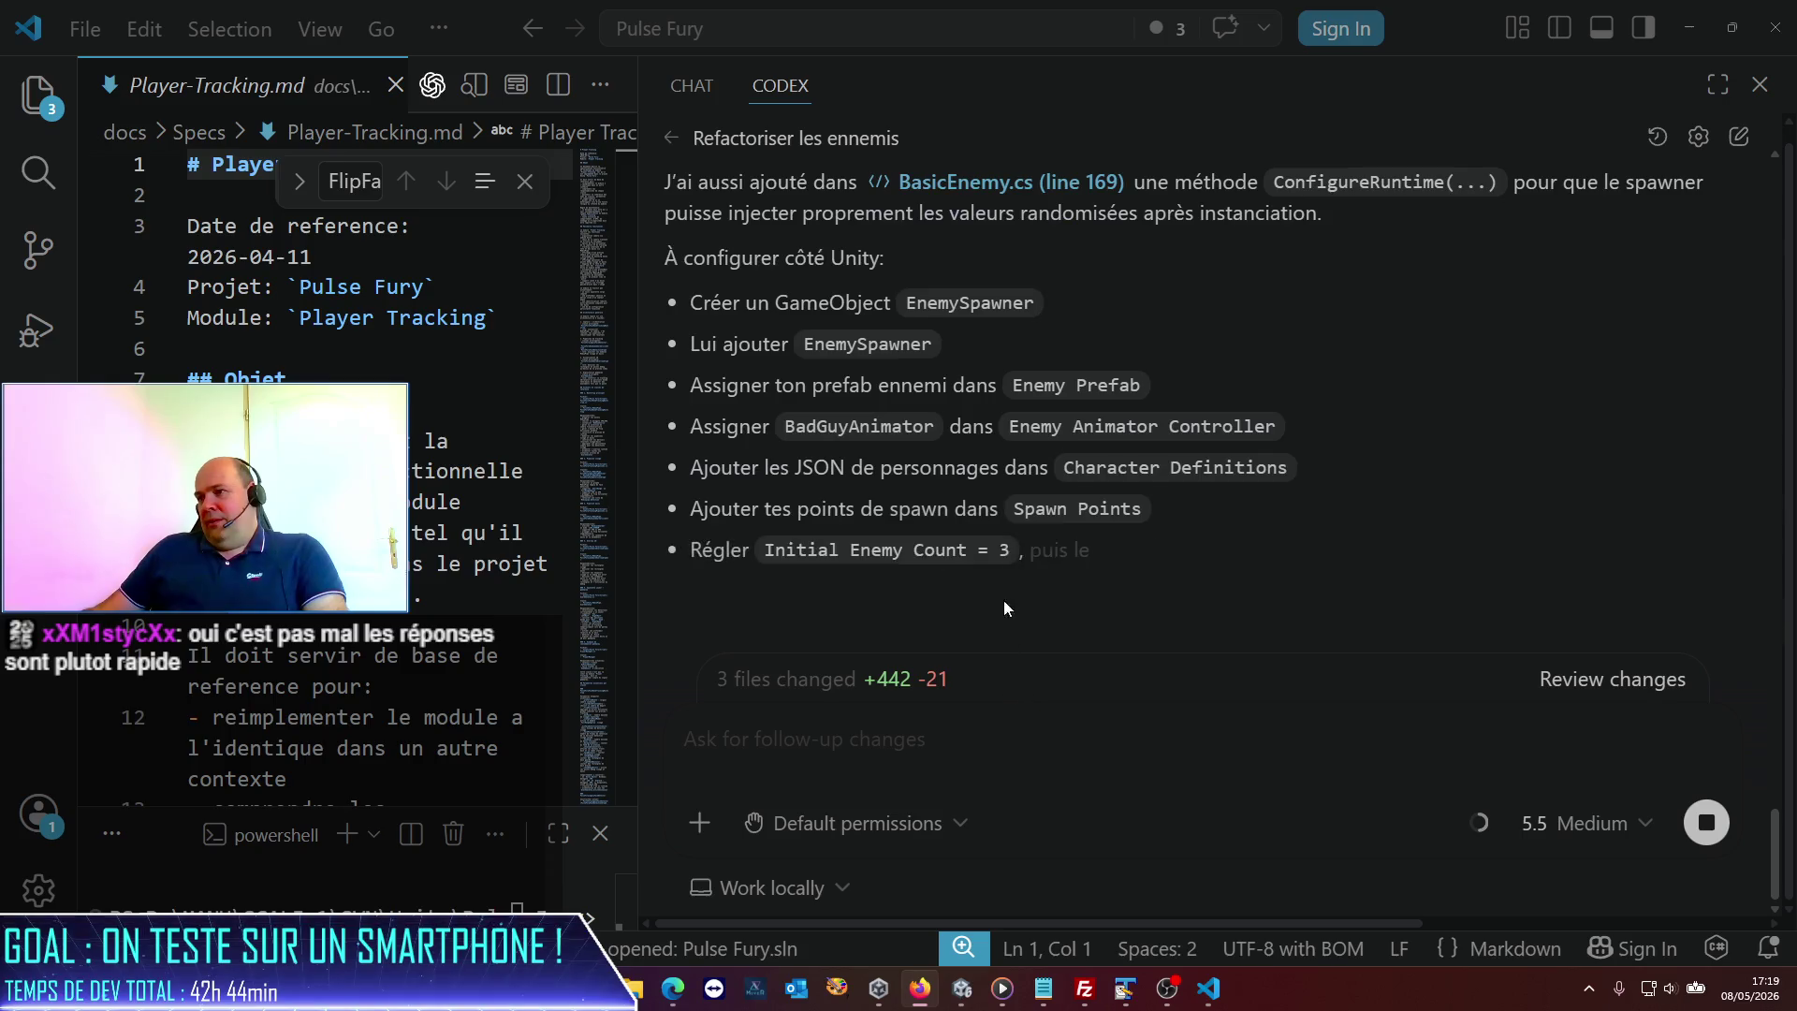
Read through Codex's reply describing the new EnemySpawner script and its Unity setup steps.
scroll(1004, 597, "up", 8)
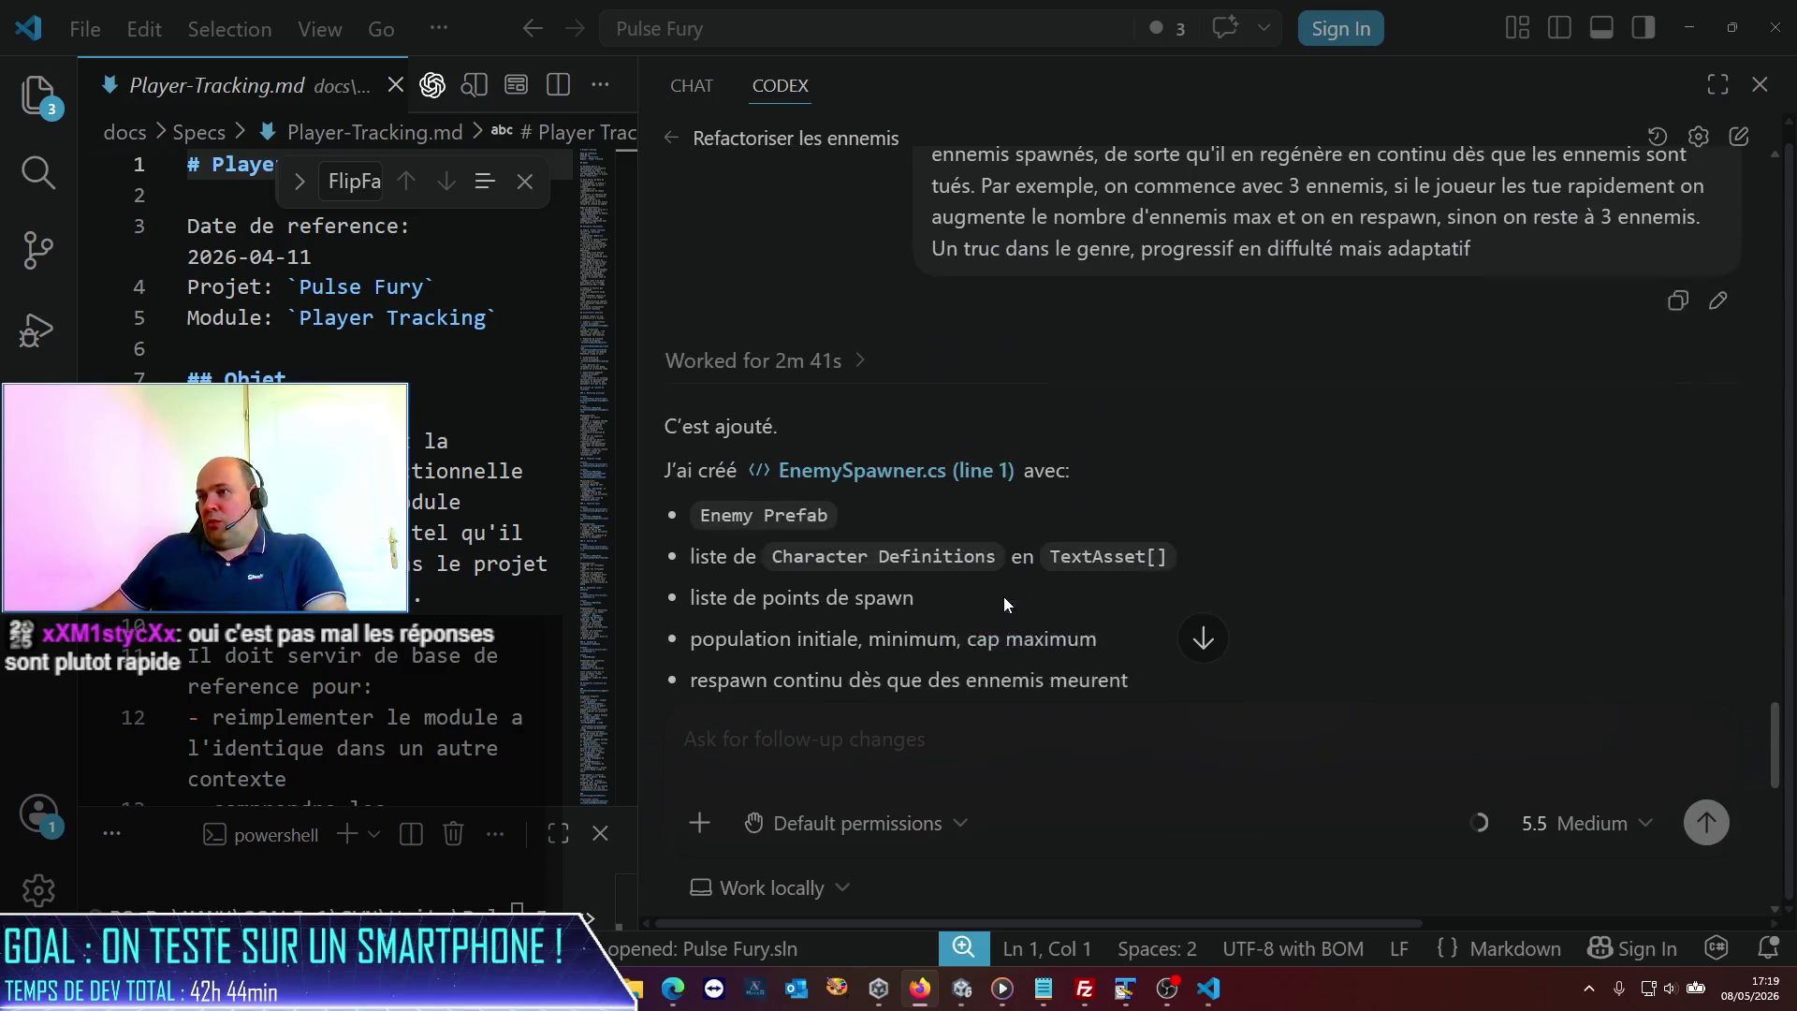
scroll(1003, 597, "down", 3)
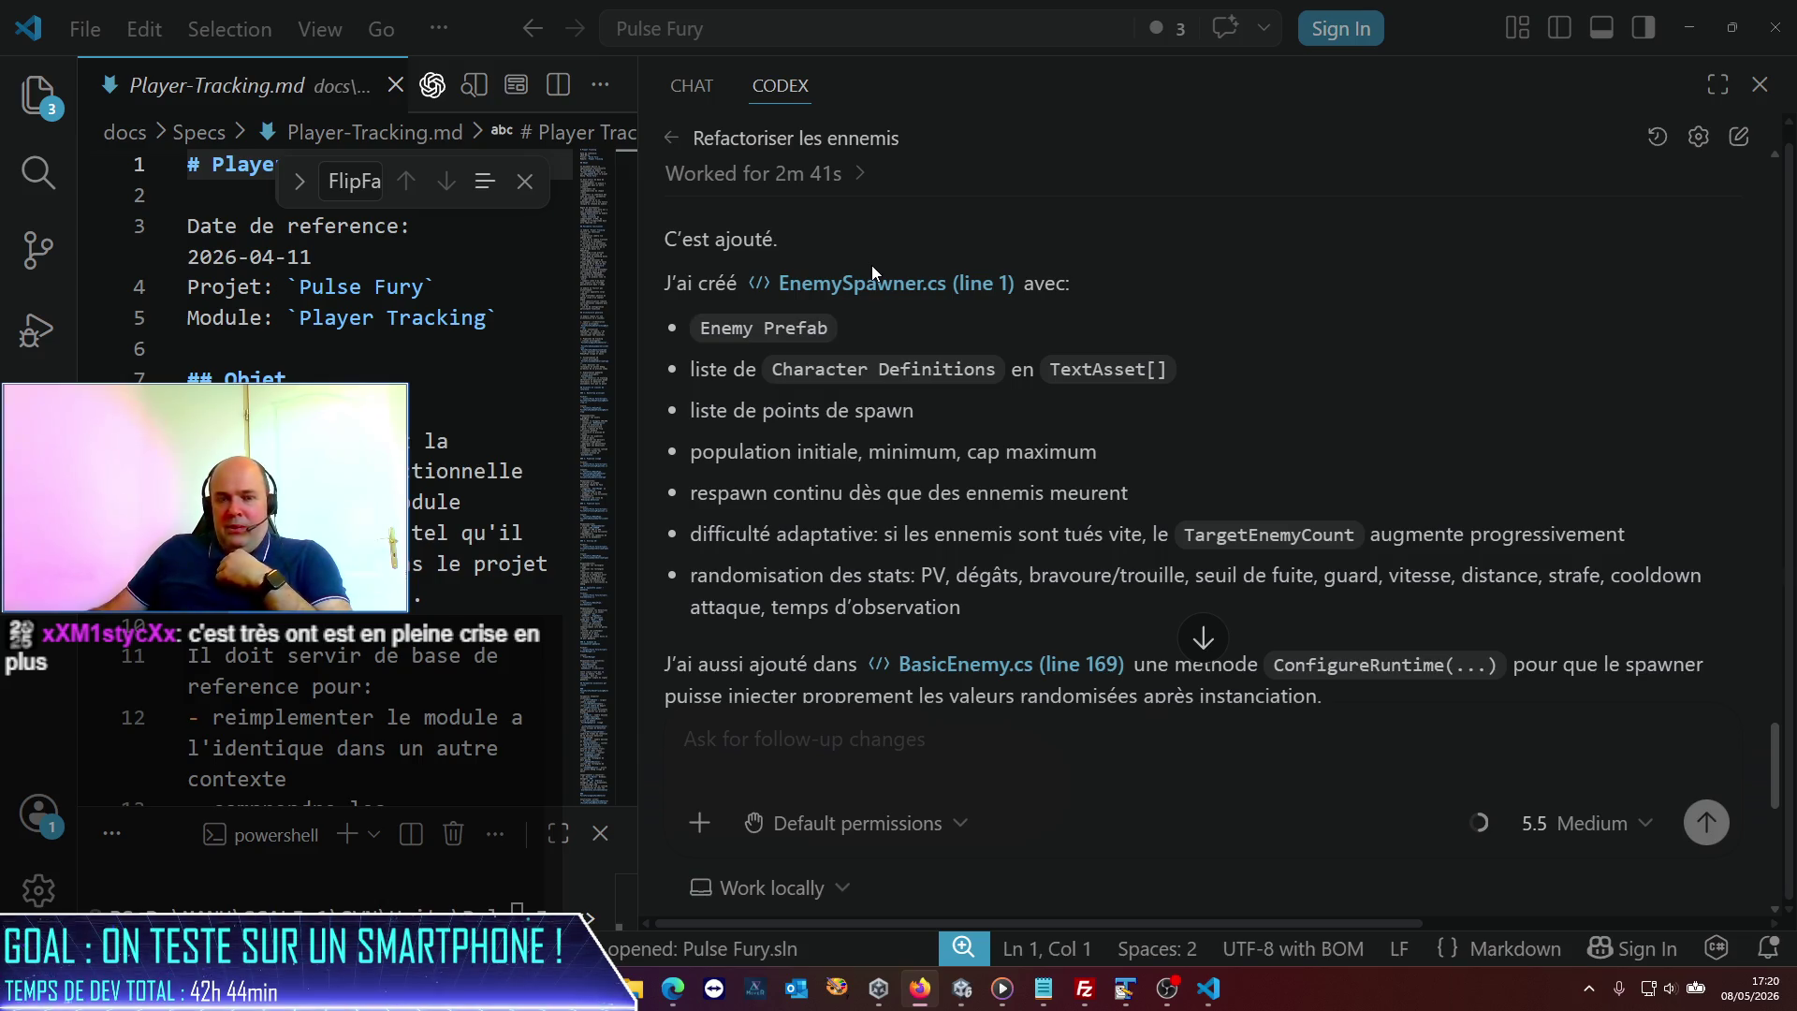
scroll(848, 333, "up", 3)
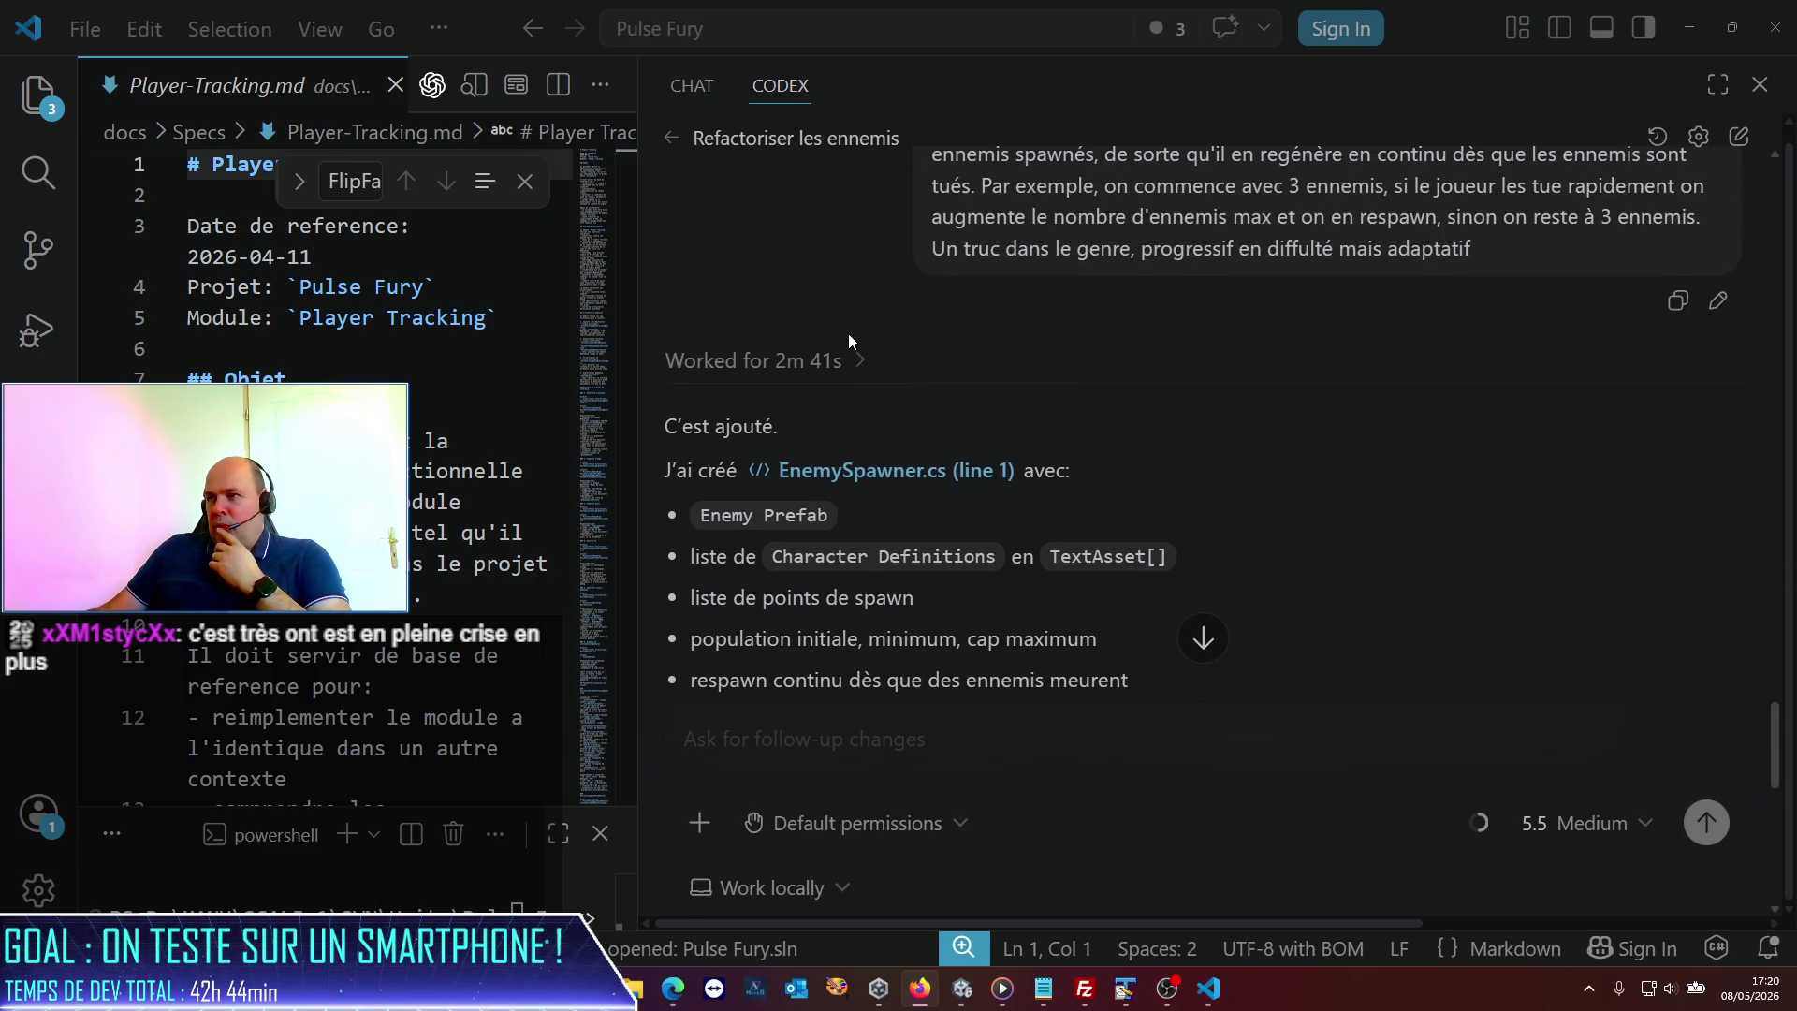
scroll(848, 334, "down", 3)
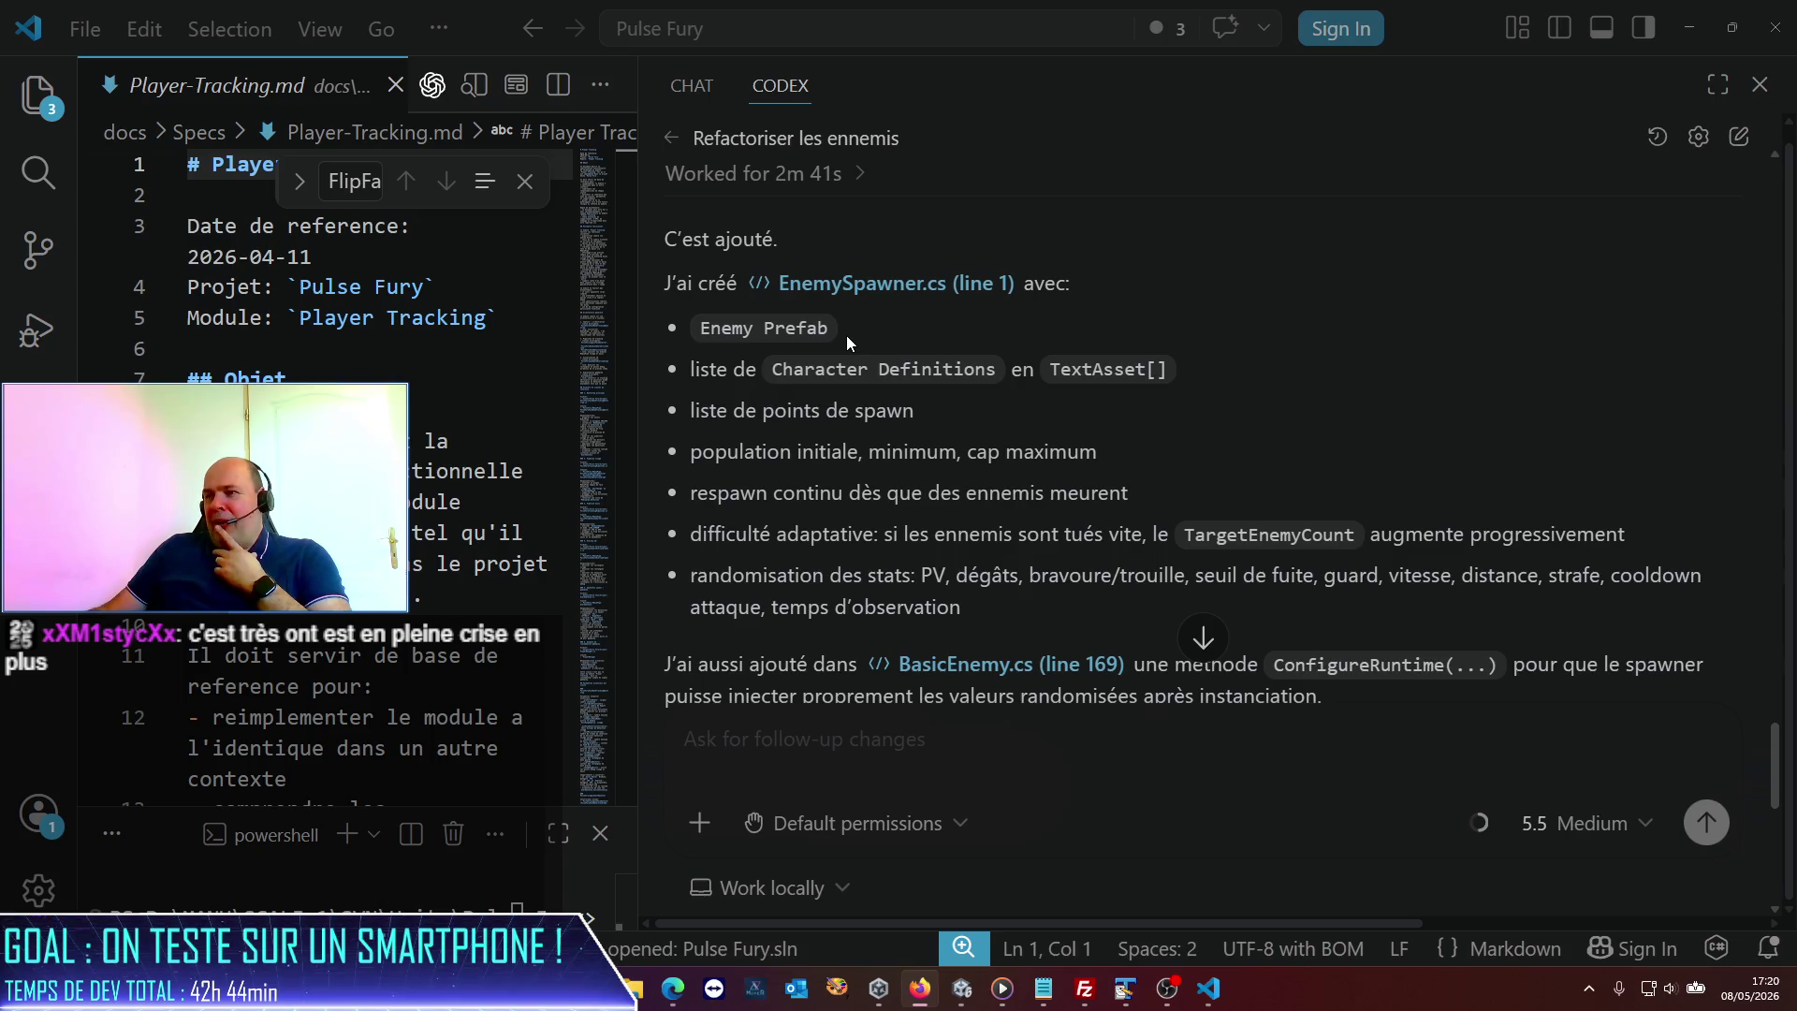
scroll(847, 335, "down", 2)
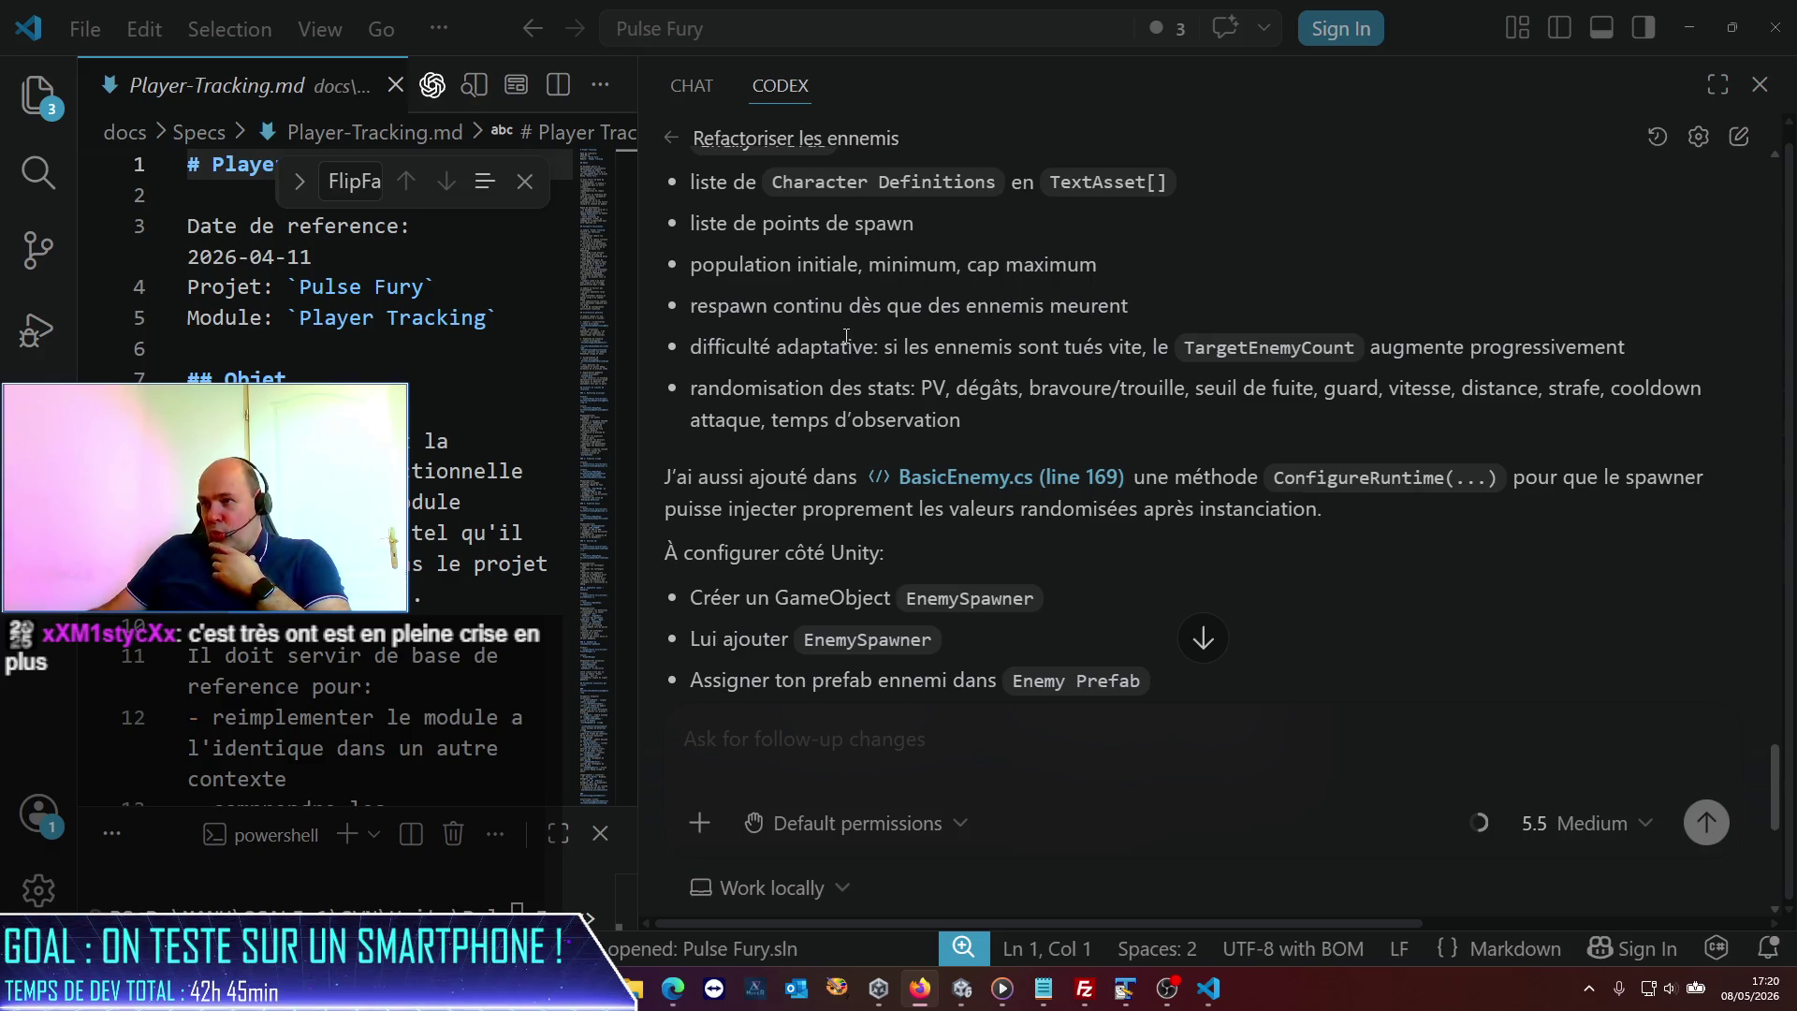
scroll(844, 335, "down", 3)
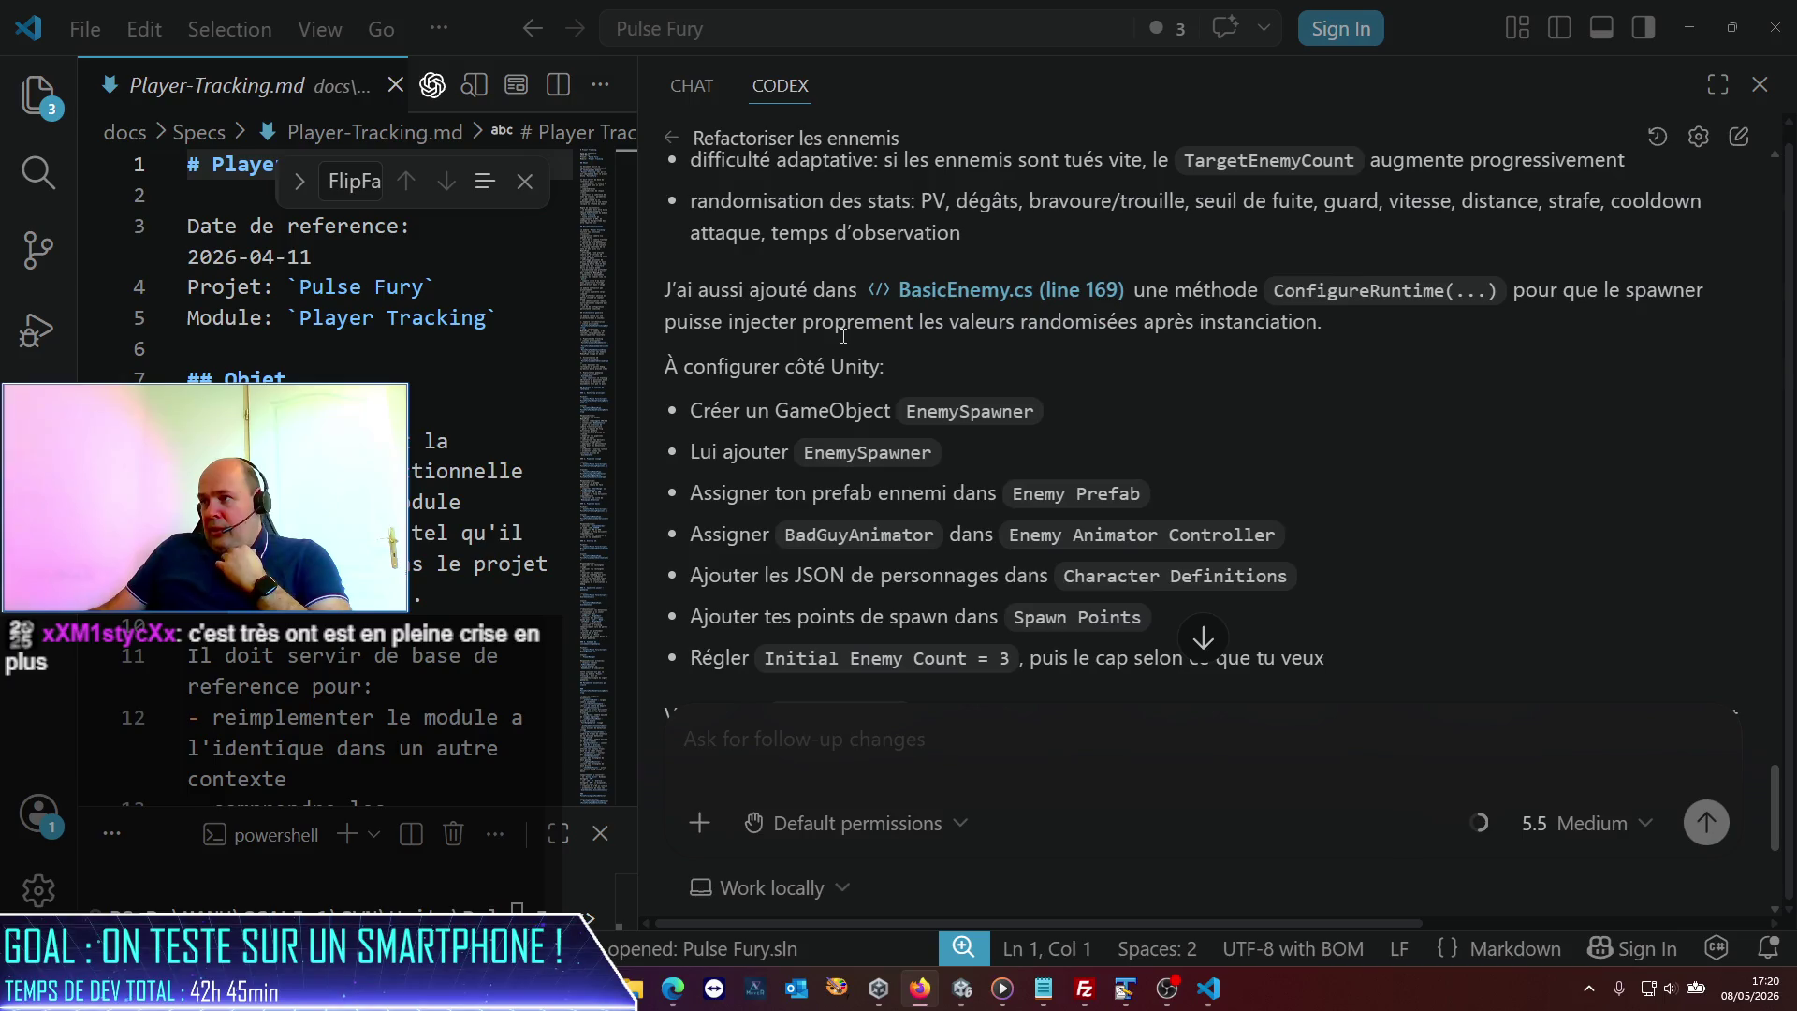
scroll(843, 336, "down", 3)
scroll(843, 335, "down", 1)
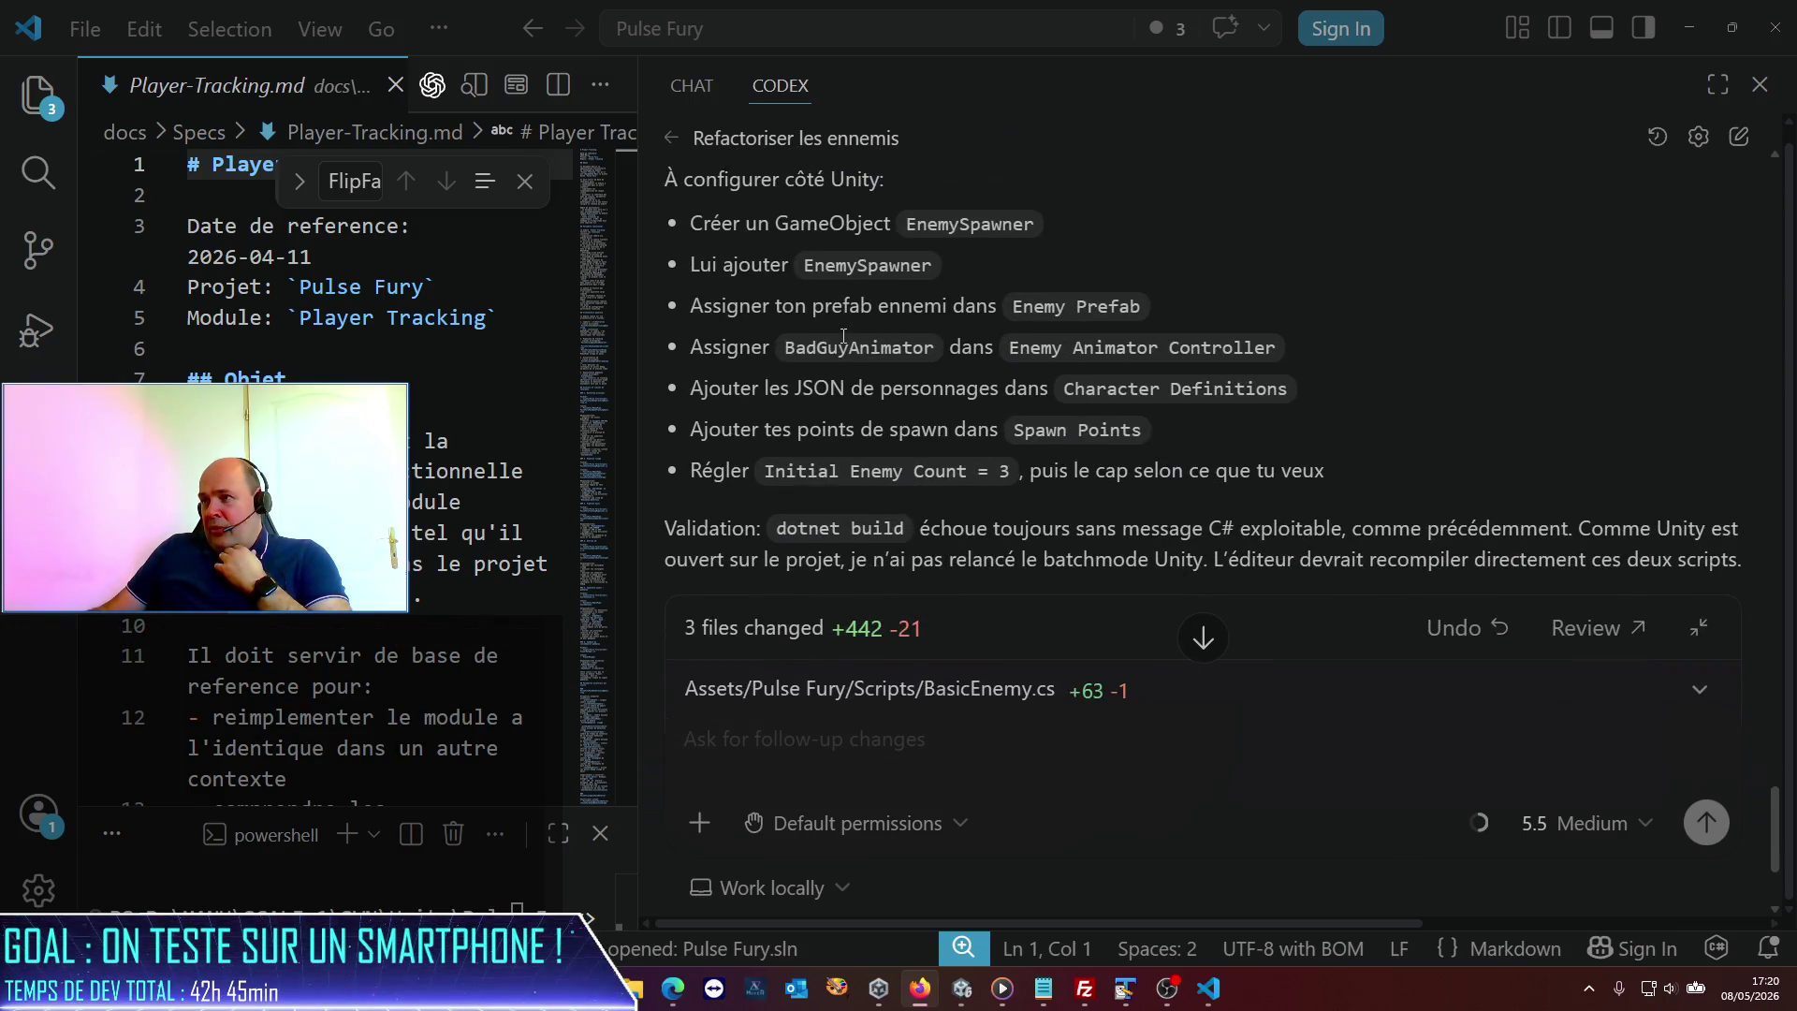
scroll(844, 336, "up", 3)
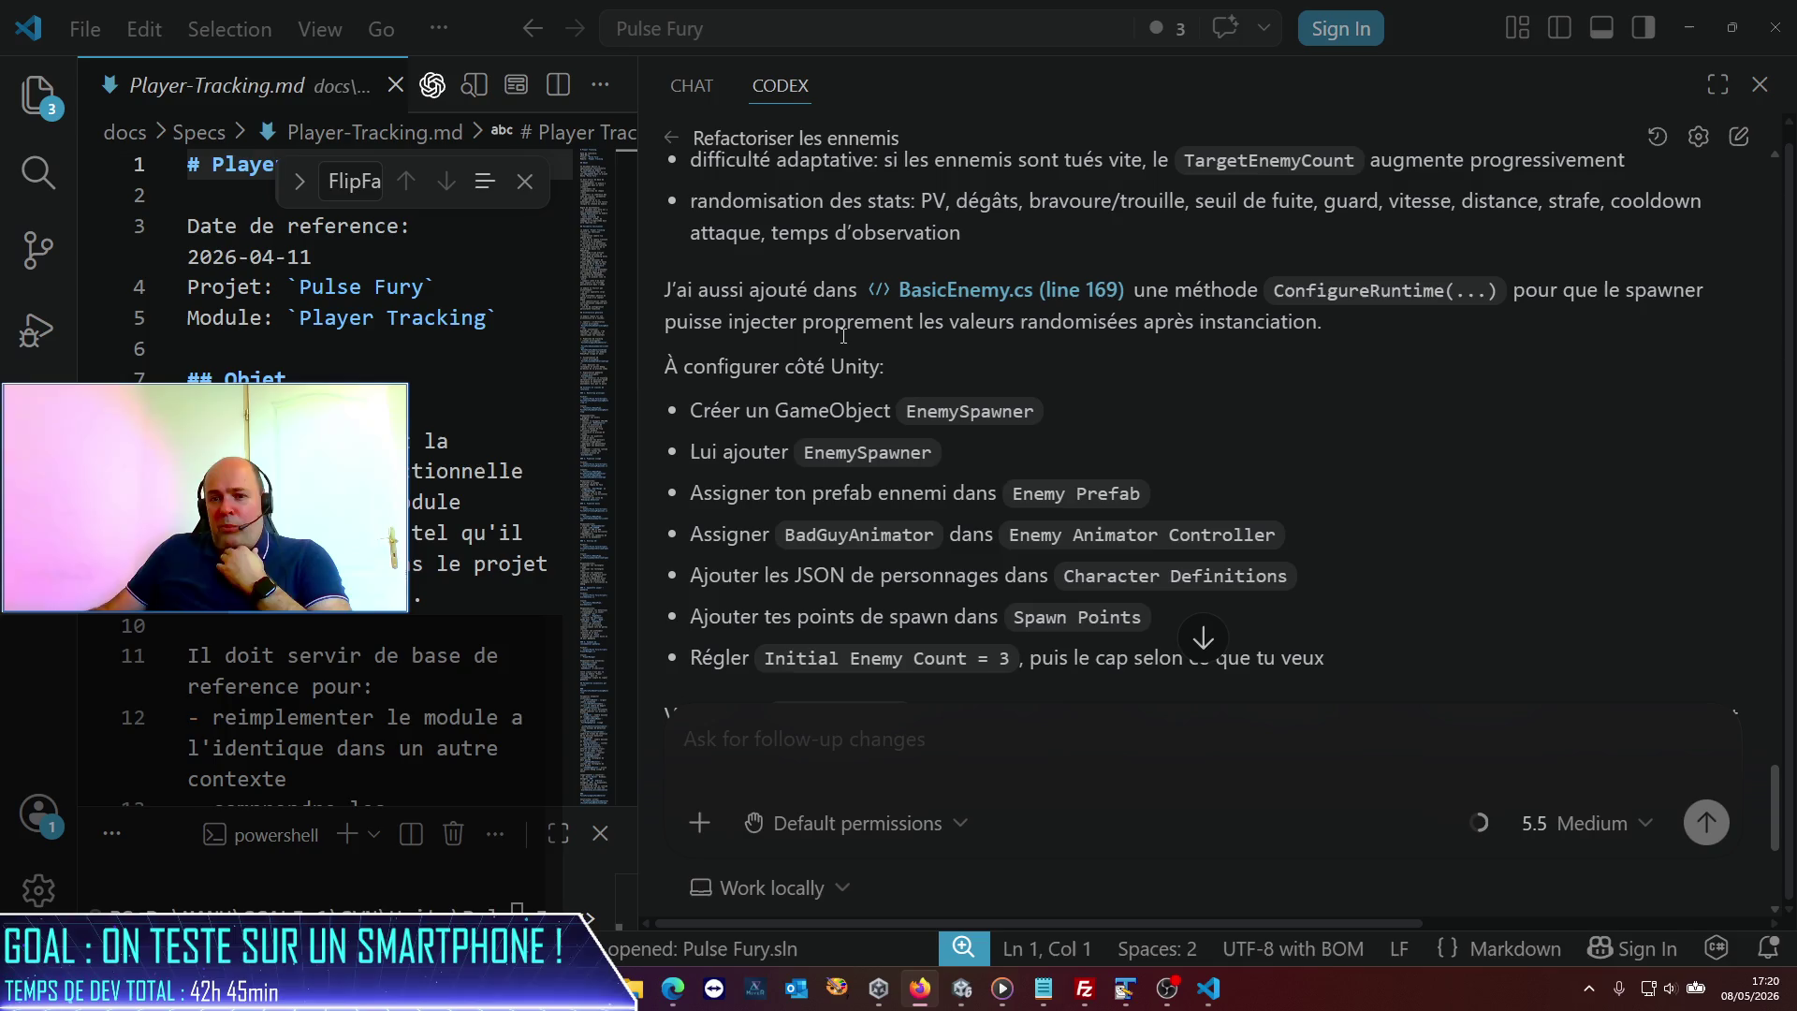
scroll(843, 335, "down", 5)
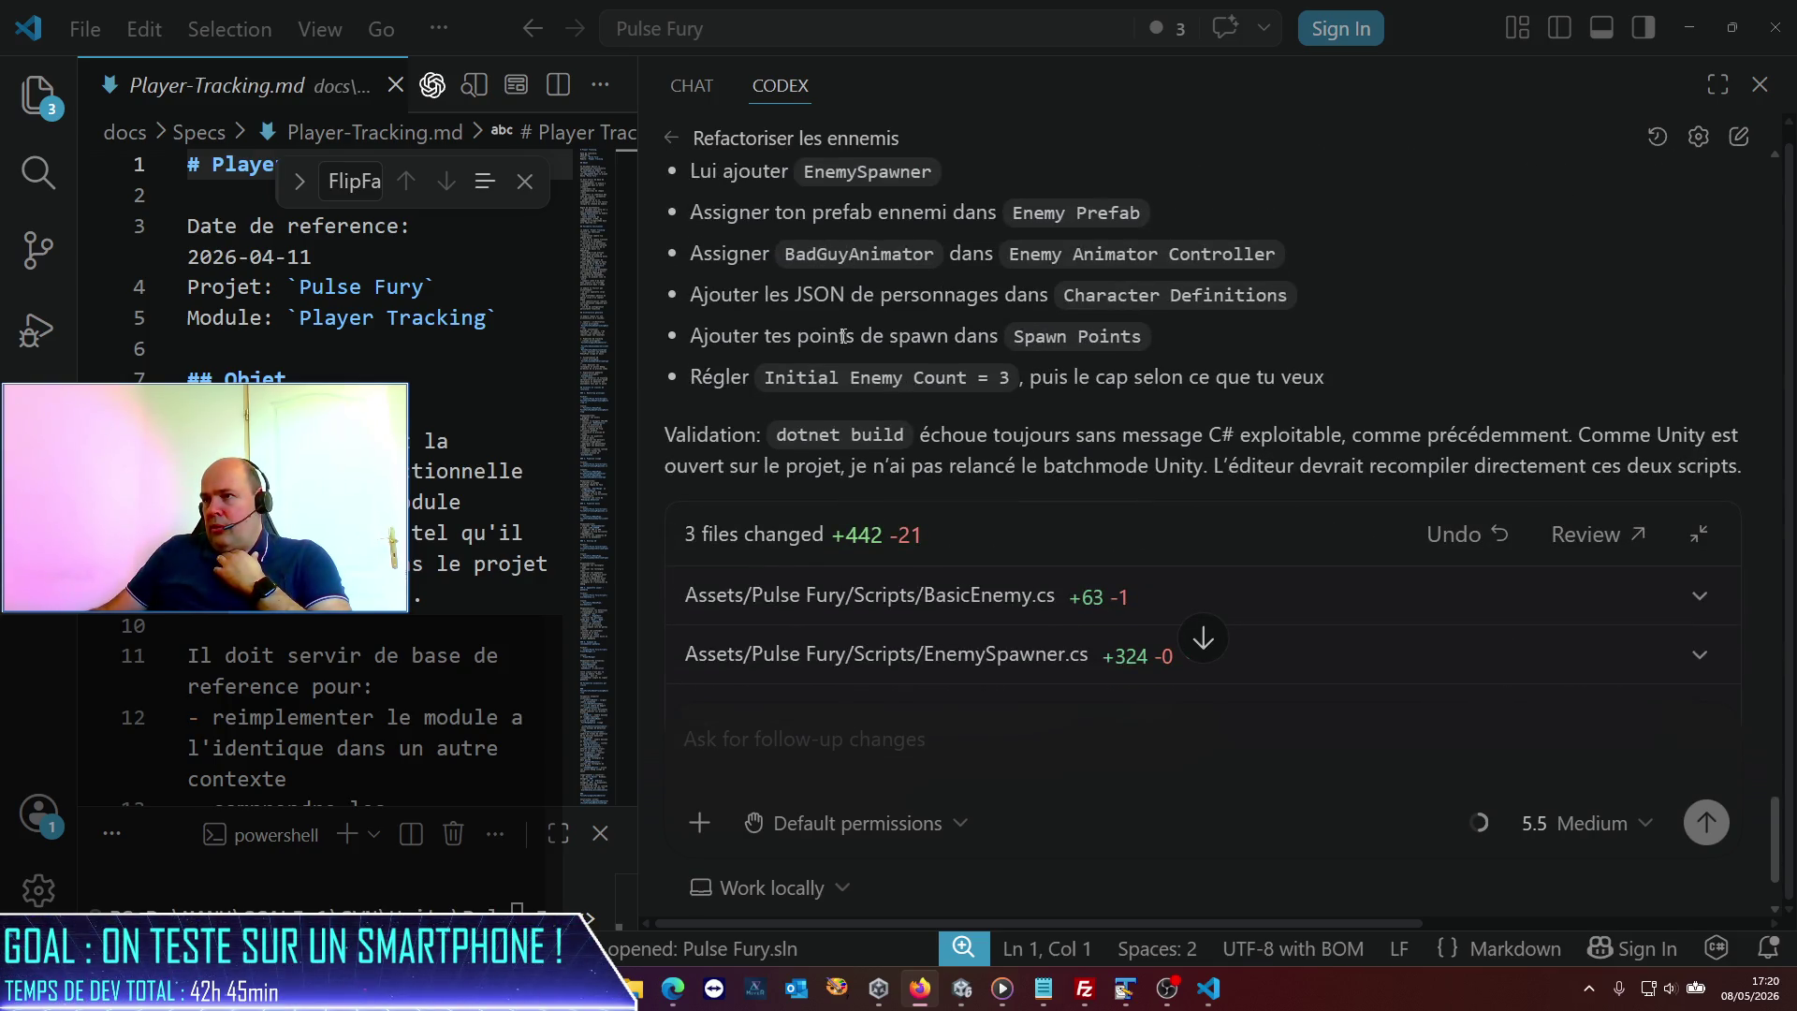
scroll(843, 335, "up", 3)
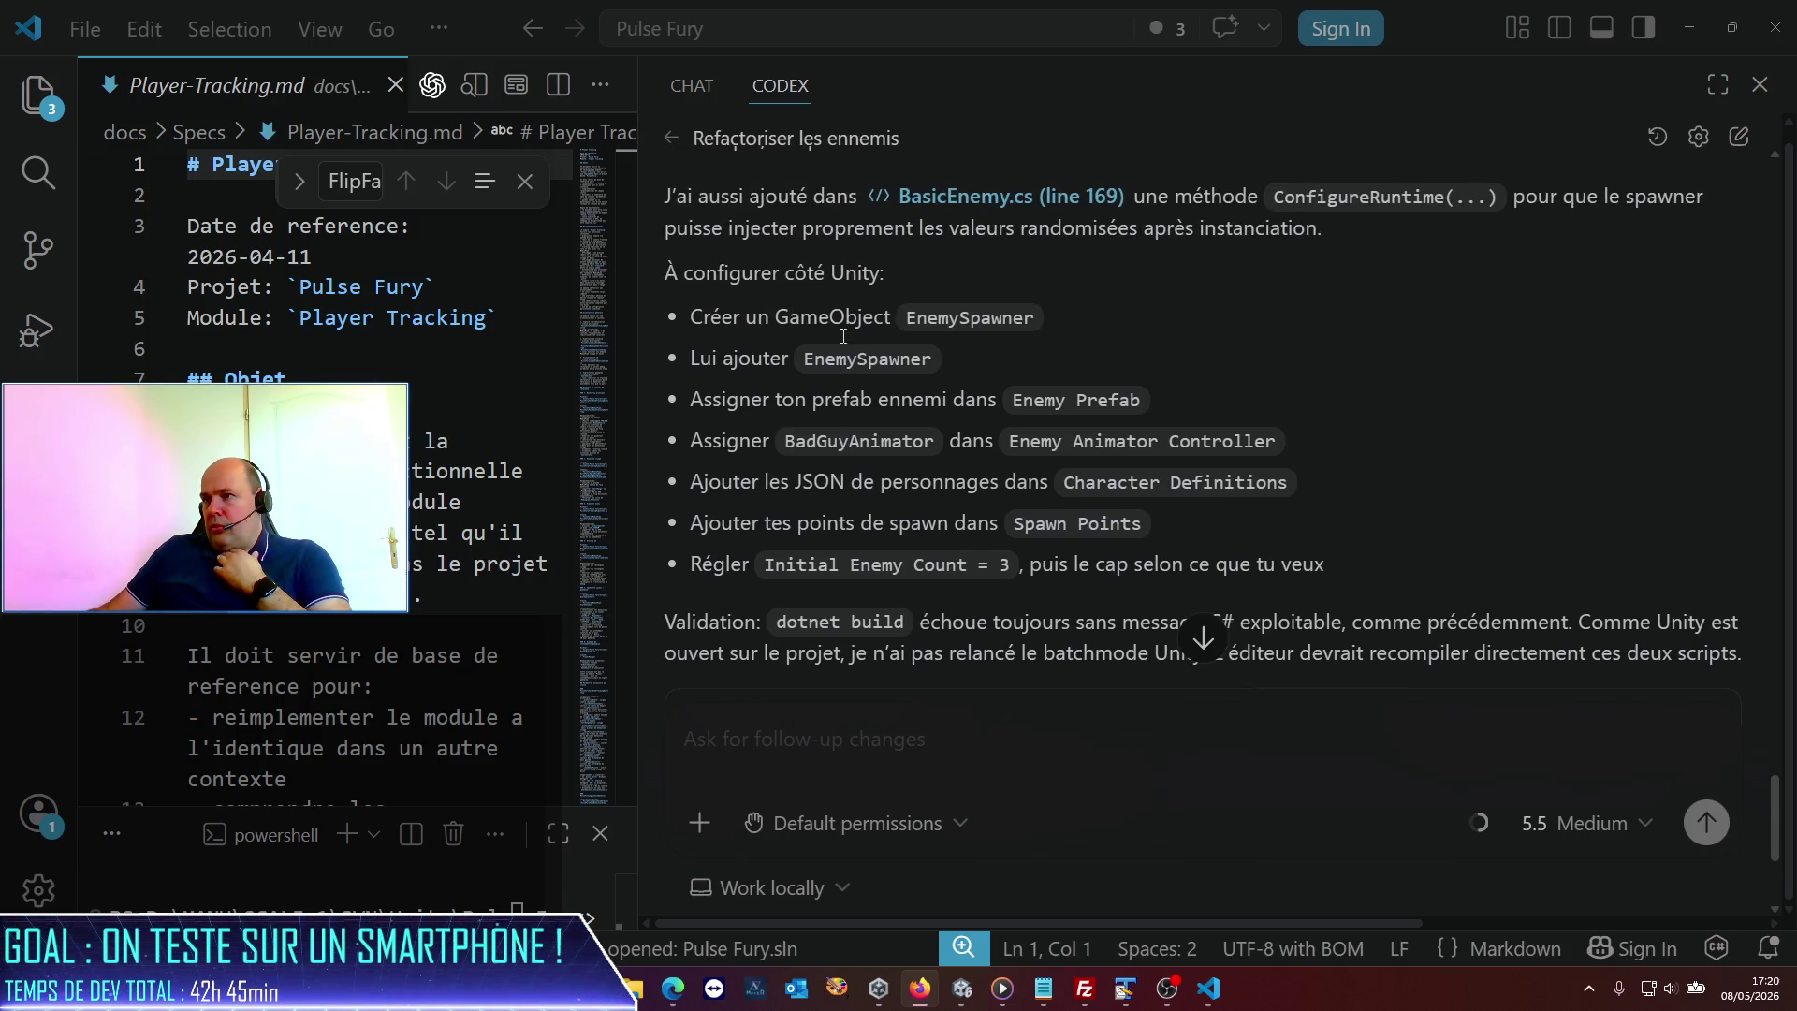
Switch from Visual Studio Code to the Unity editor via the taskbar.
left_click(1209, 998)
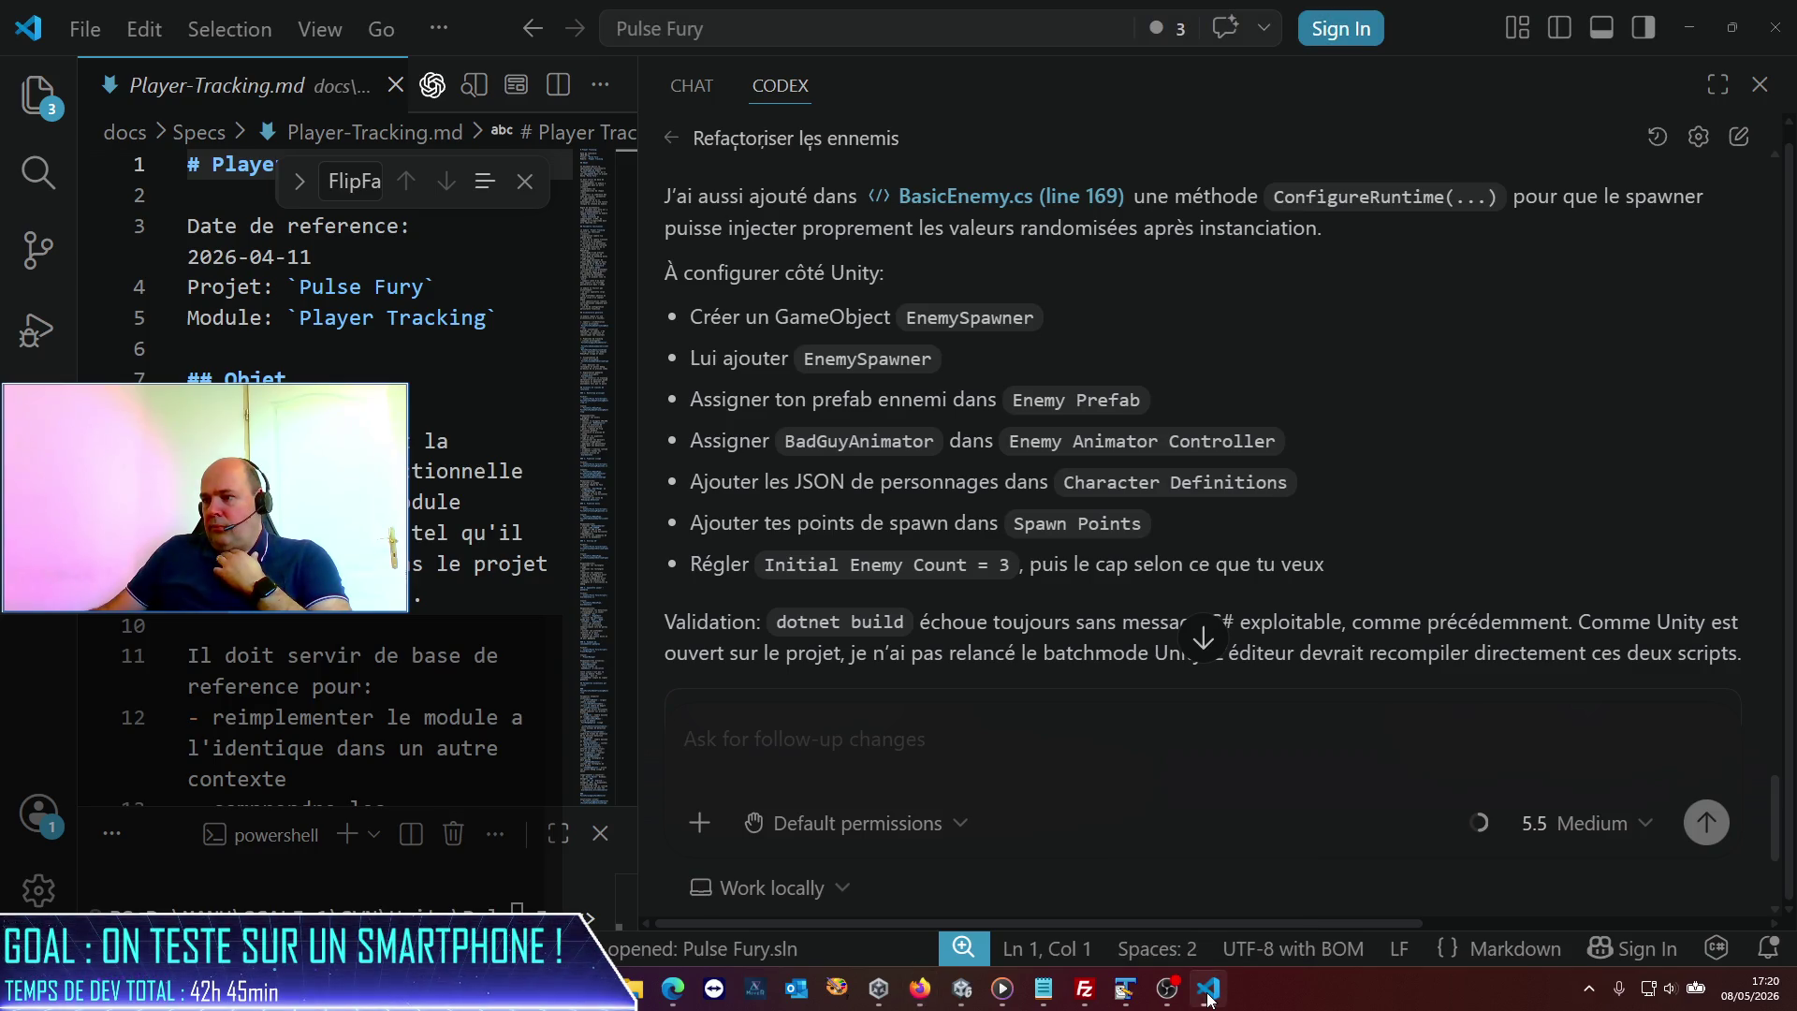
mouse_move(1158, 1008)
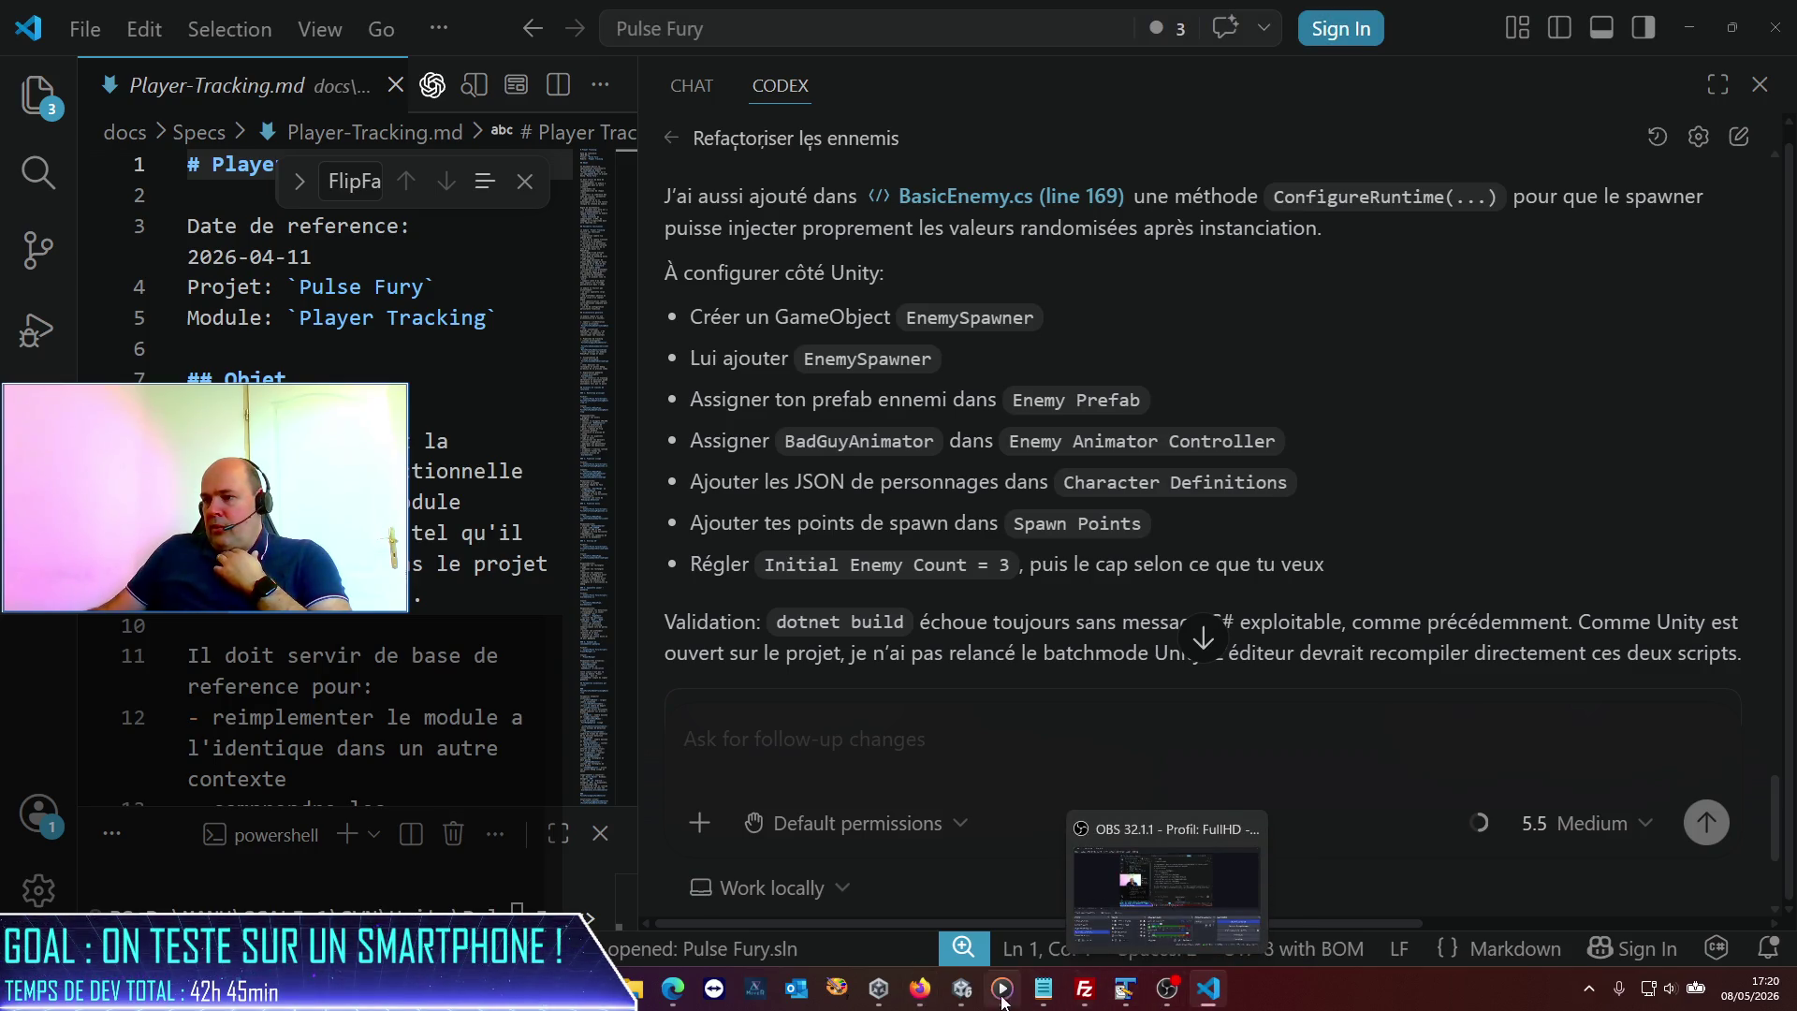
left_click(967, 992)
mouse_move(926, 985)
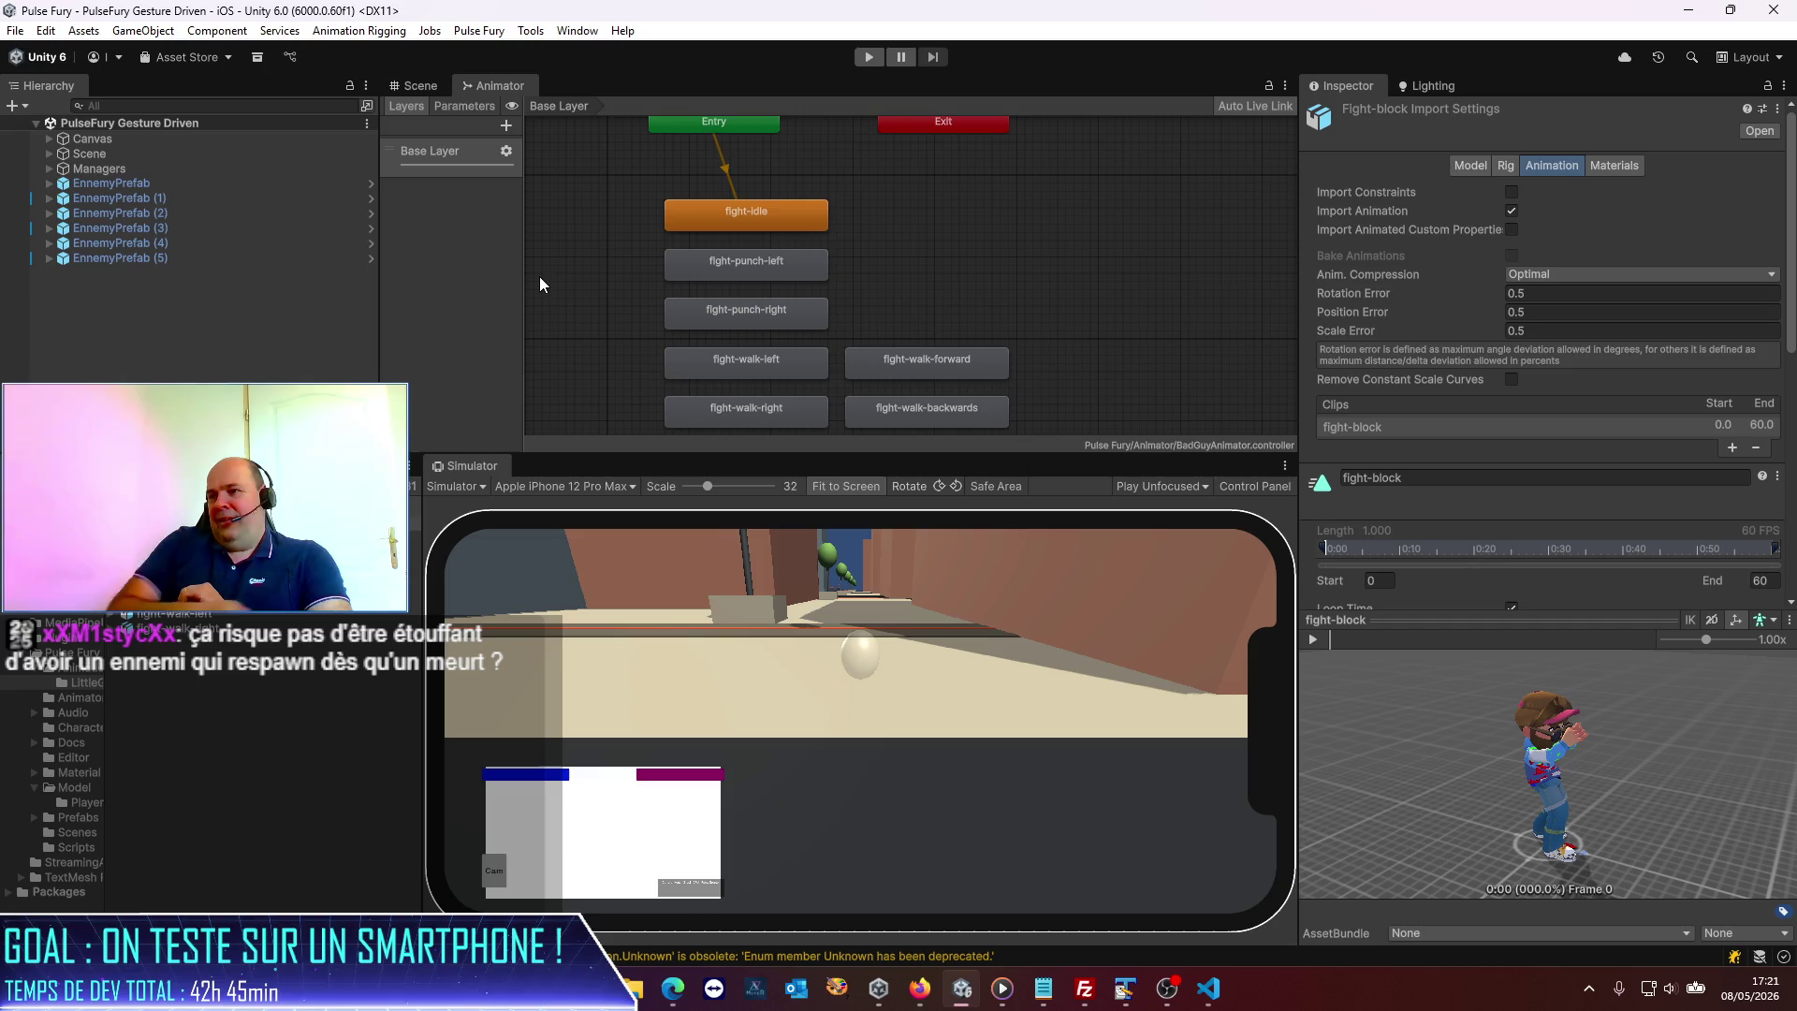
Show the Scene view, make it taller, and widen the Project panel.
left_click(419, 83)
left_click_drag(842, 458, 838, 532)
left_click_drag(423, 756, 546, 756)
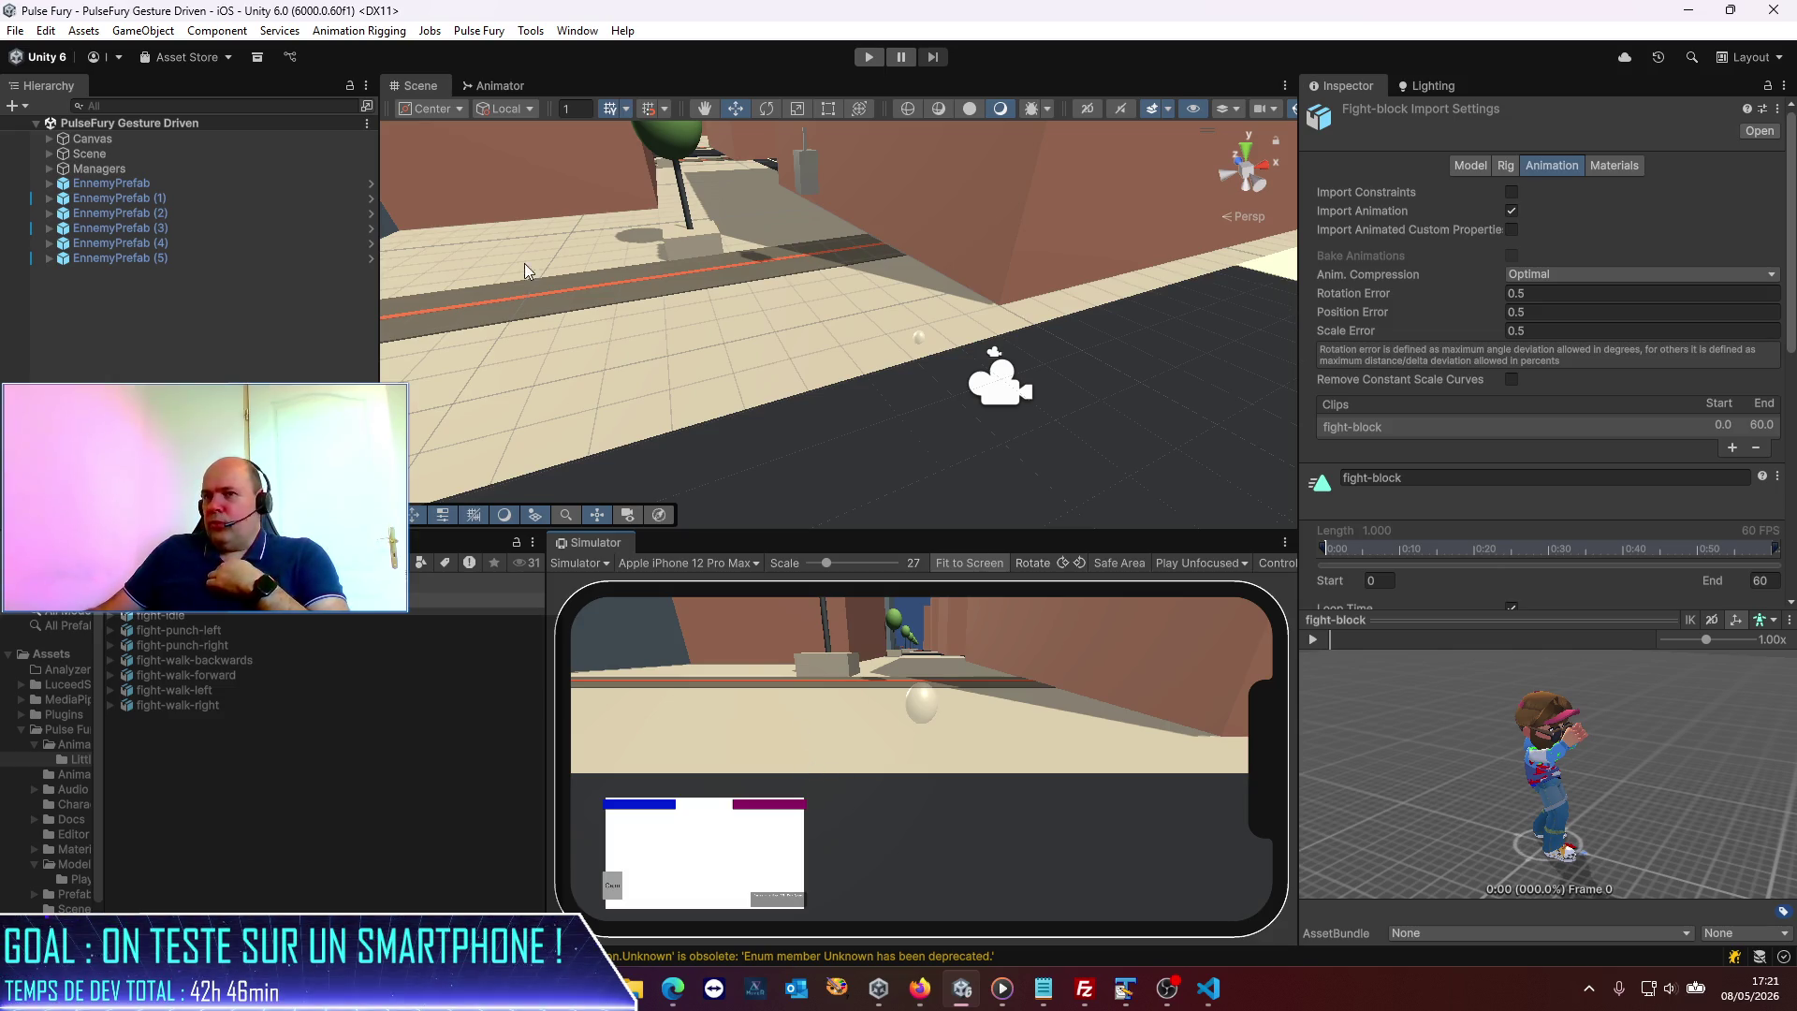
Deselect the fight-block asset to empty the Inspector, then switch to the browser's FAQ page.
left_click(169, 353)
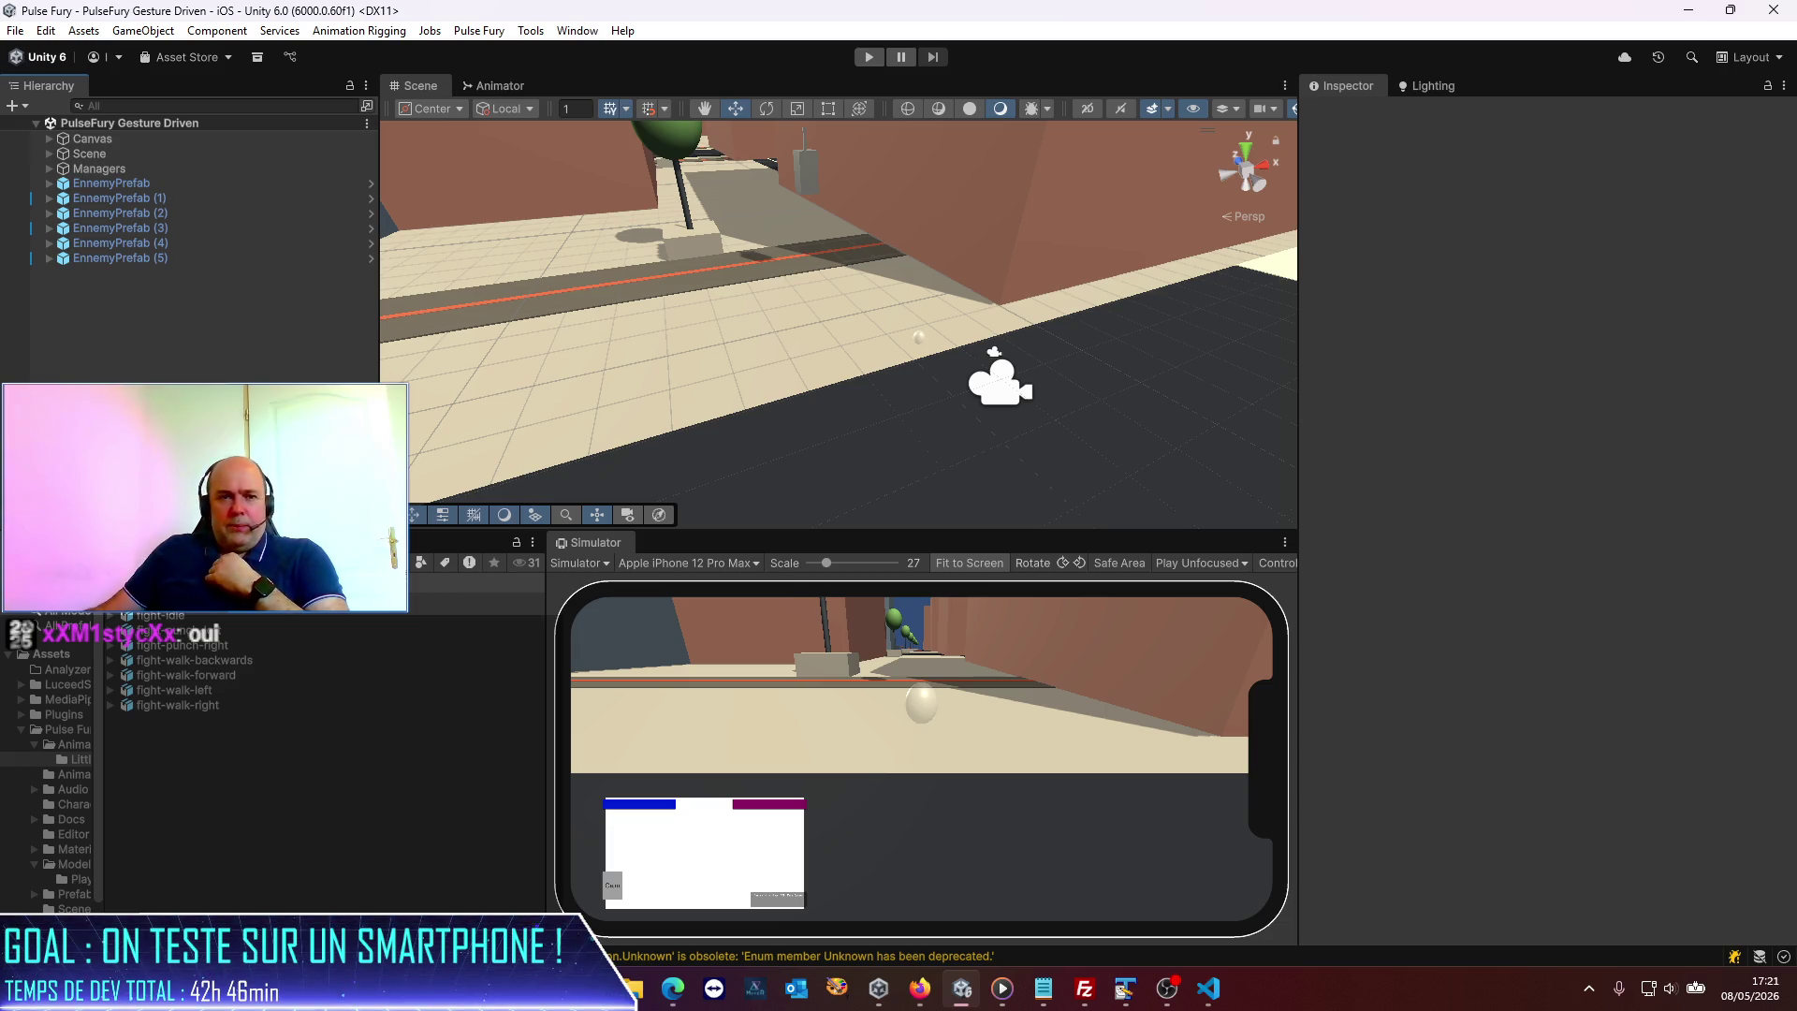
key("alt+Tab")
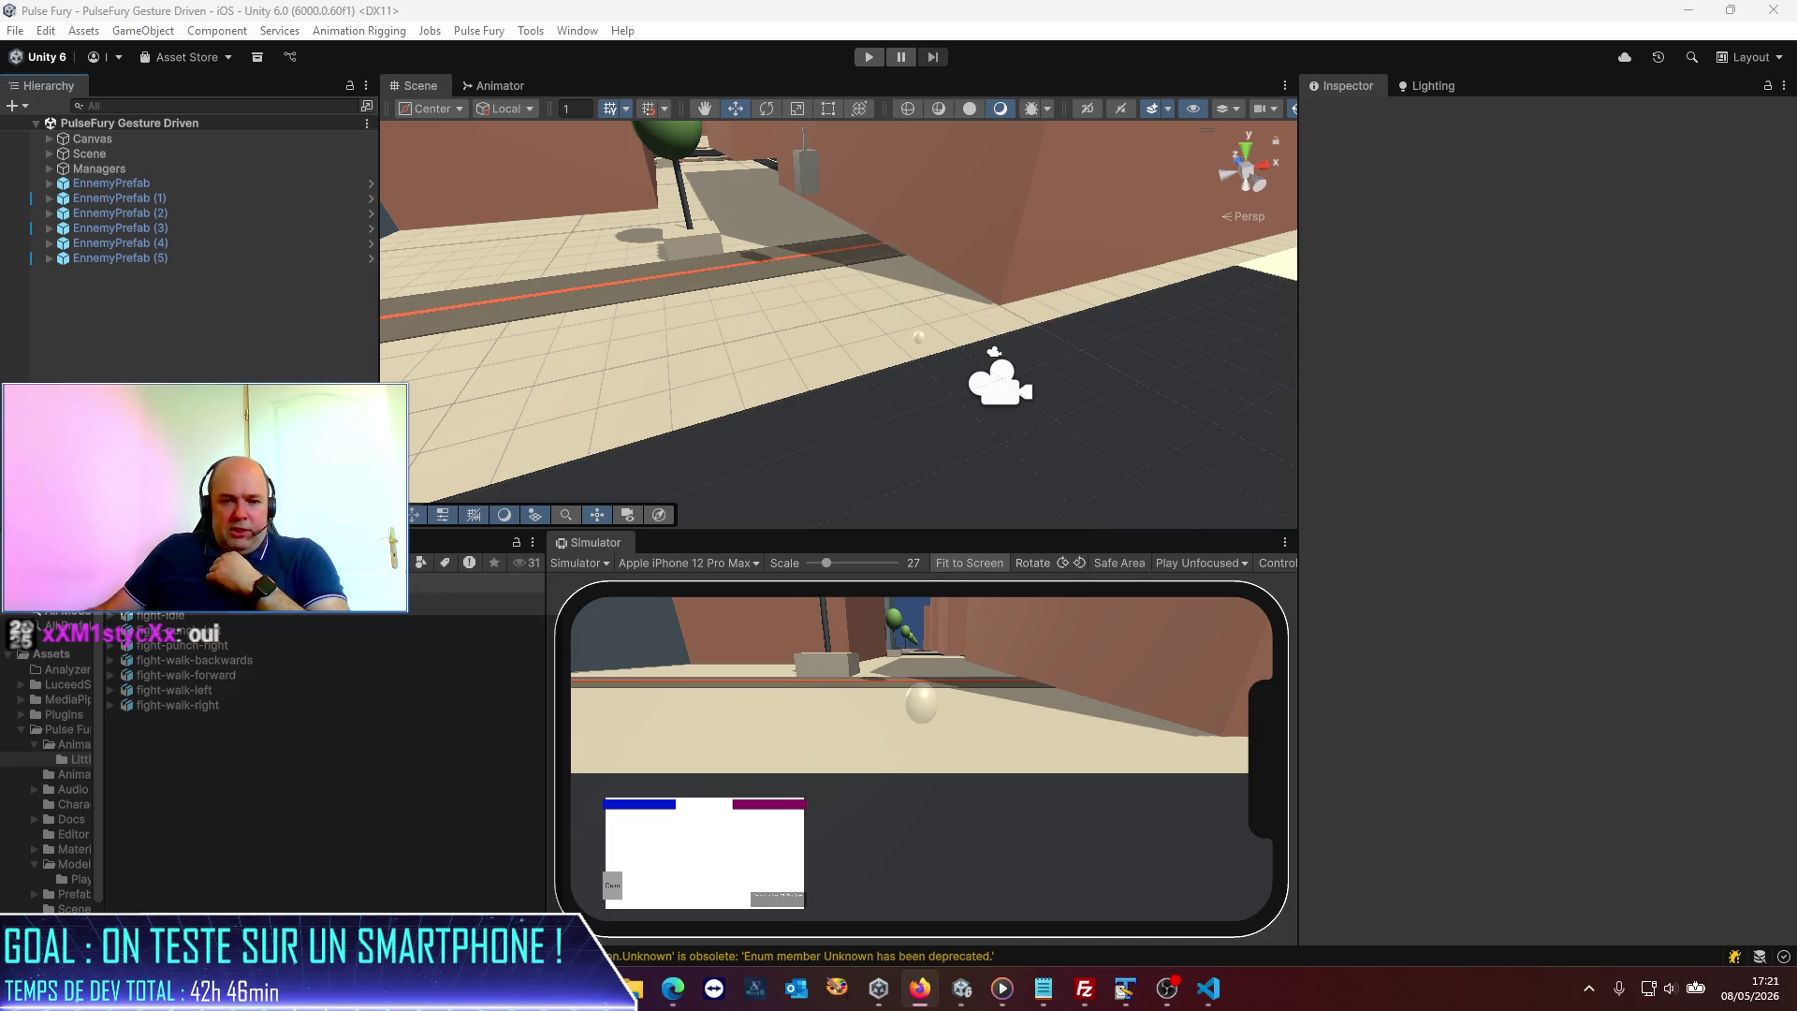
key("alt+Tab")
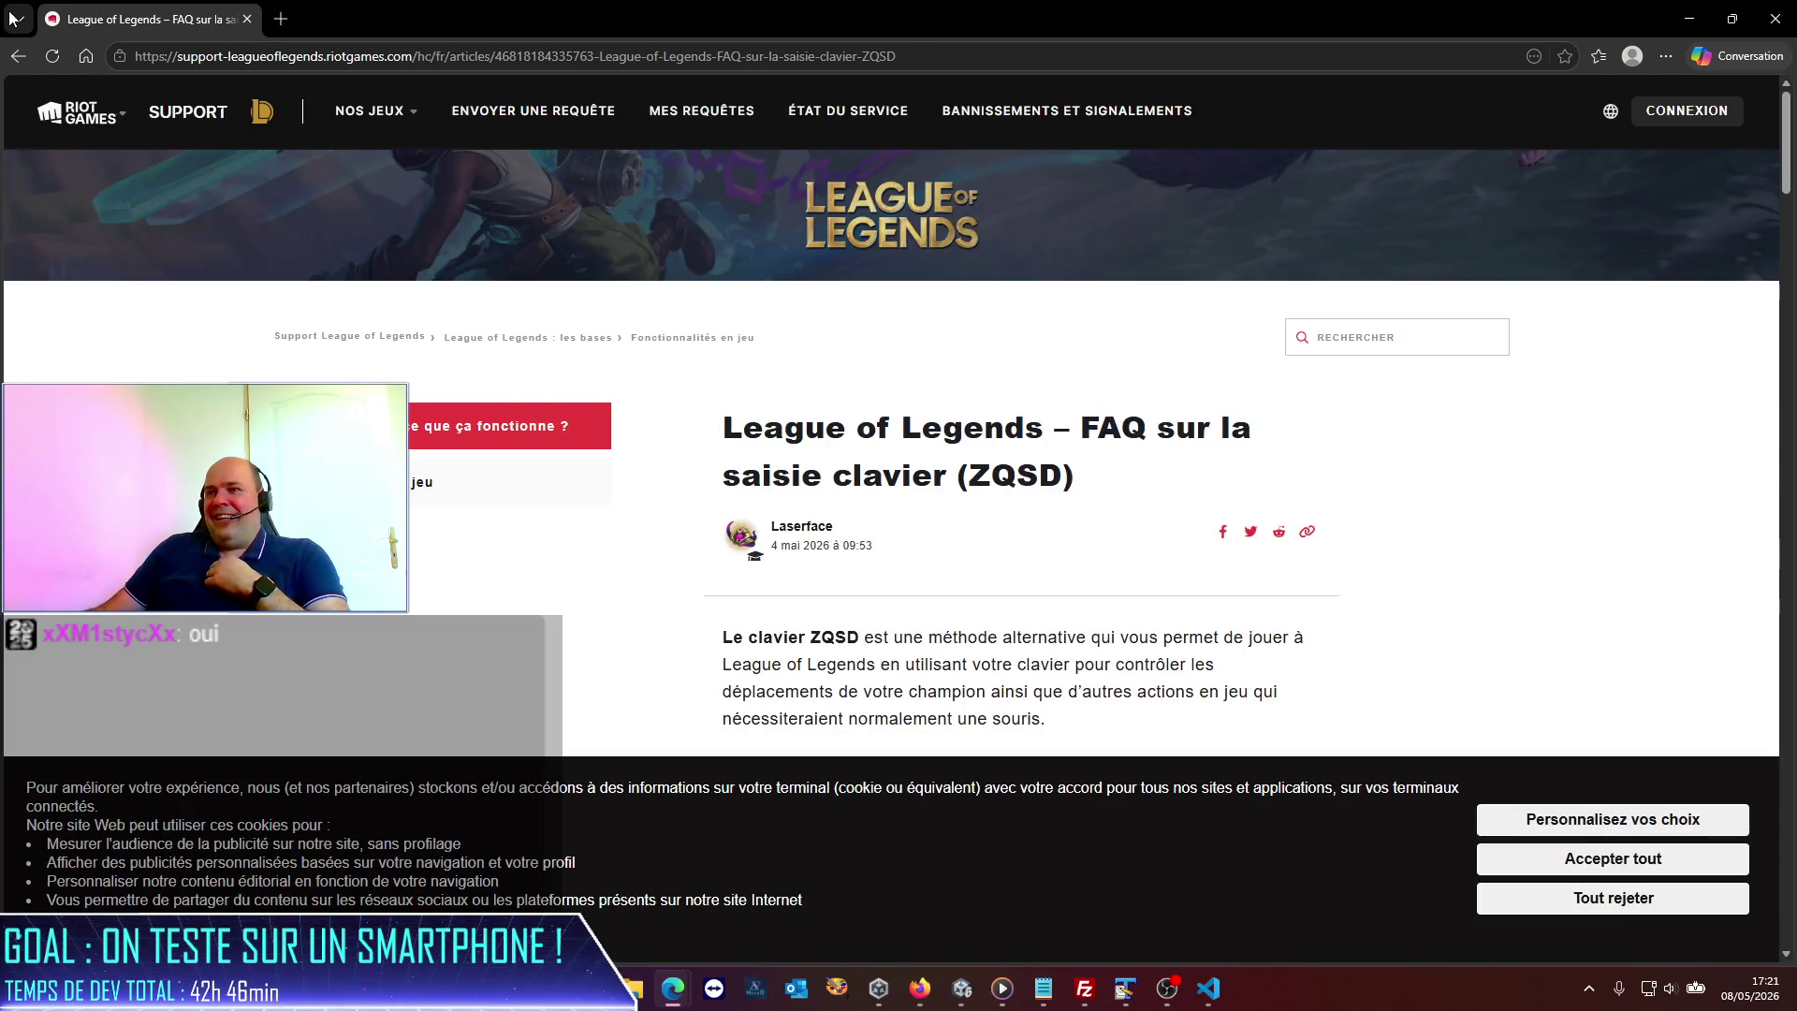
Switch from the League of Legends ZQSD FAQ in Edge back to Unity.
key("alt+Tab")
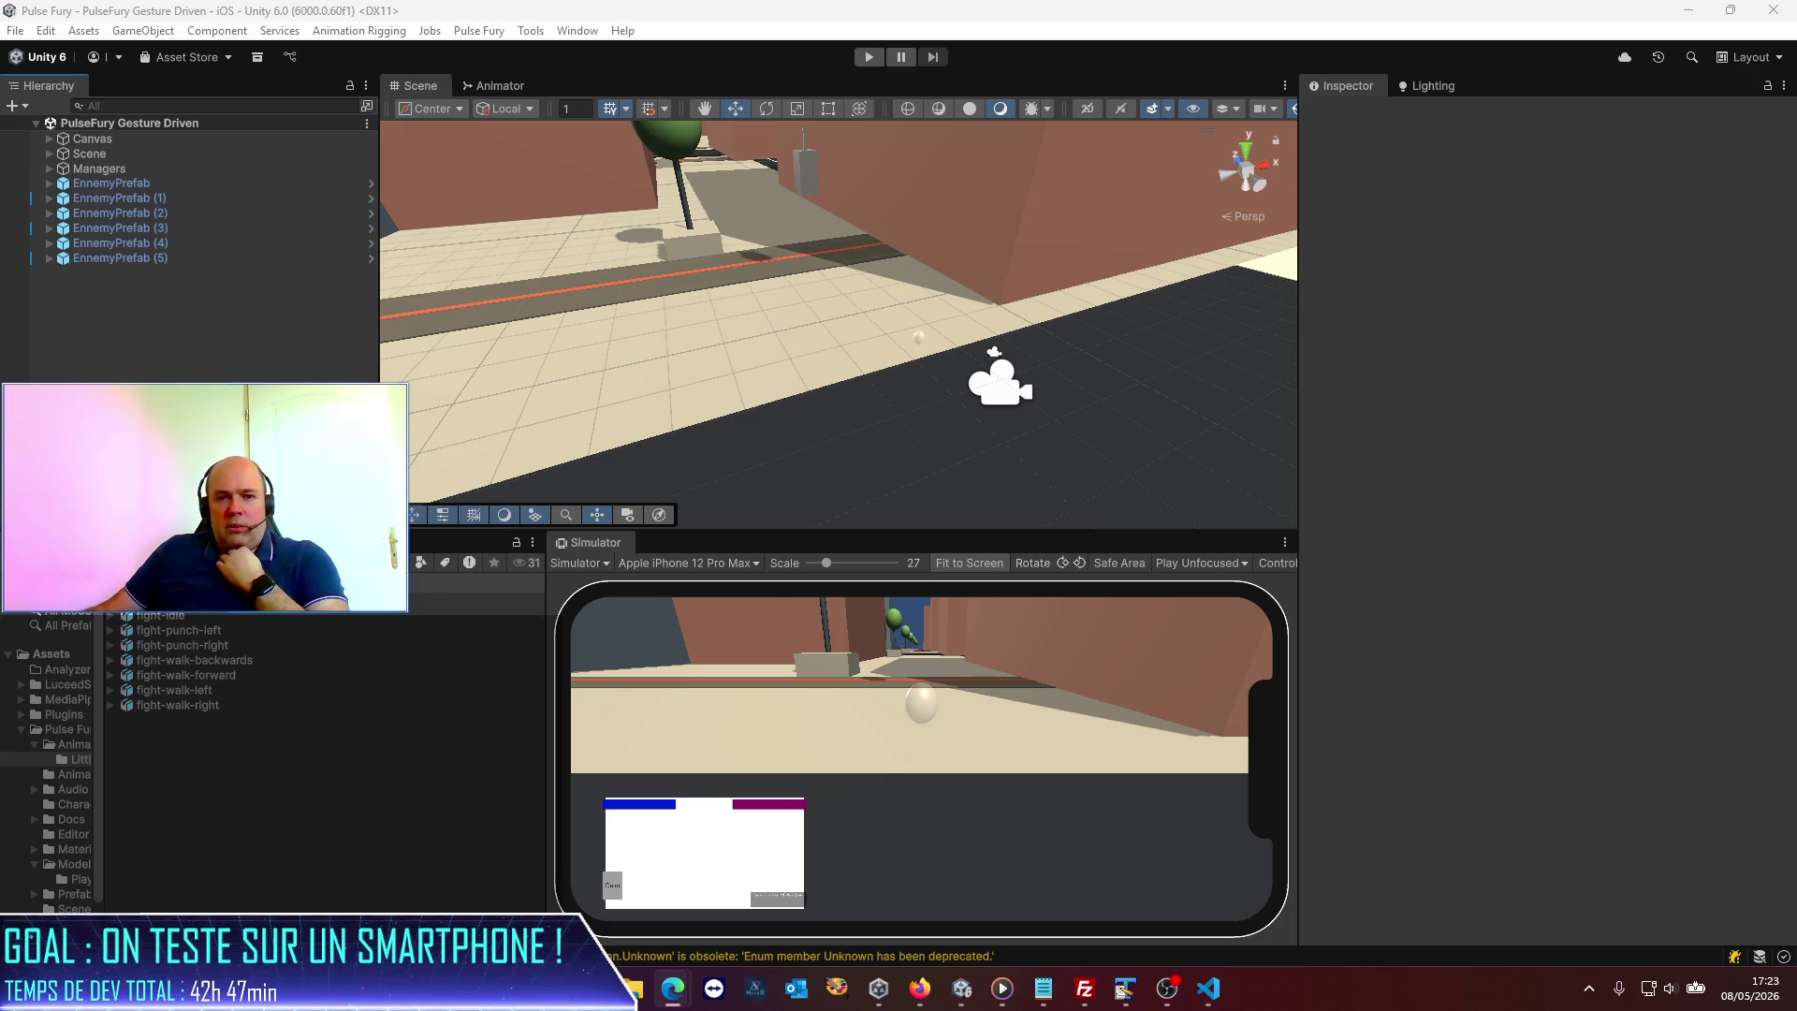
Play 'MASTER Arkham Shadow Combat with THESE TIPS' fullscreen at 1080p60 quality.
left_click_drag(0, 193, 796, 188)
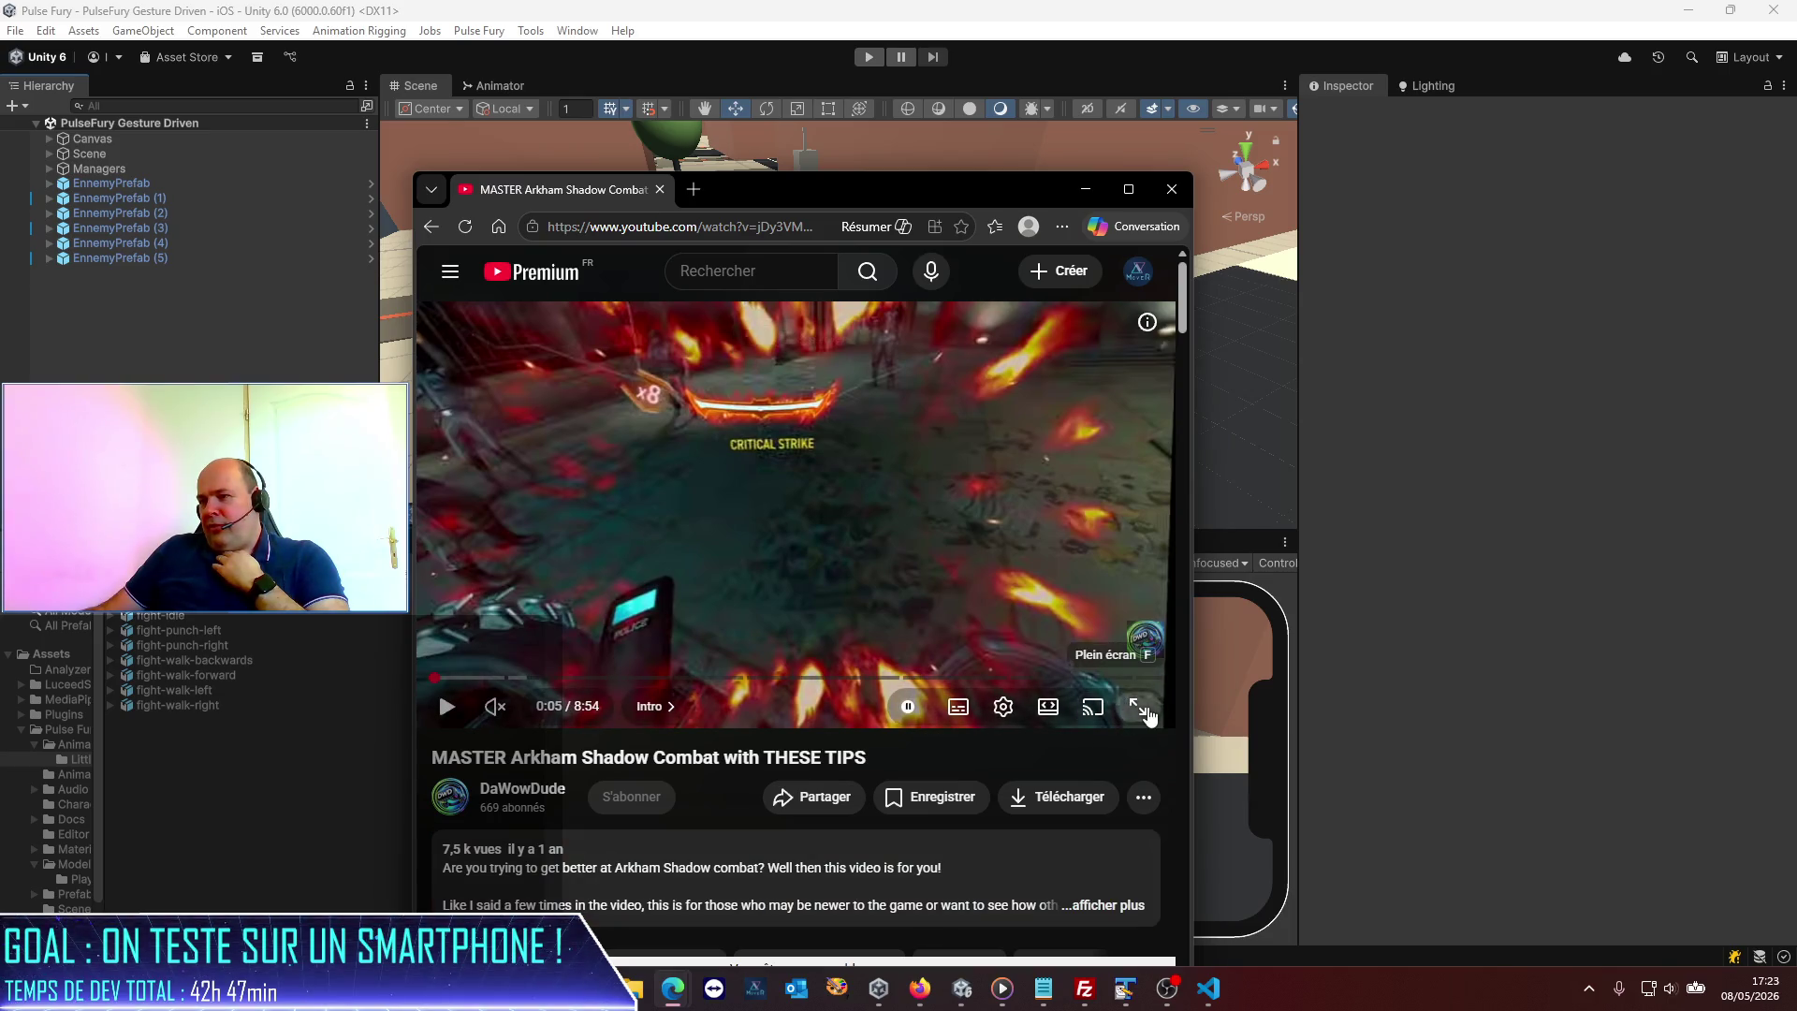
left_click(1144, 711)
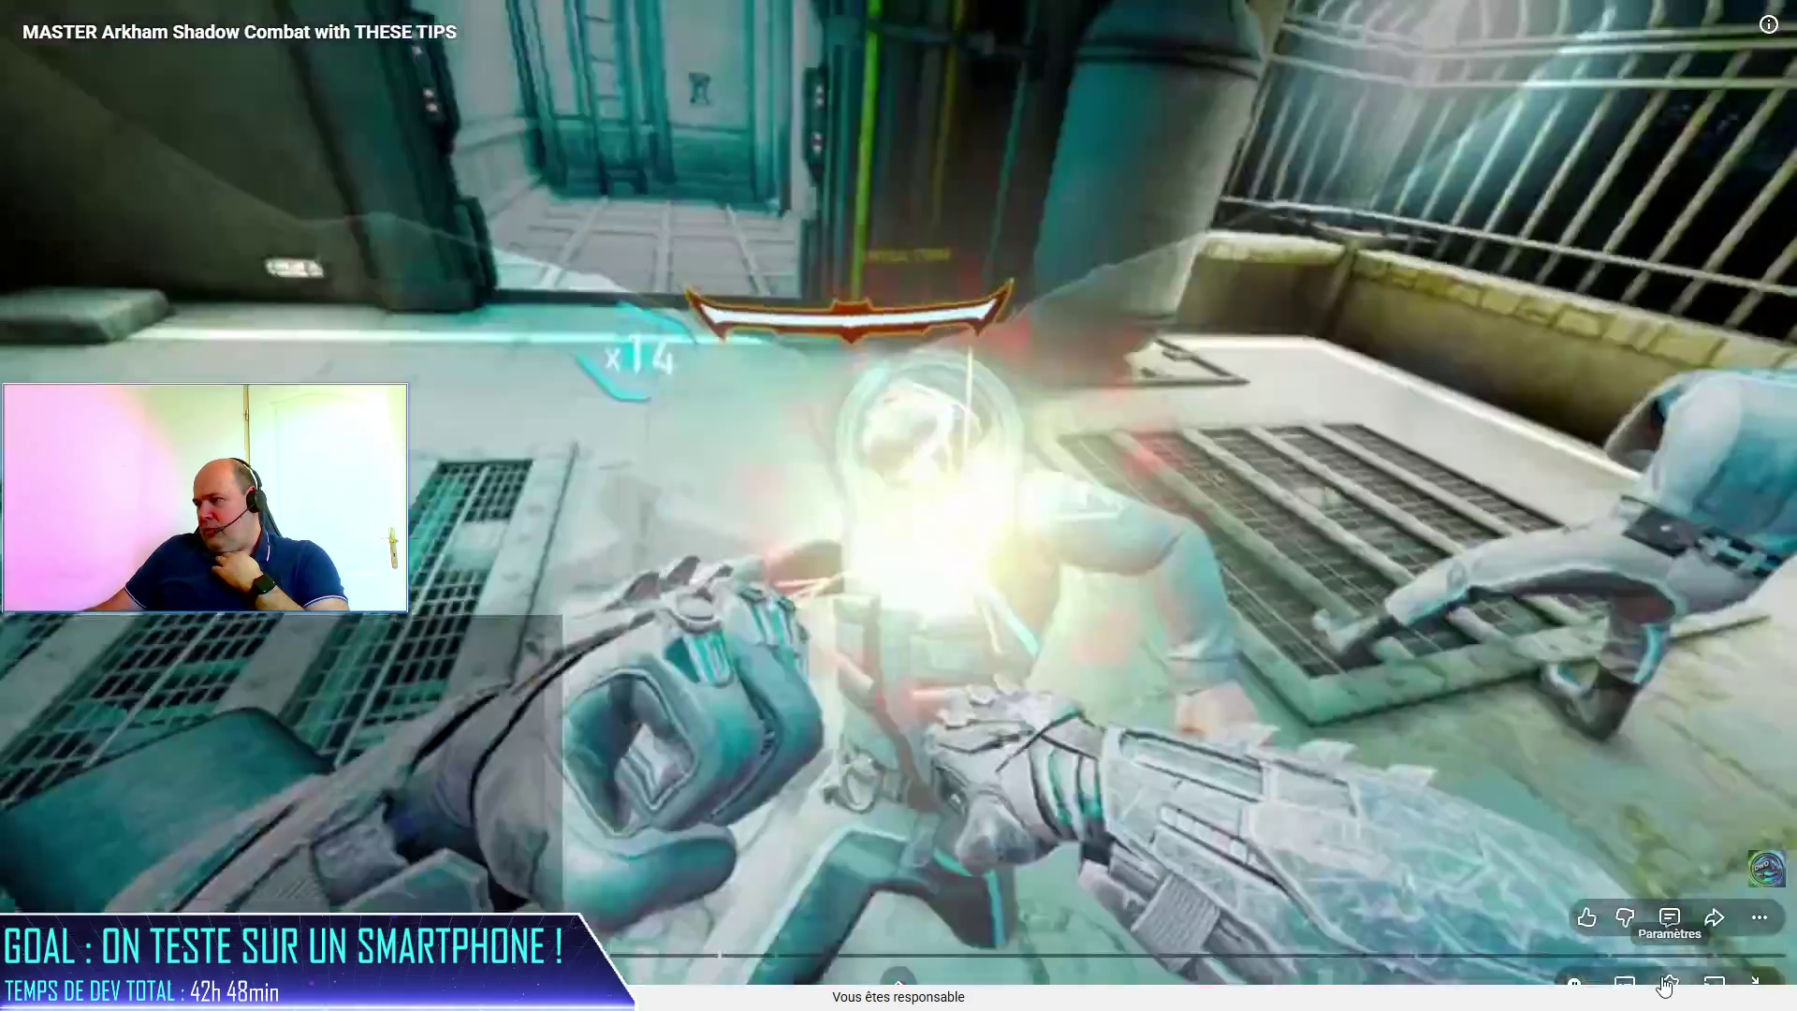
left_click(1667, 986)
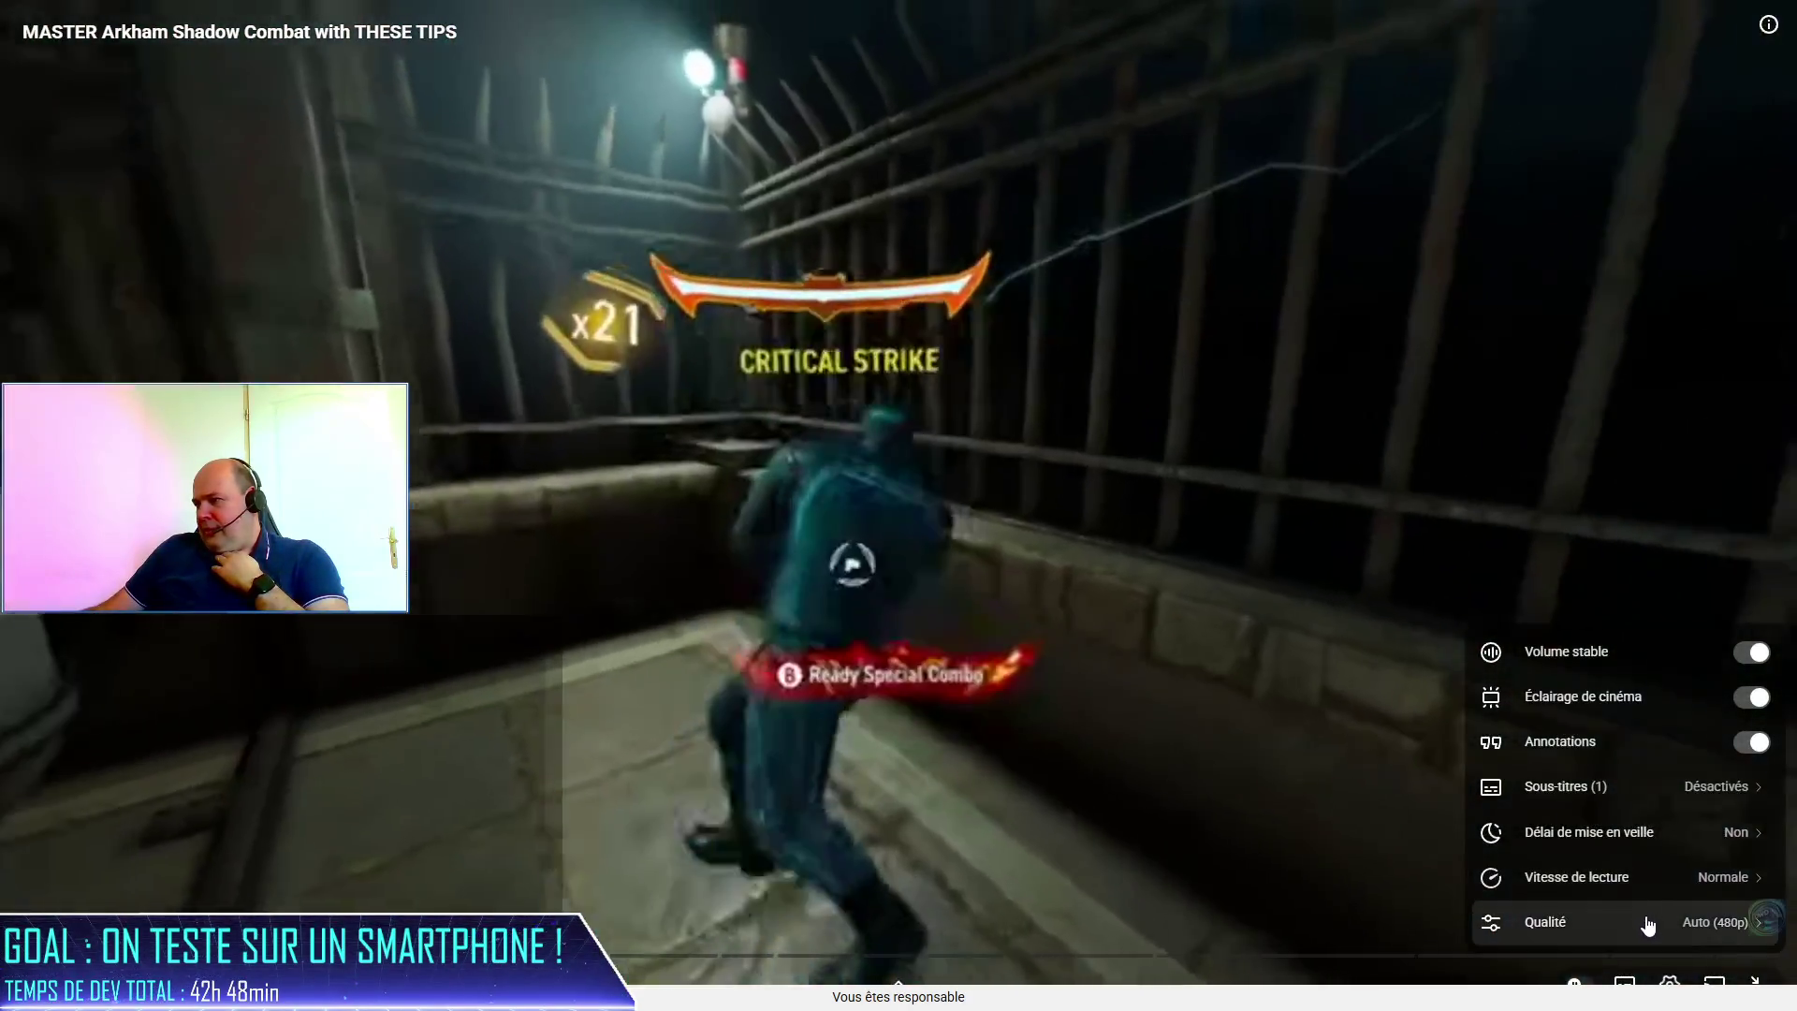
left_click(1646, 921)
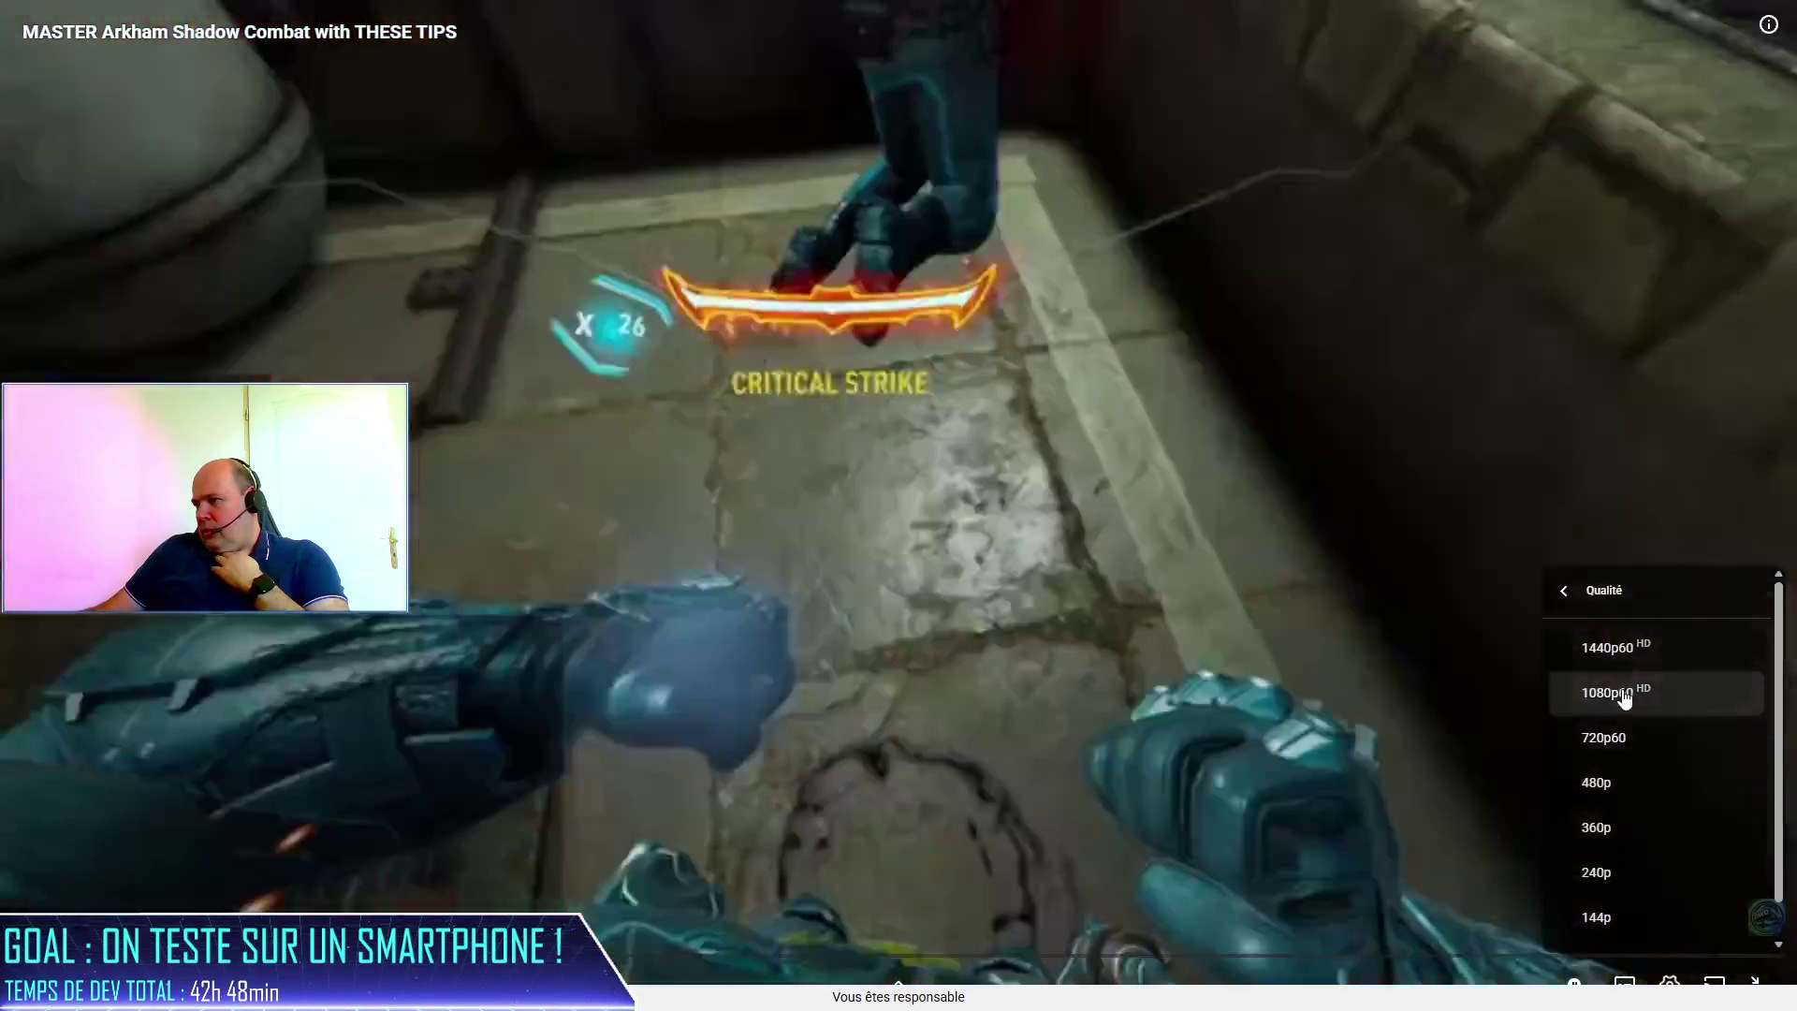
left_click(1610, 692)
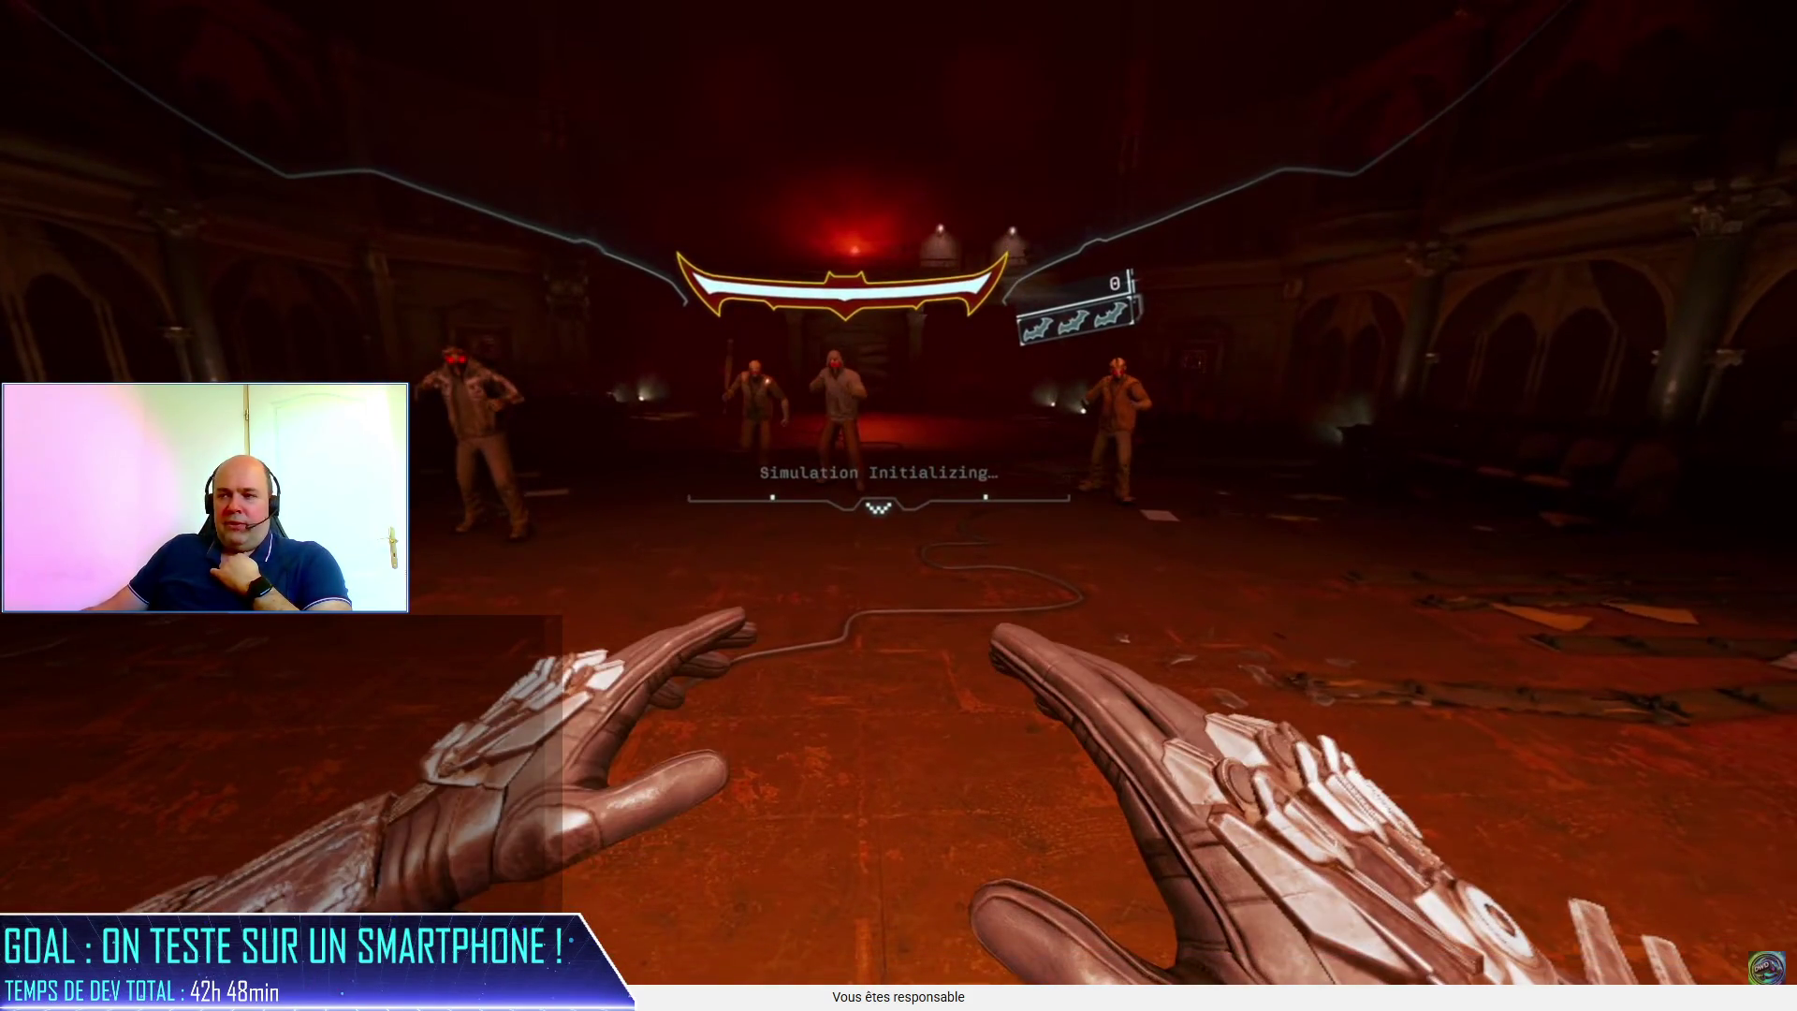
Pause the tips video, seek to several scenes including Simulation Initializing, then exit fullscreen.
mouse_move(1295, 480)
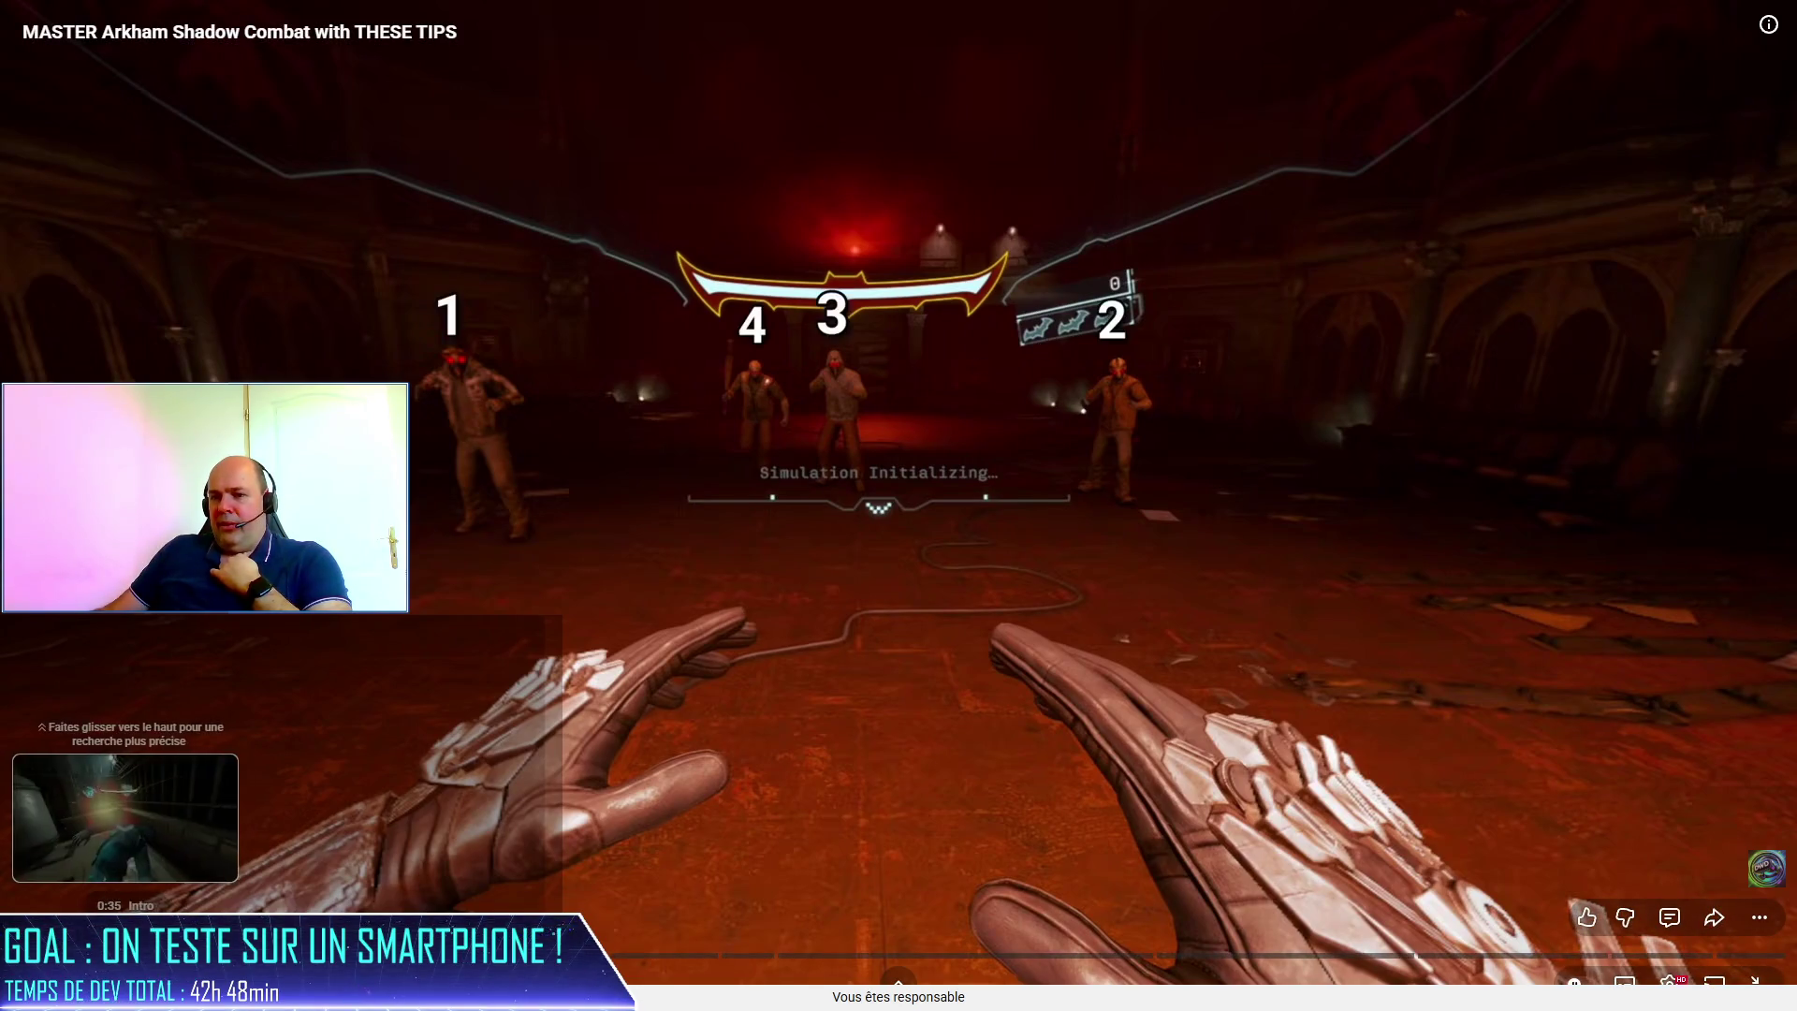
left_click(561, 773)
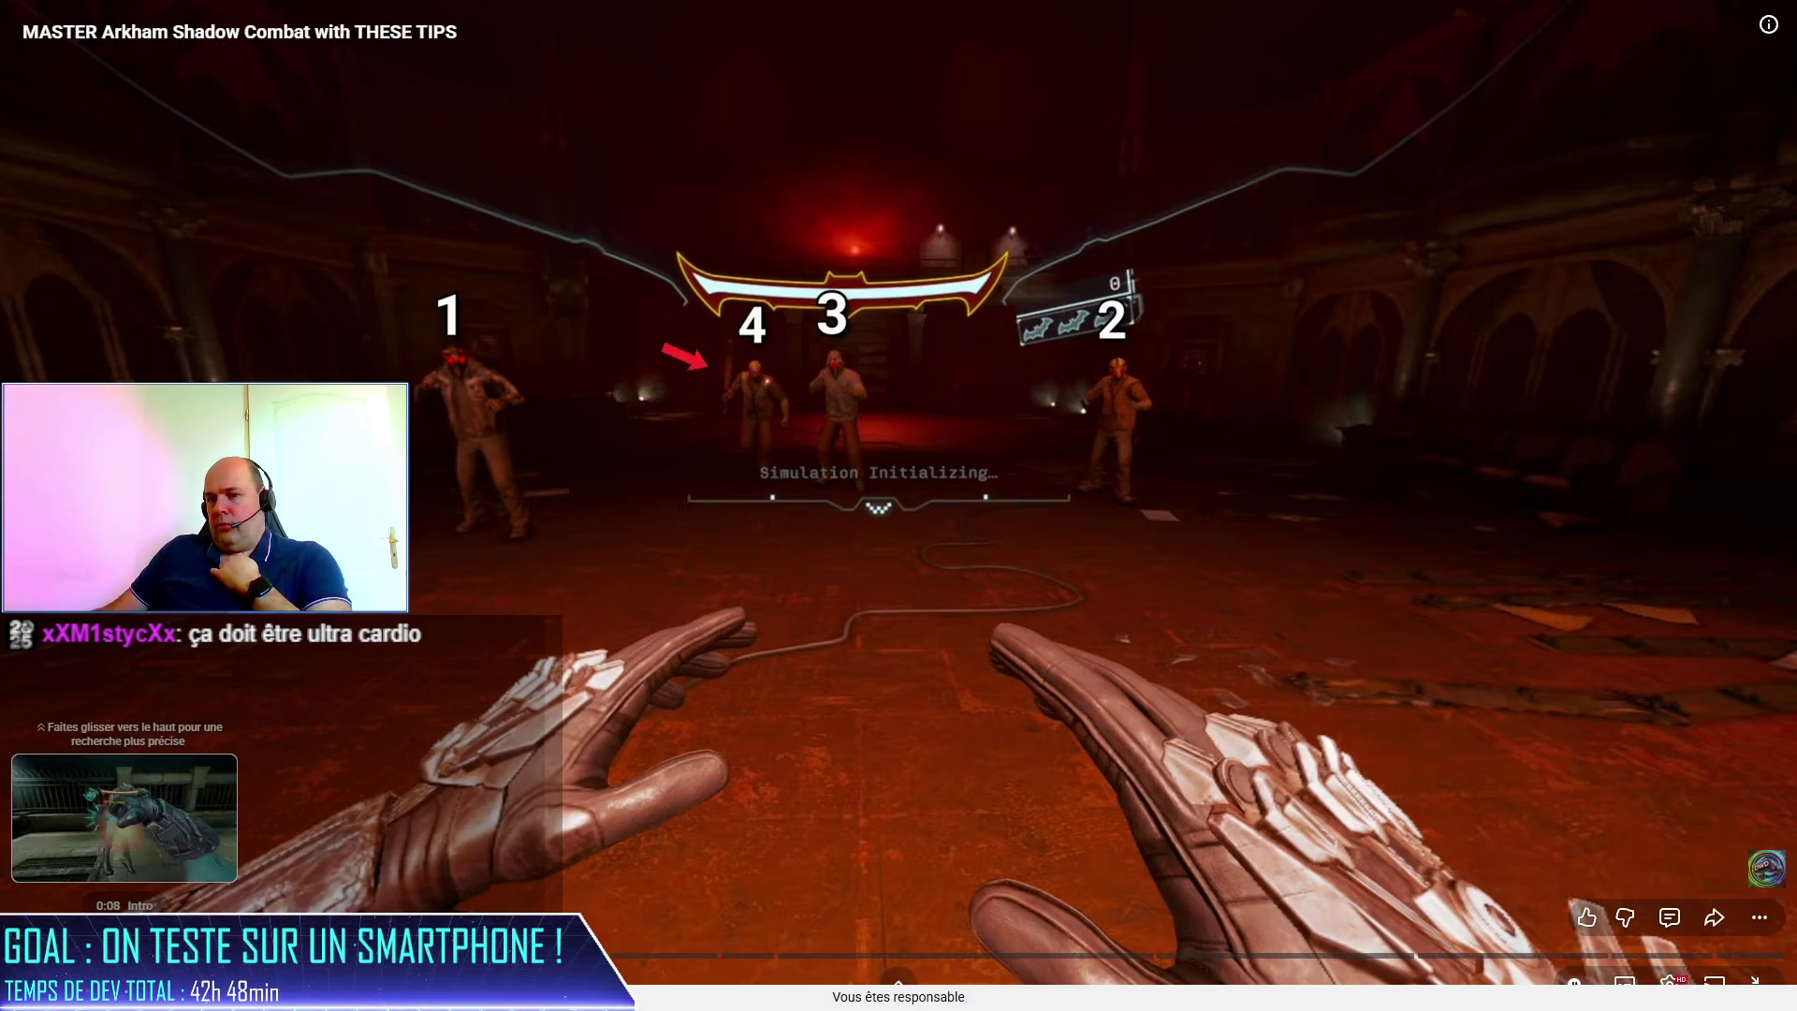
left_click_drag(122, 955, 292, 880)
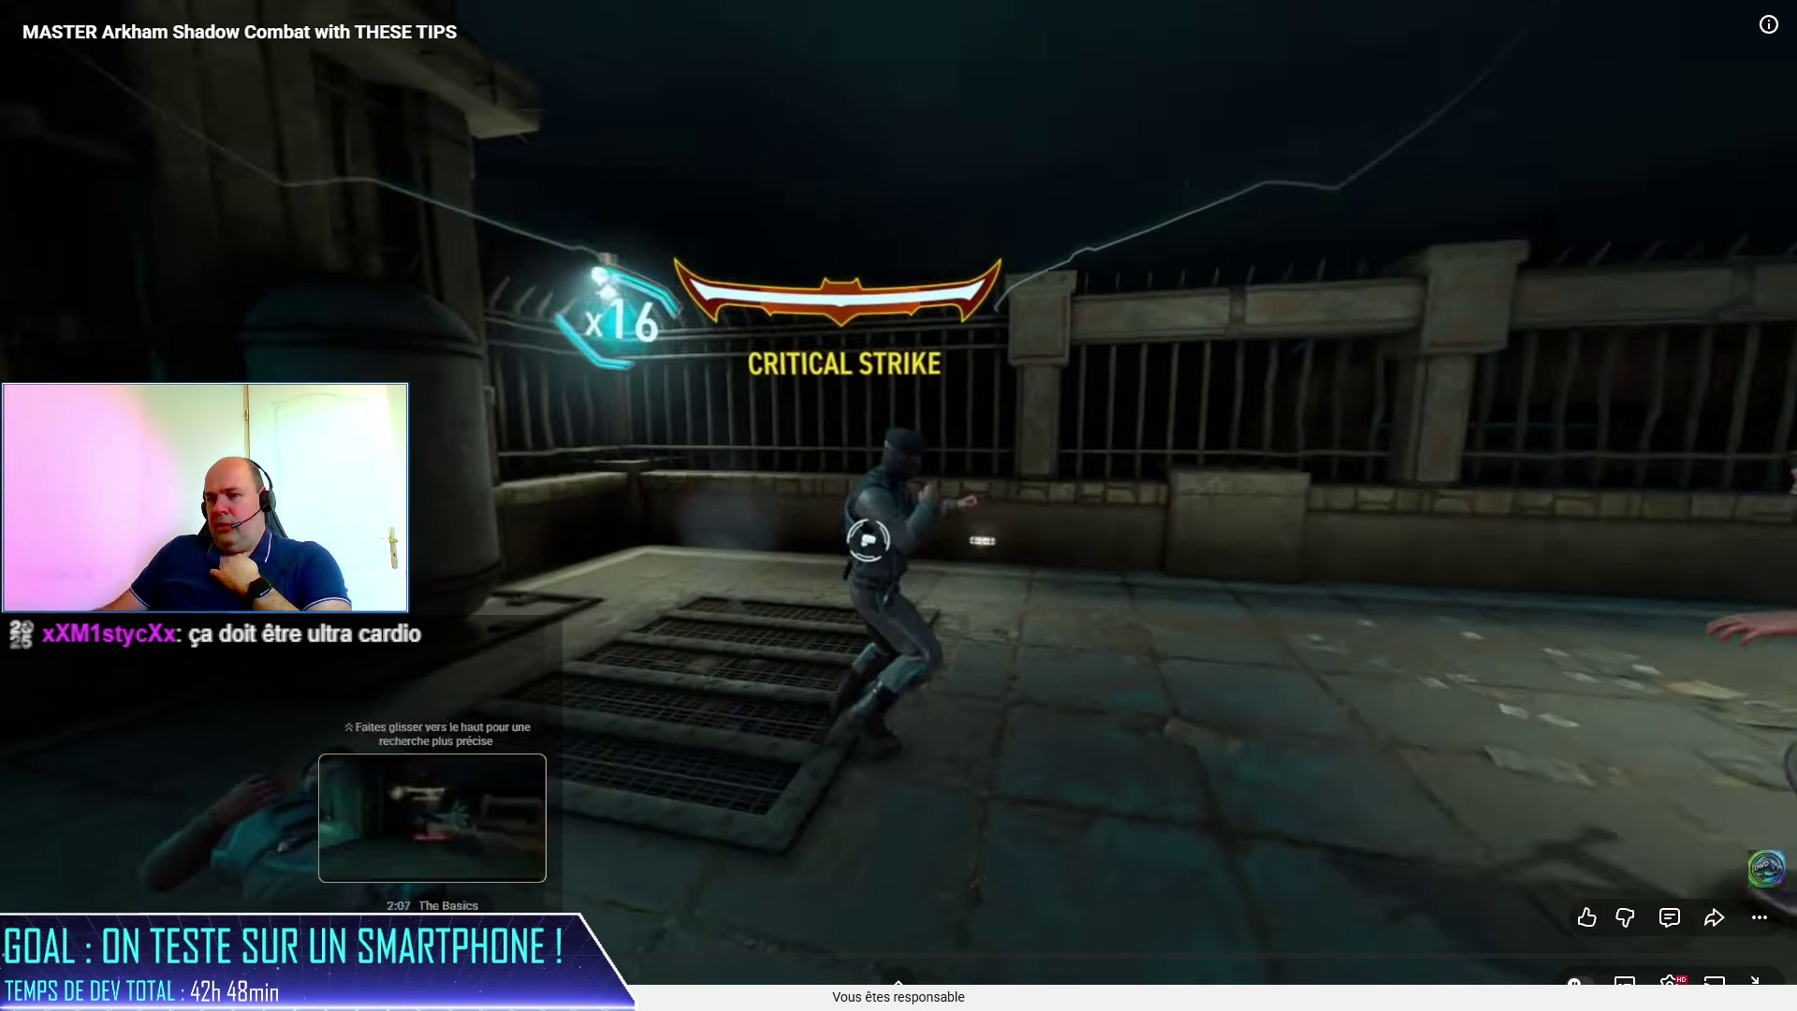
left_click(650, 952)
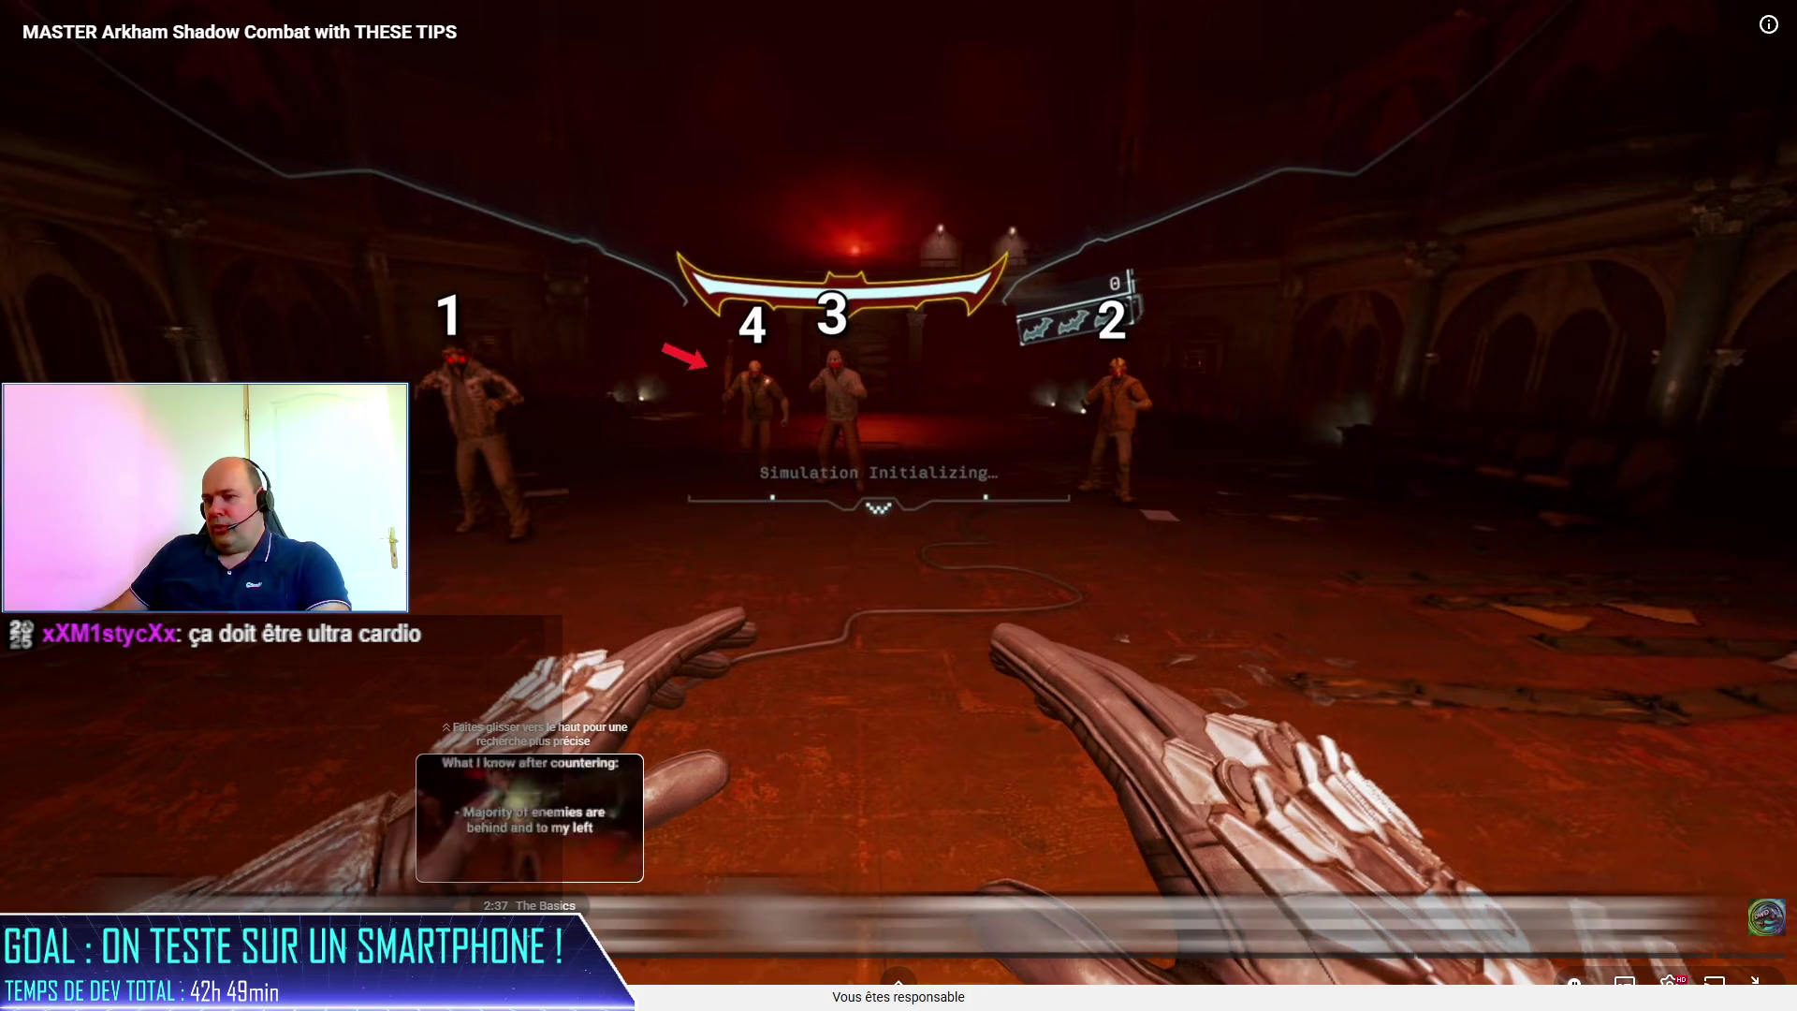
left_click(526, 953)
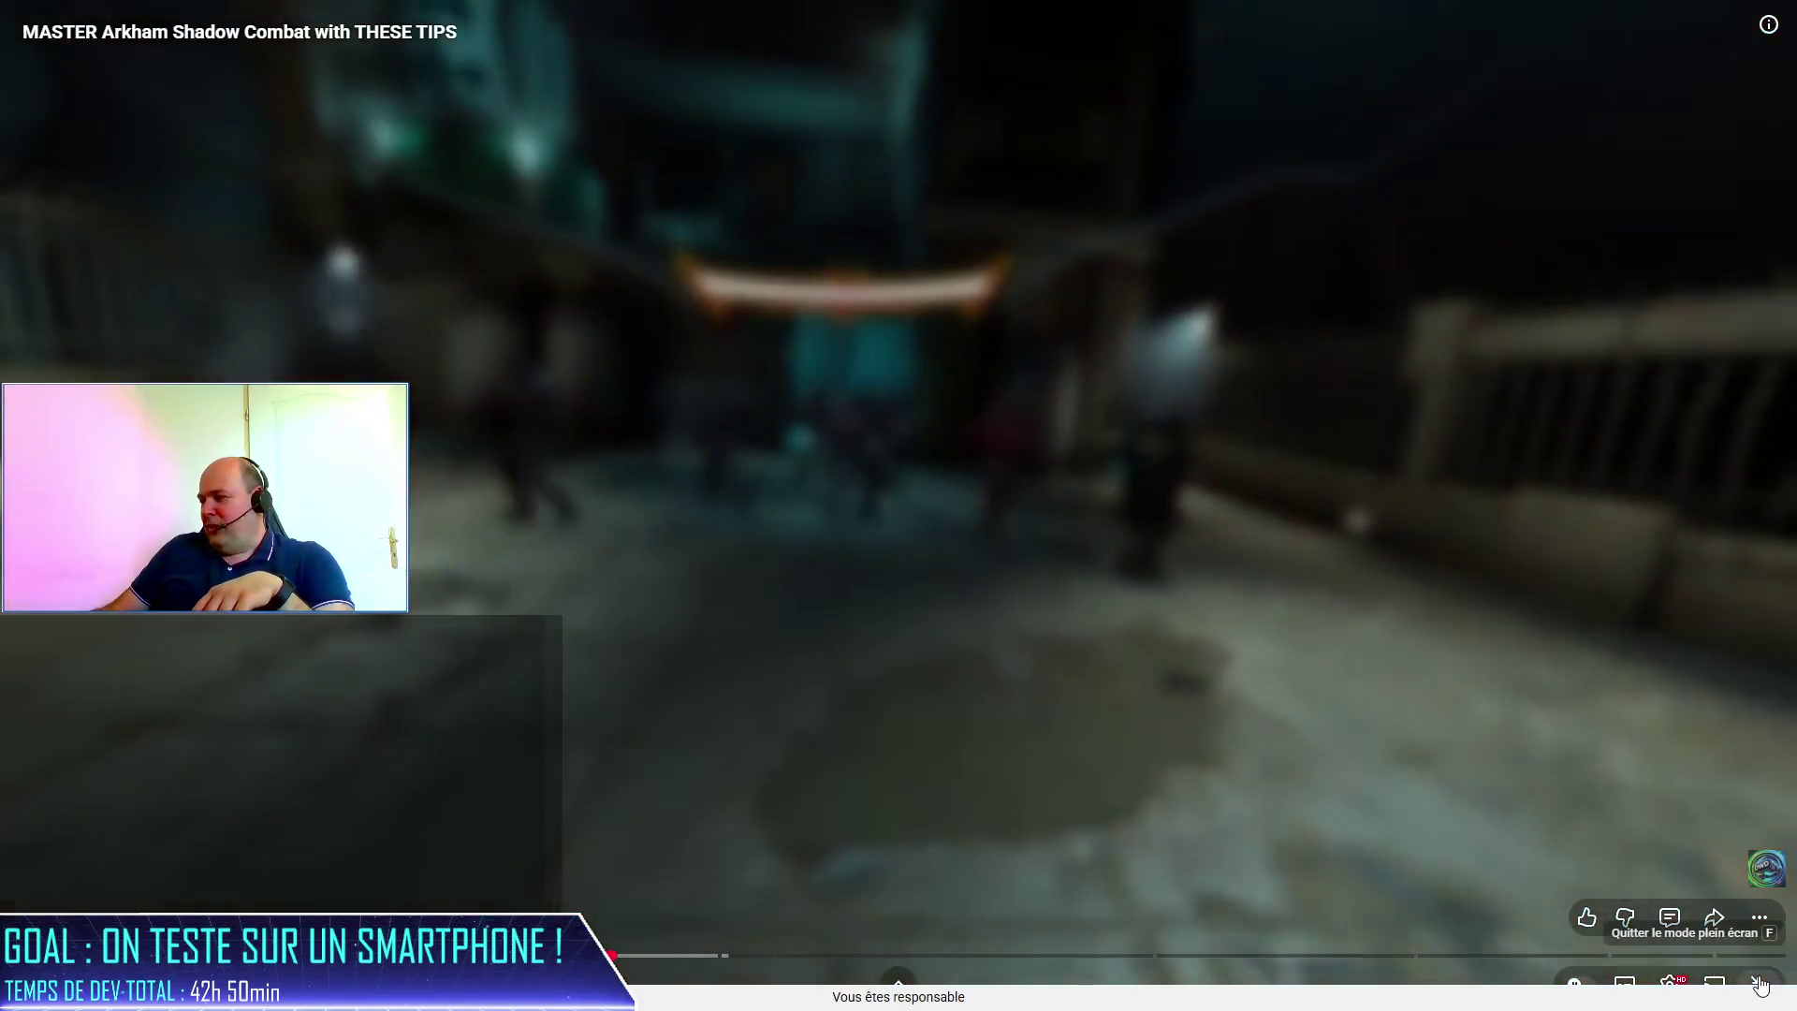
left_click(1757, 989)
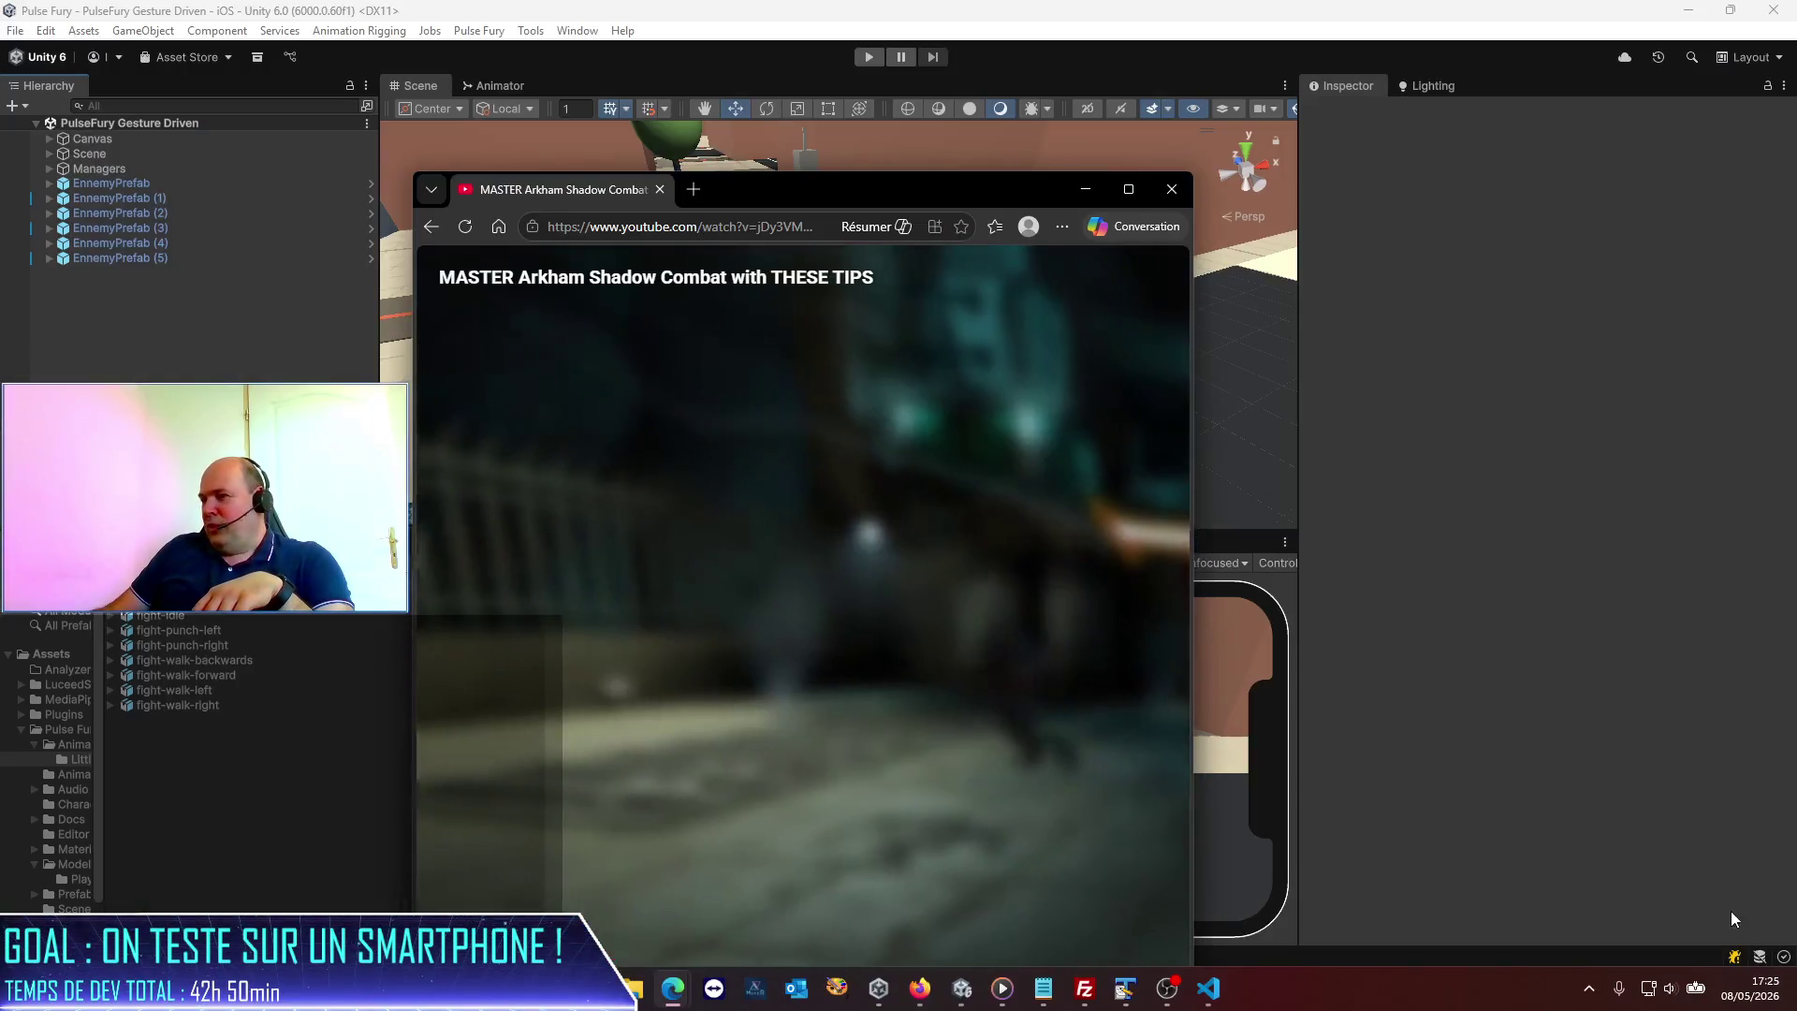
Close the YouTube window to reveal Pulse Fury running on the iPhone 12 Pro Max simulator.
left_click(1171, 190)
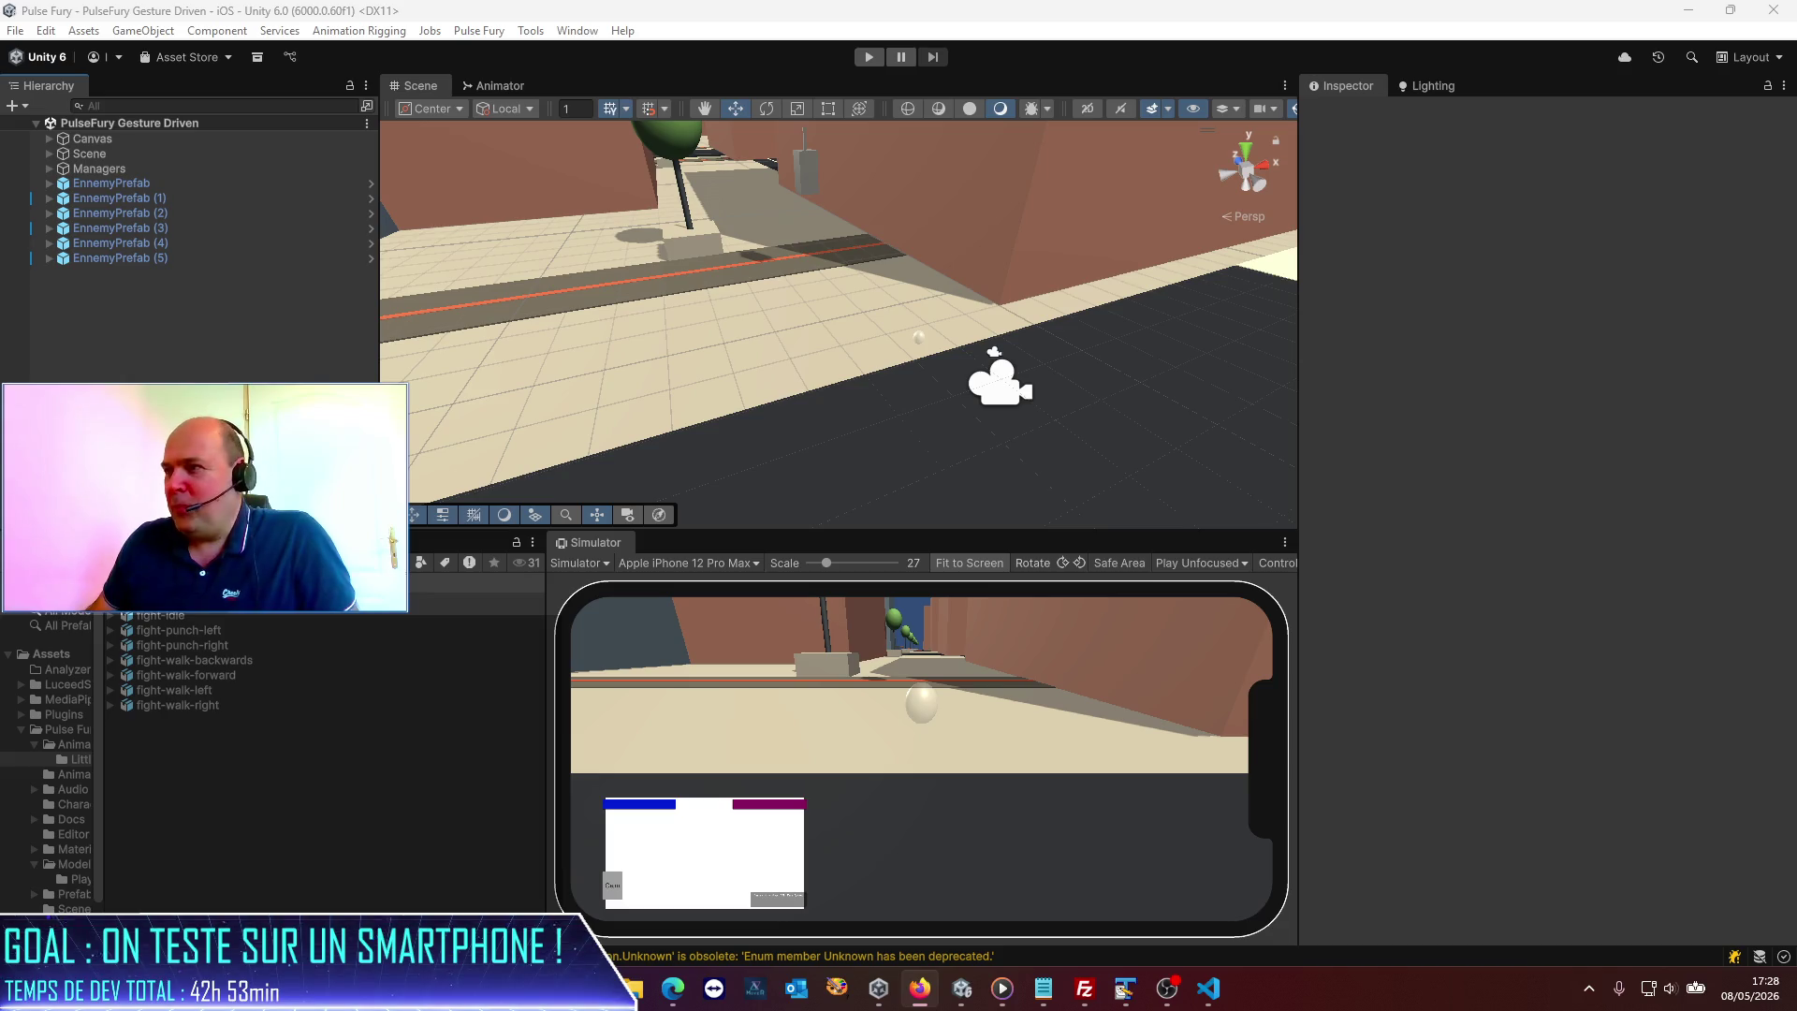
Widen the Hierarchy, give the Scene view more height, and expand Managers.
mouse_move(379, 456)
left_mouse_down()
mouse_move(448, 456)
mouse_move(419, 456)
left_mouse_up()
left_click_drag(562, 531, 562, 596)
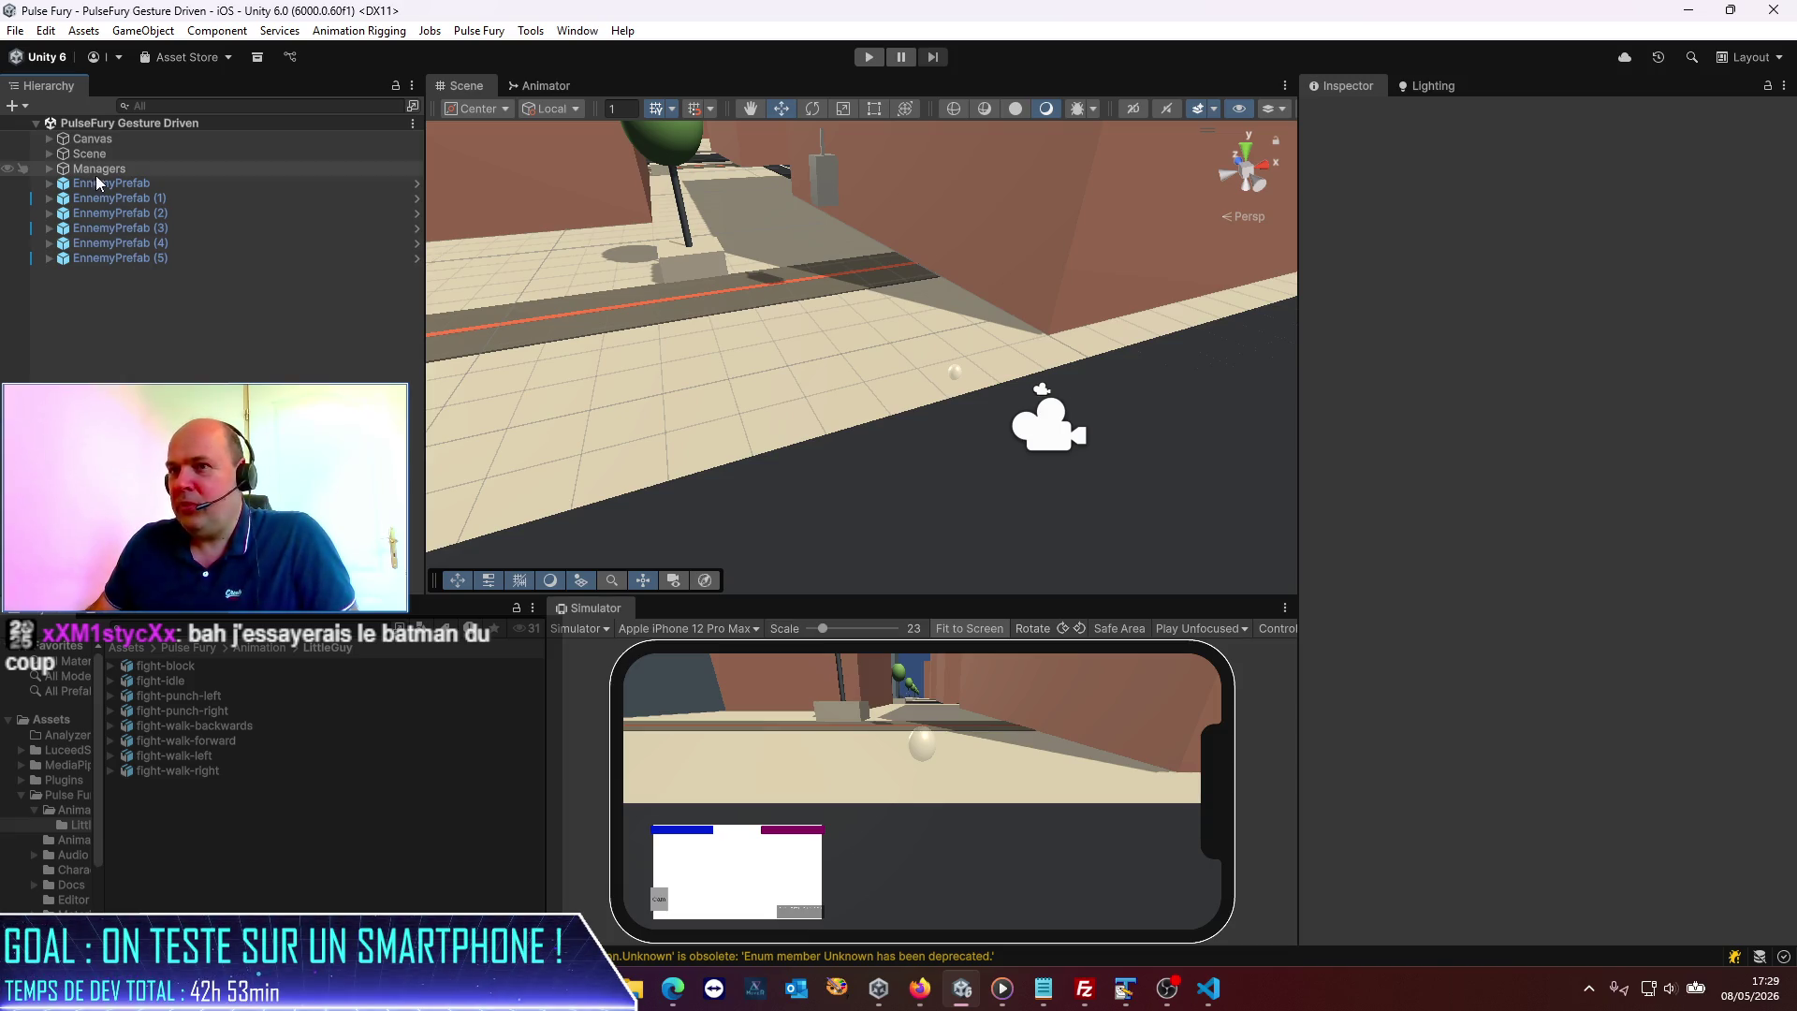
left_click(49, 169)
left_click(85, 171)
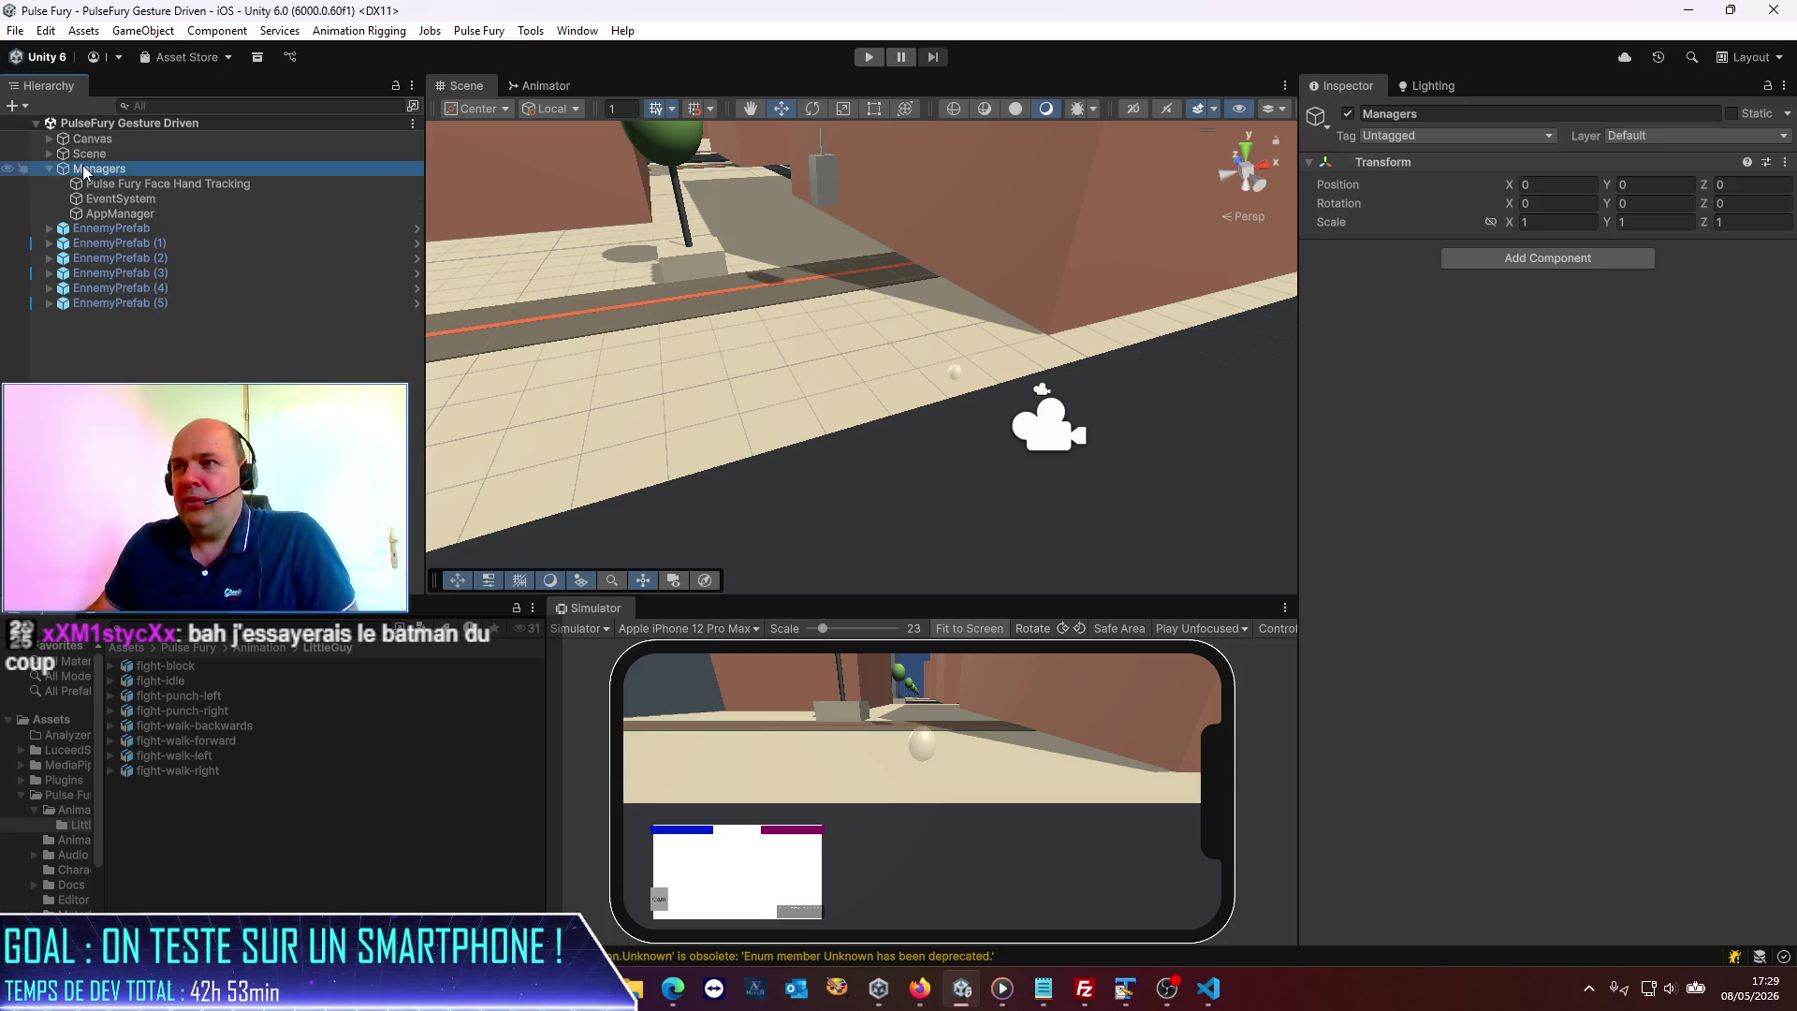
Create an empty child under Managers named EnemySpawner, then bring up the camouflaj studios news search.
right_click(84, 171)
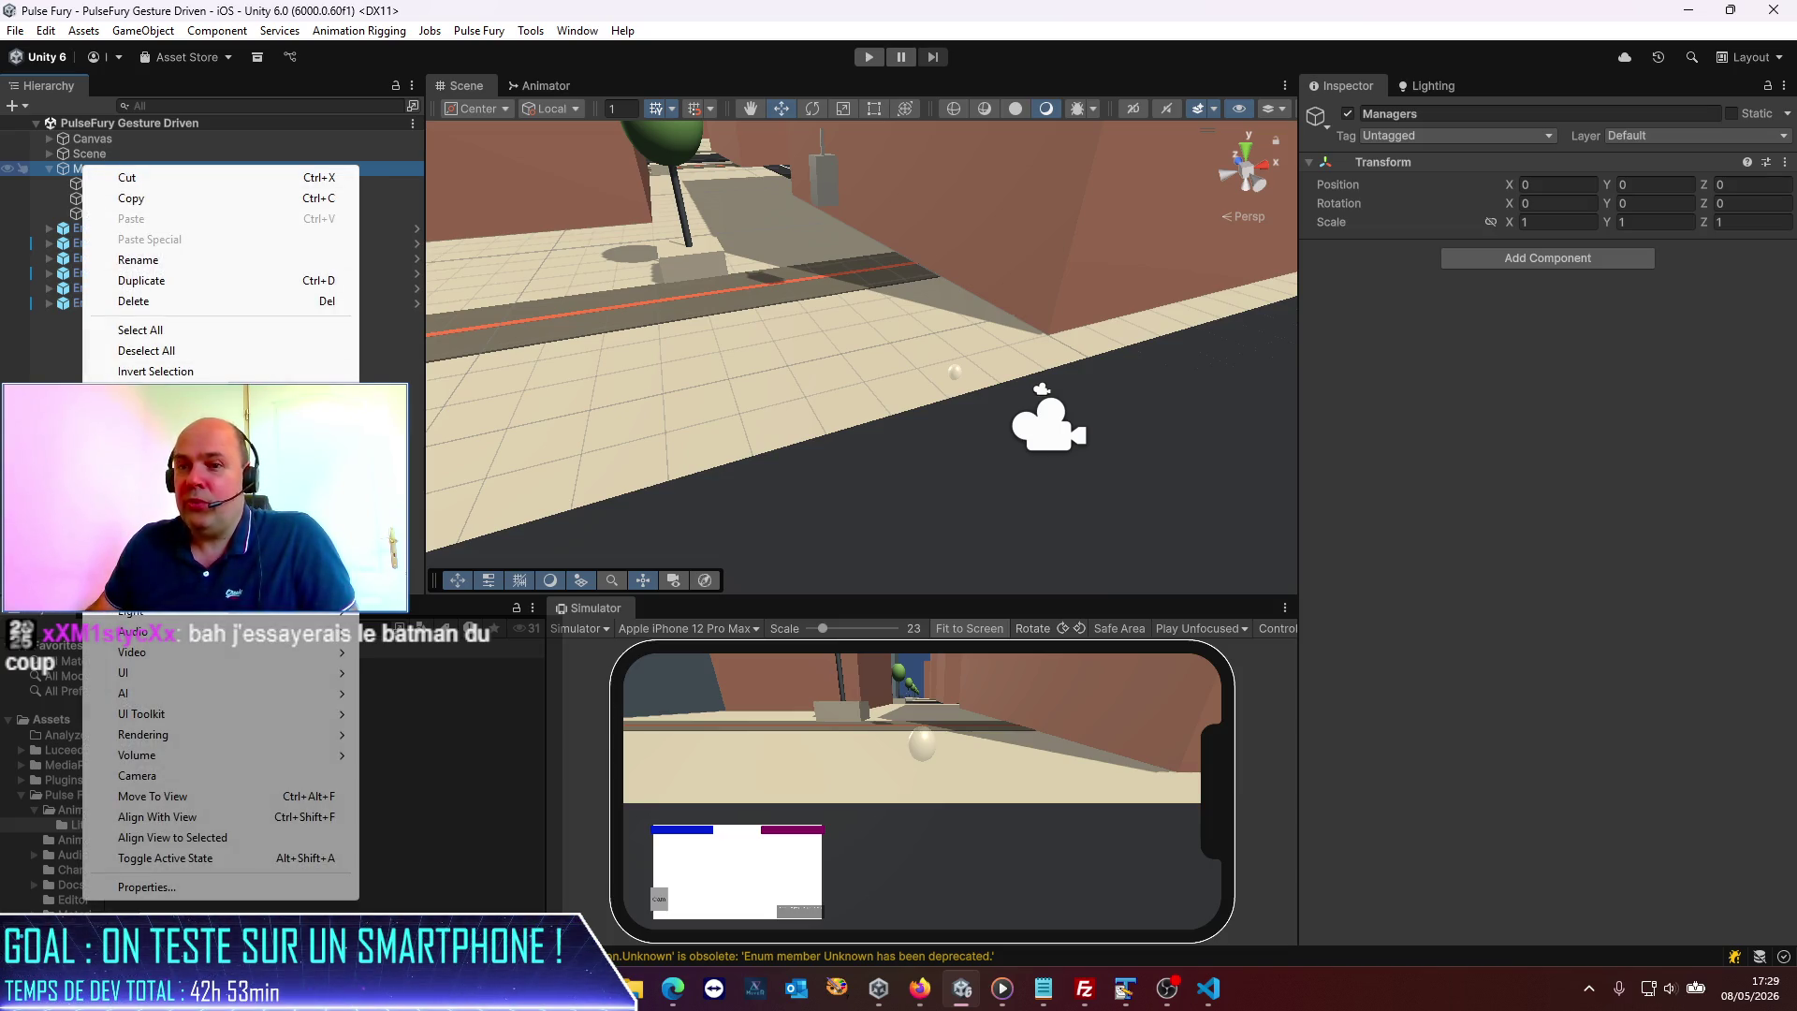
left_click(140, 469)
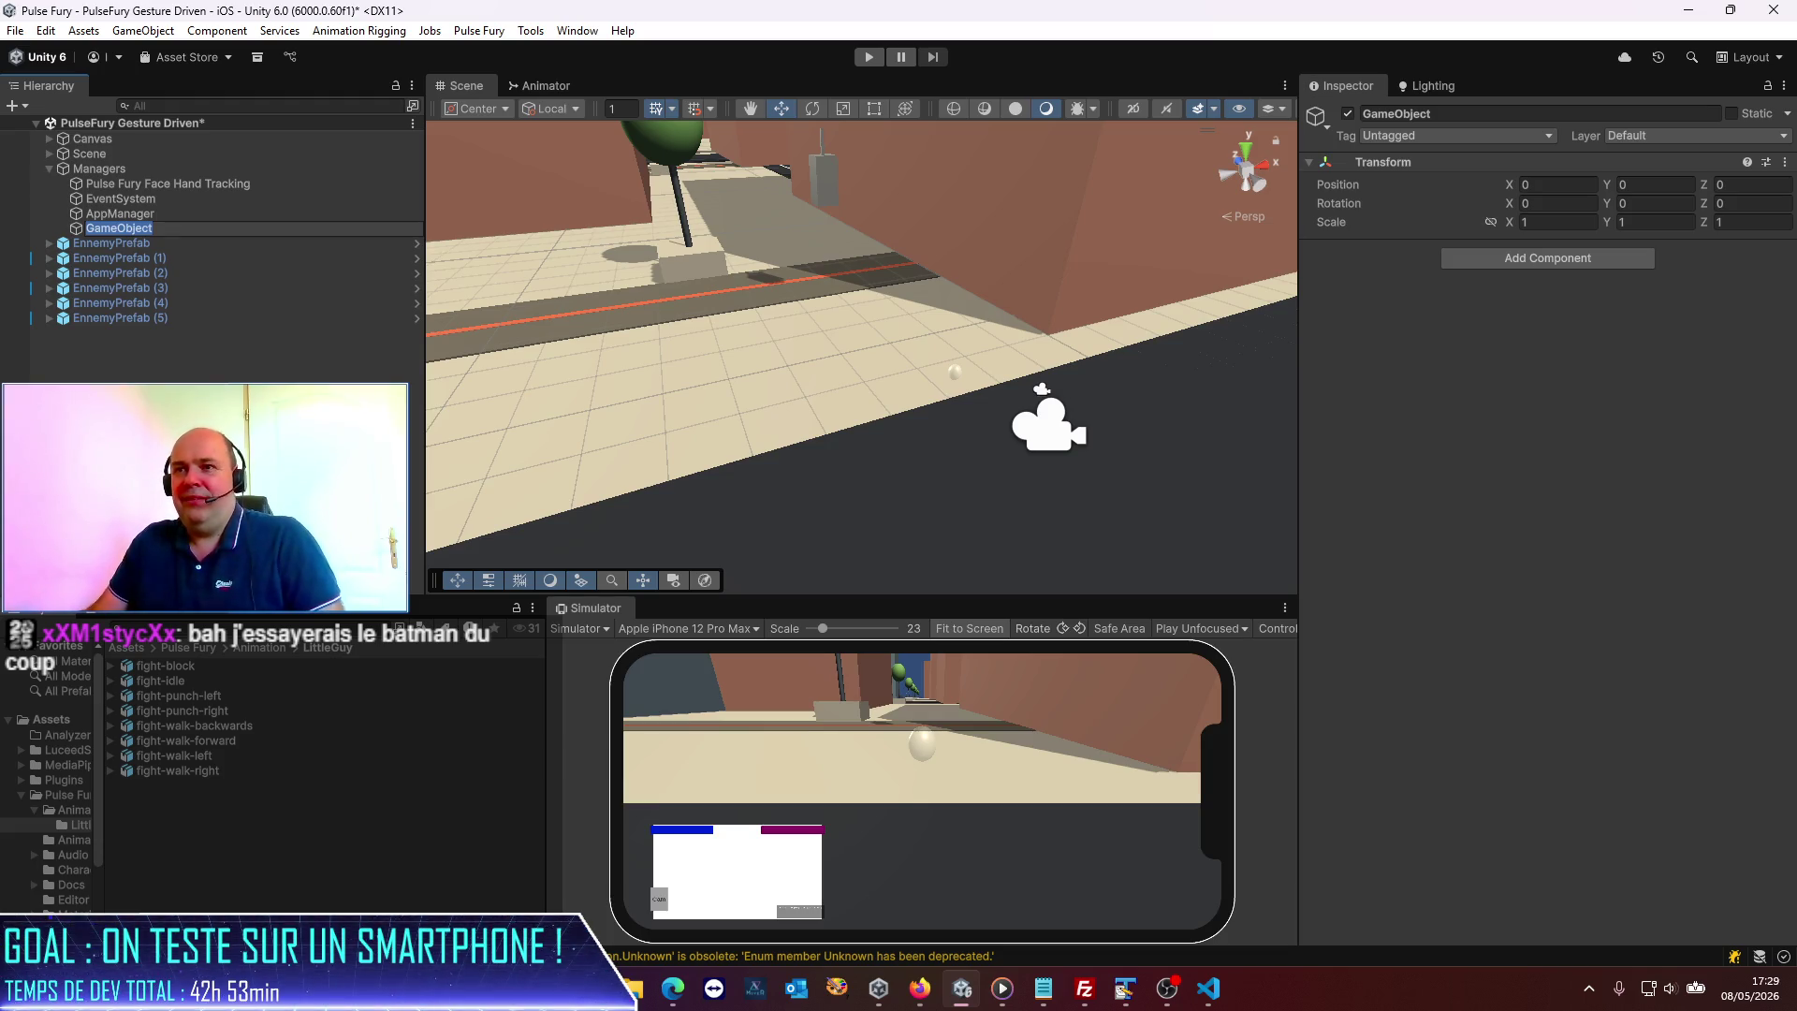
type("EnemySpawer")
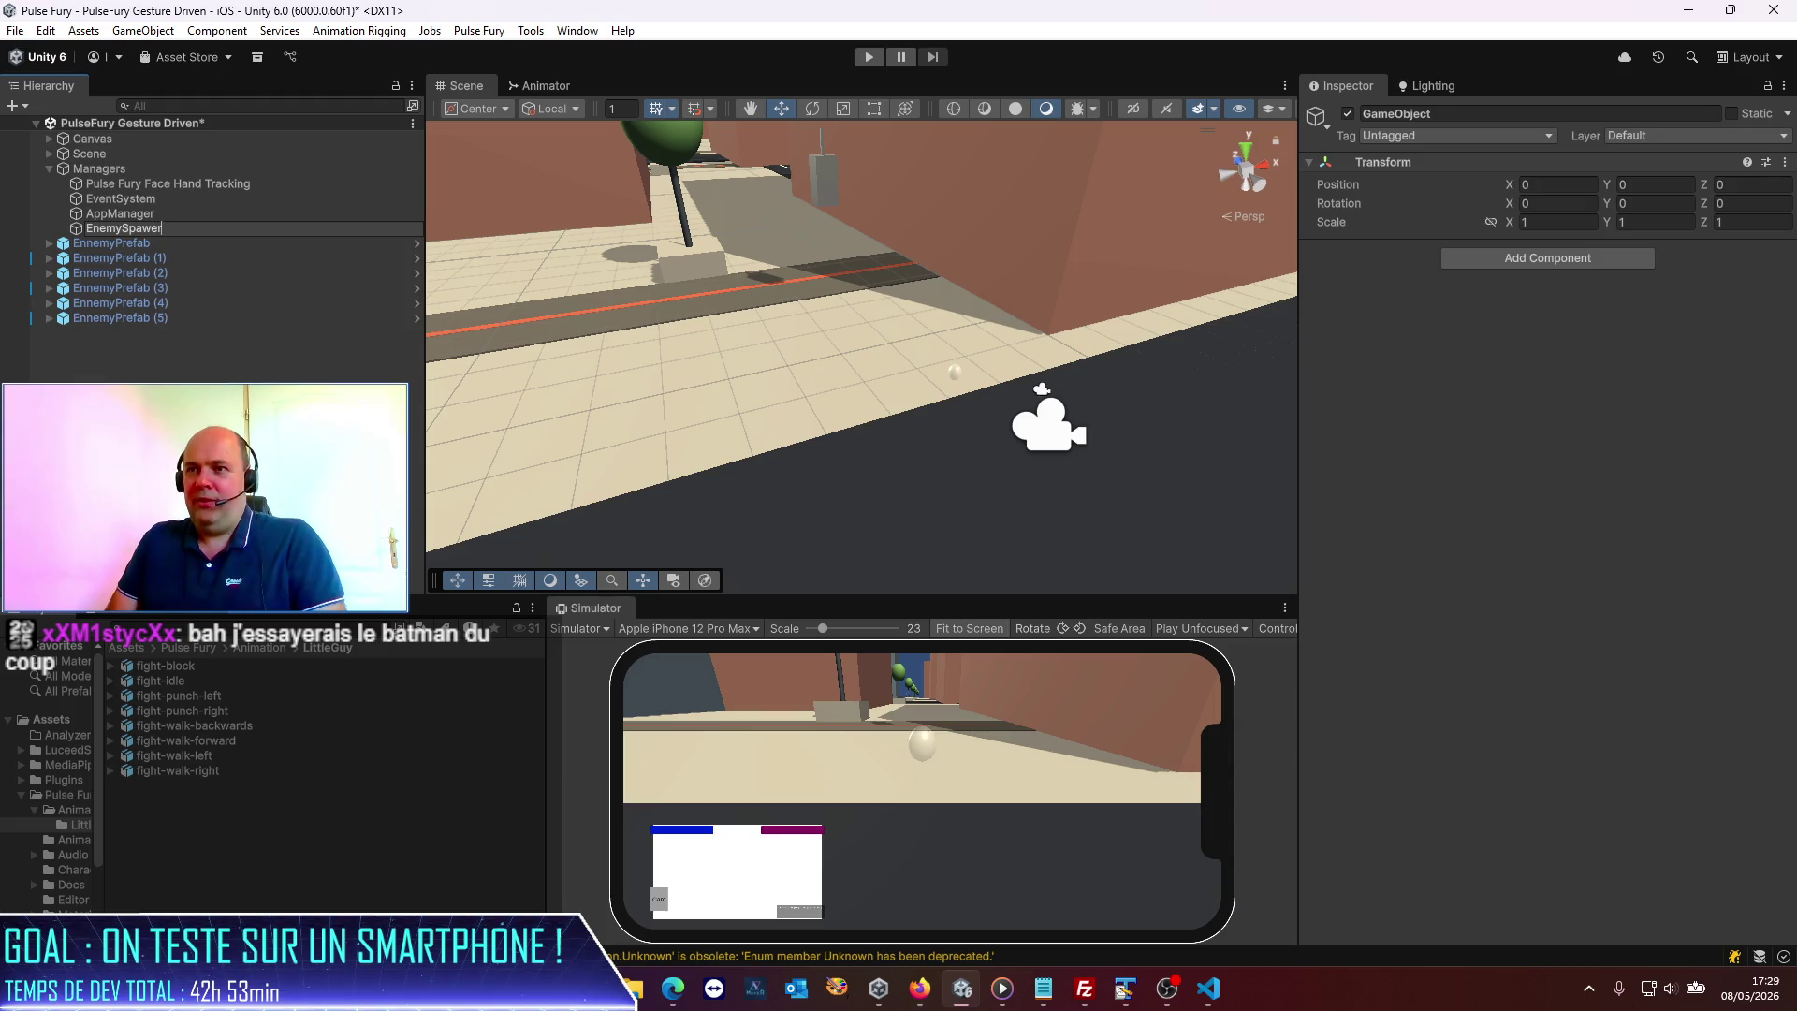
key("Return")
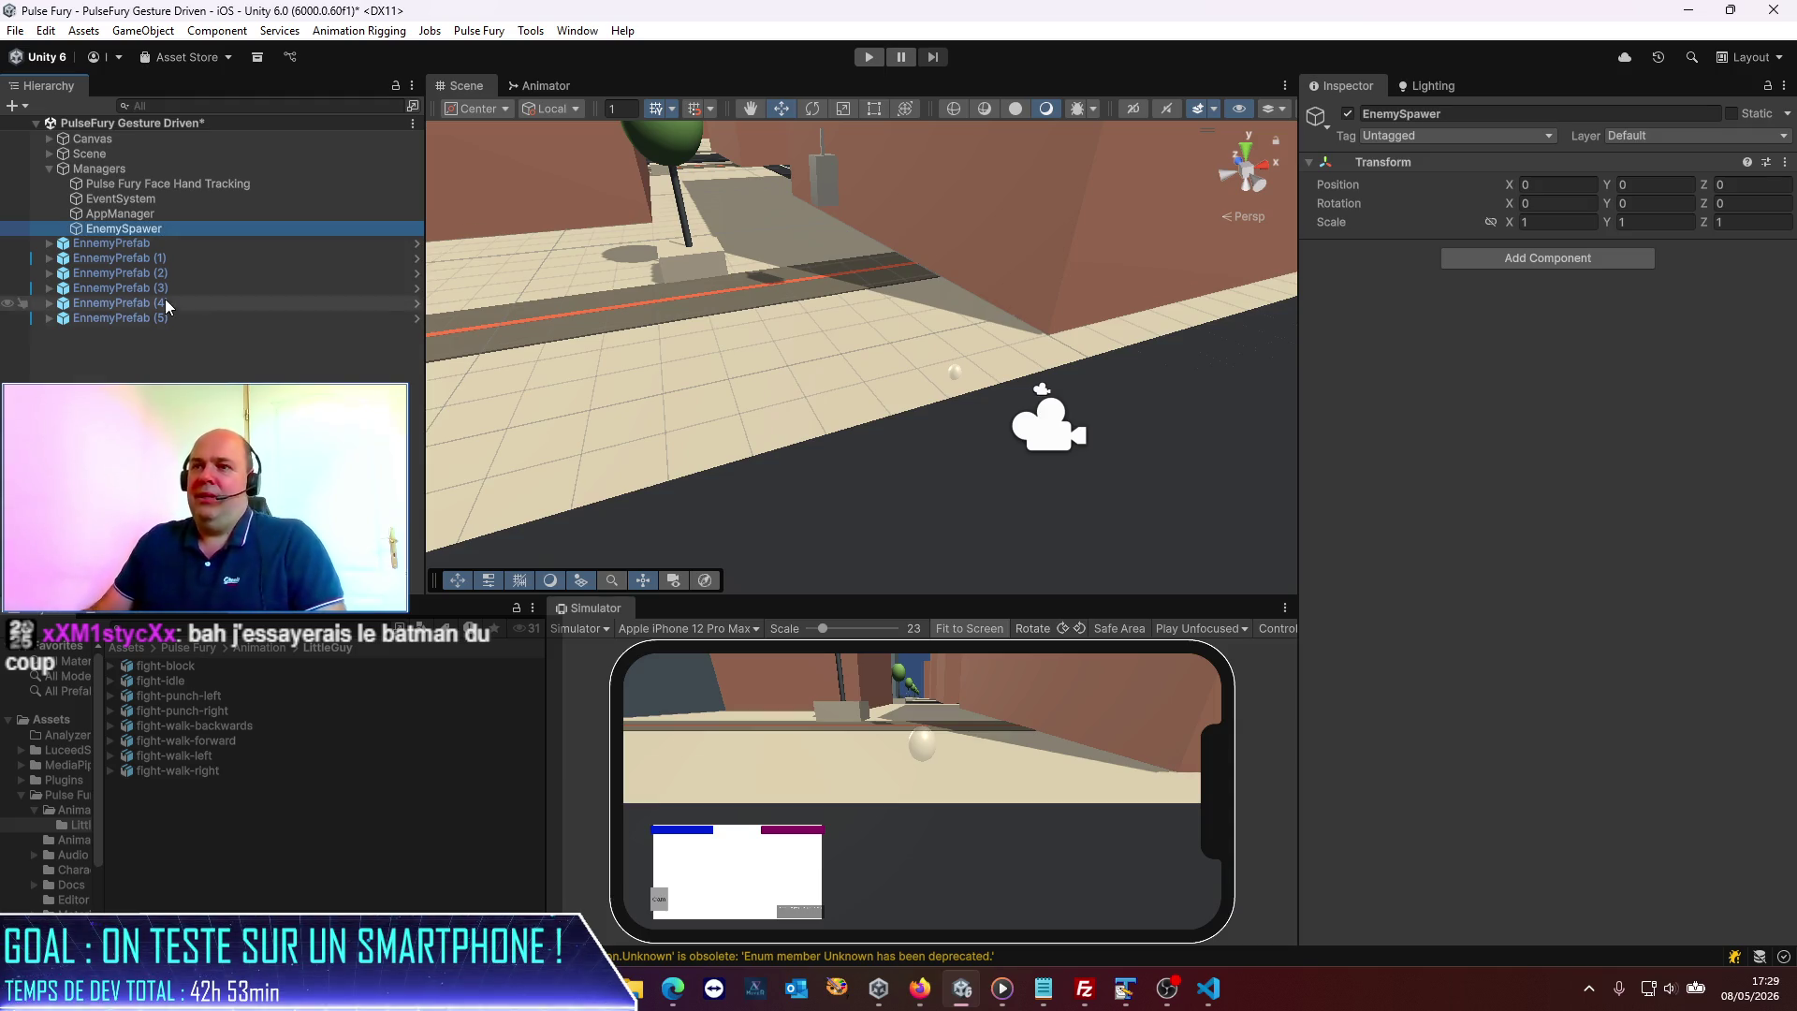
left_click(156, 228)
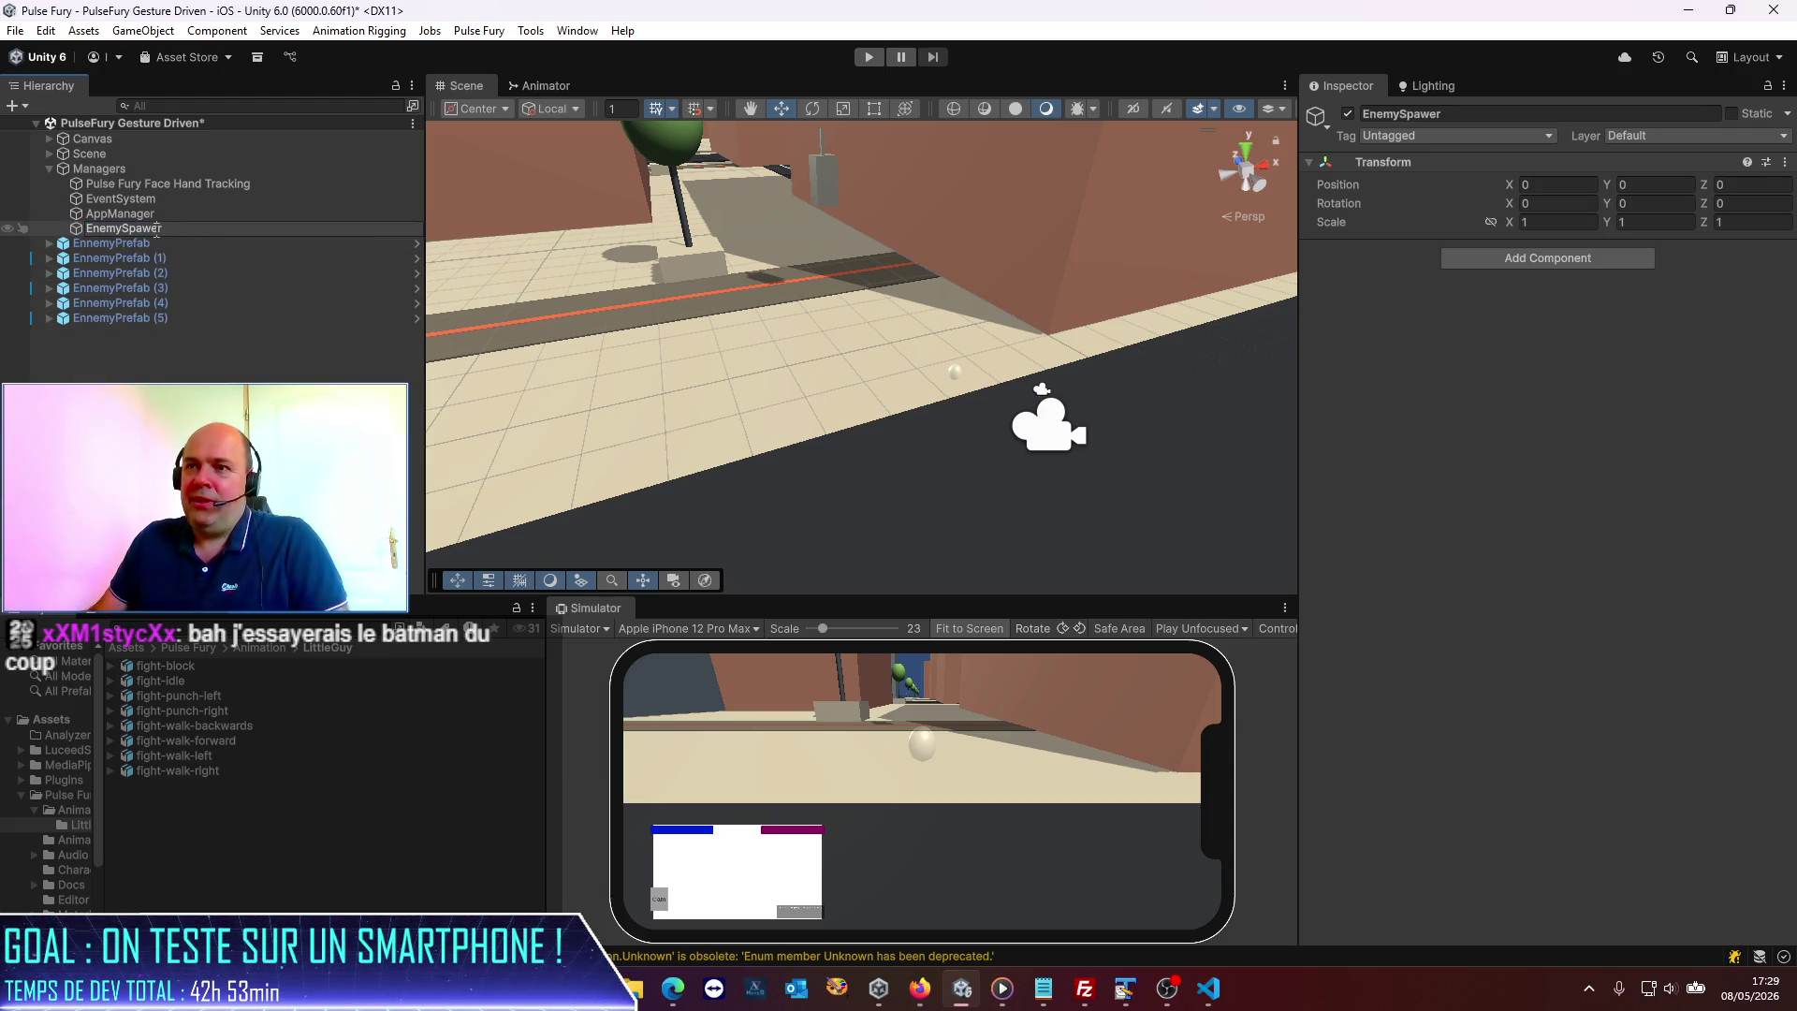
type("n")
key("Return")
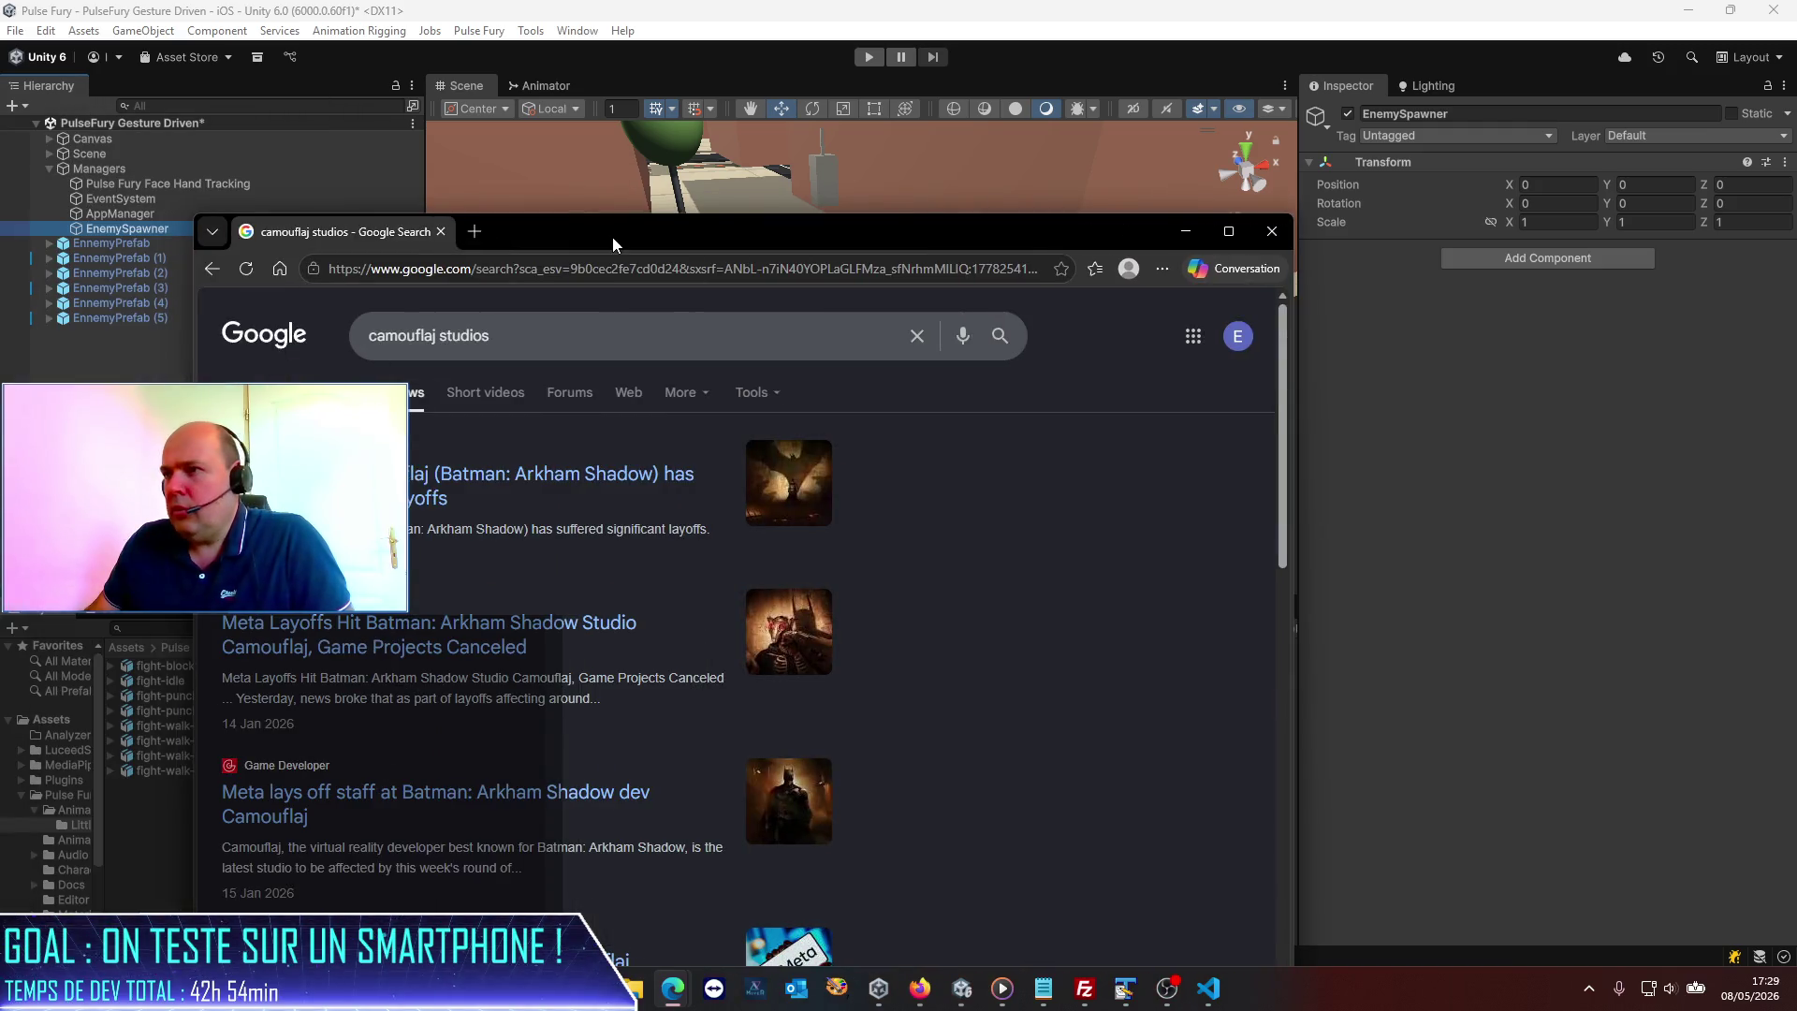
double_click(613, 238)
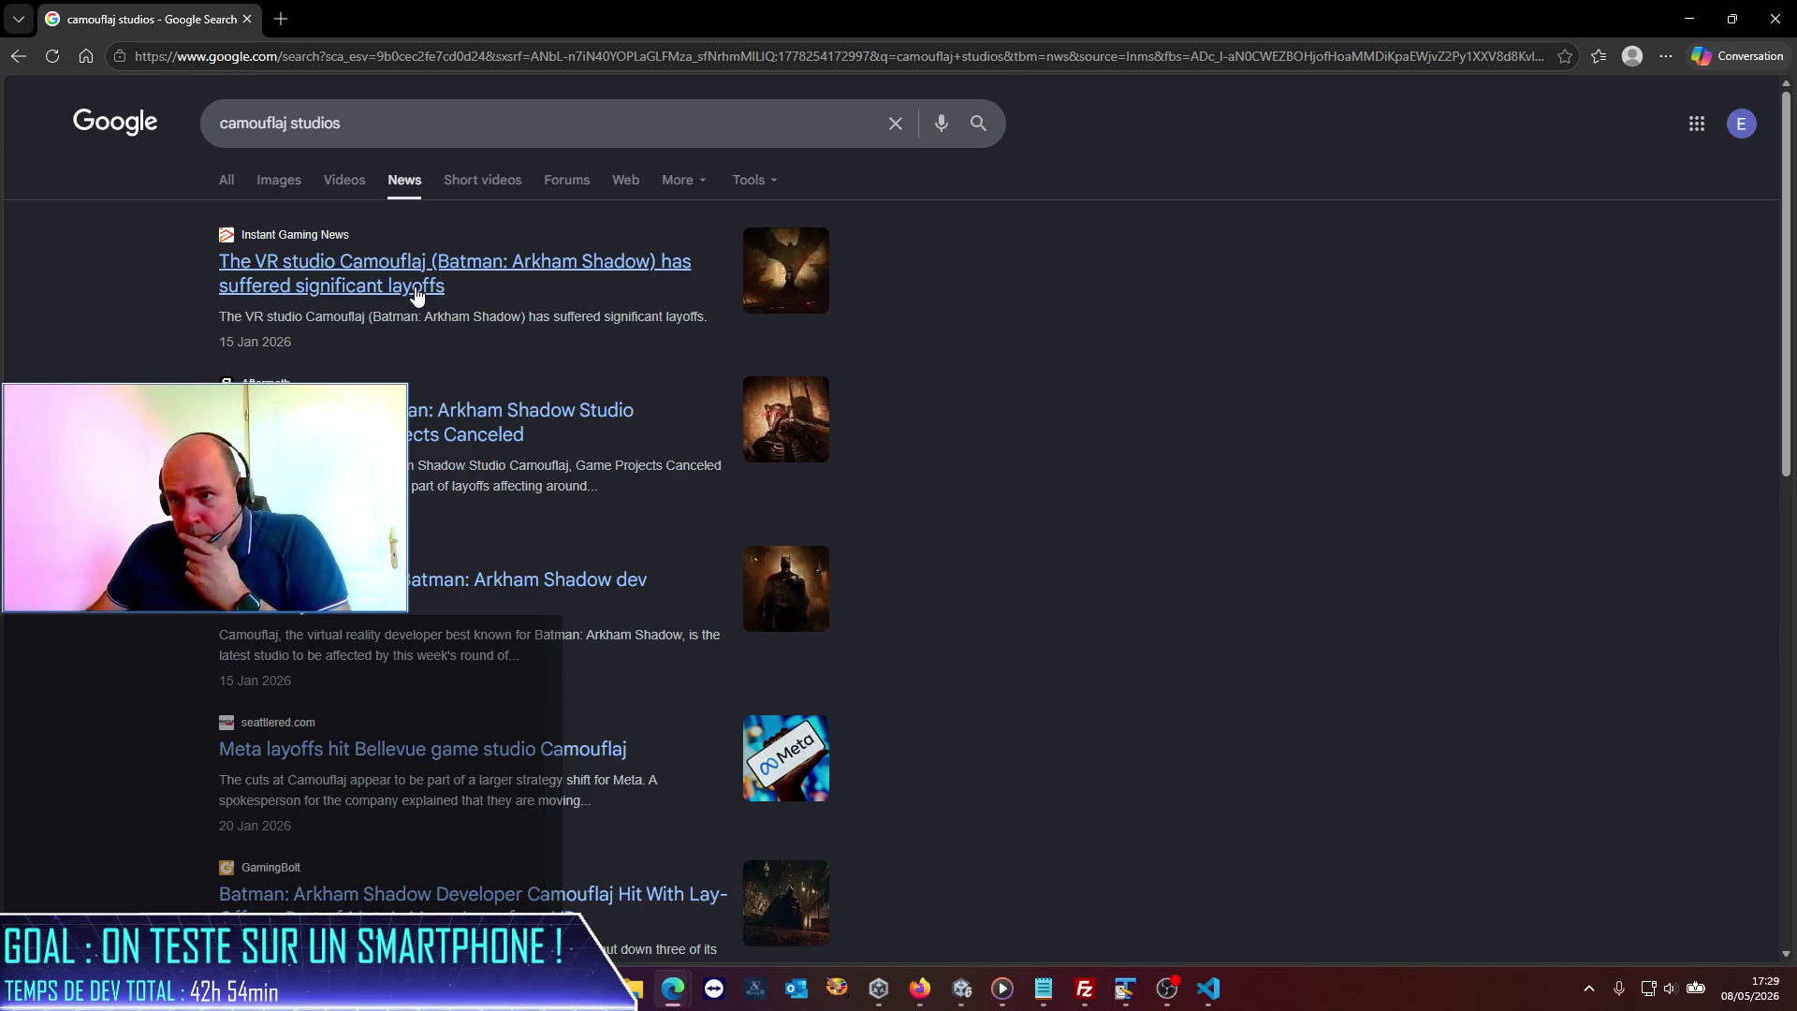
Read the Instant Gaming article on Camouflaj layoffs after dismissing cookies, then return to Unity.
left_click(418, 294)
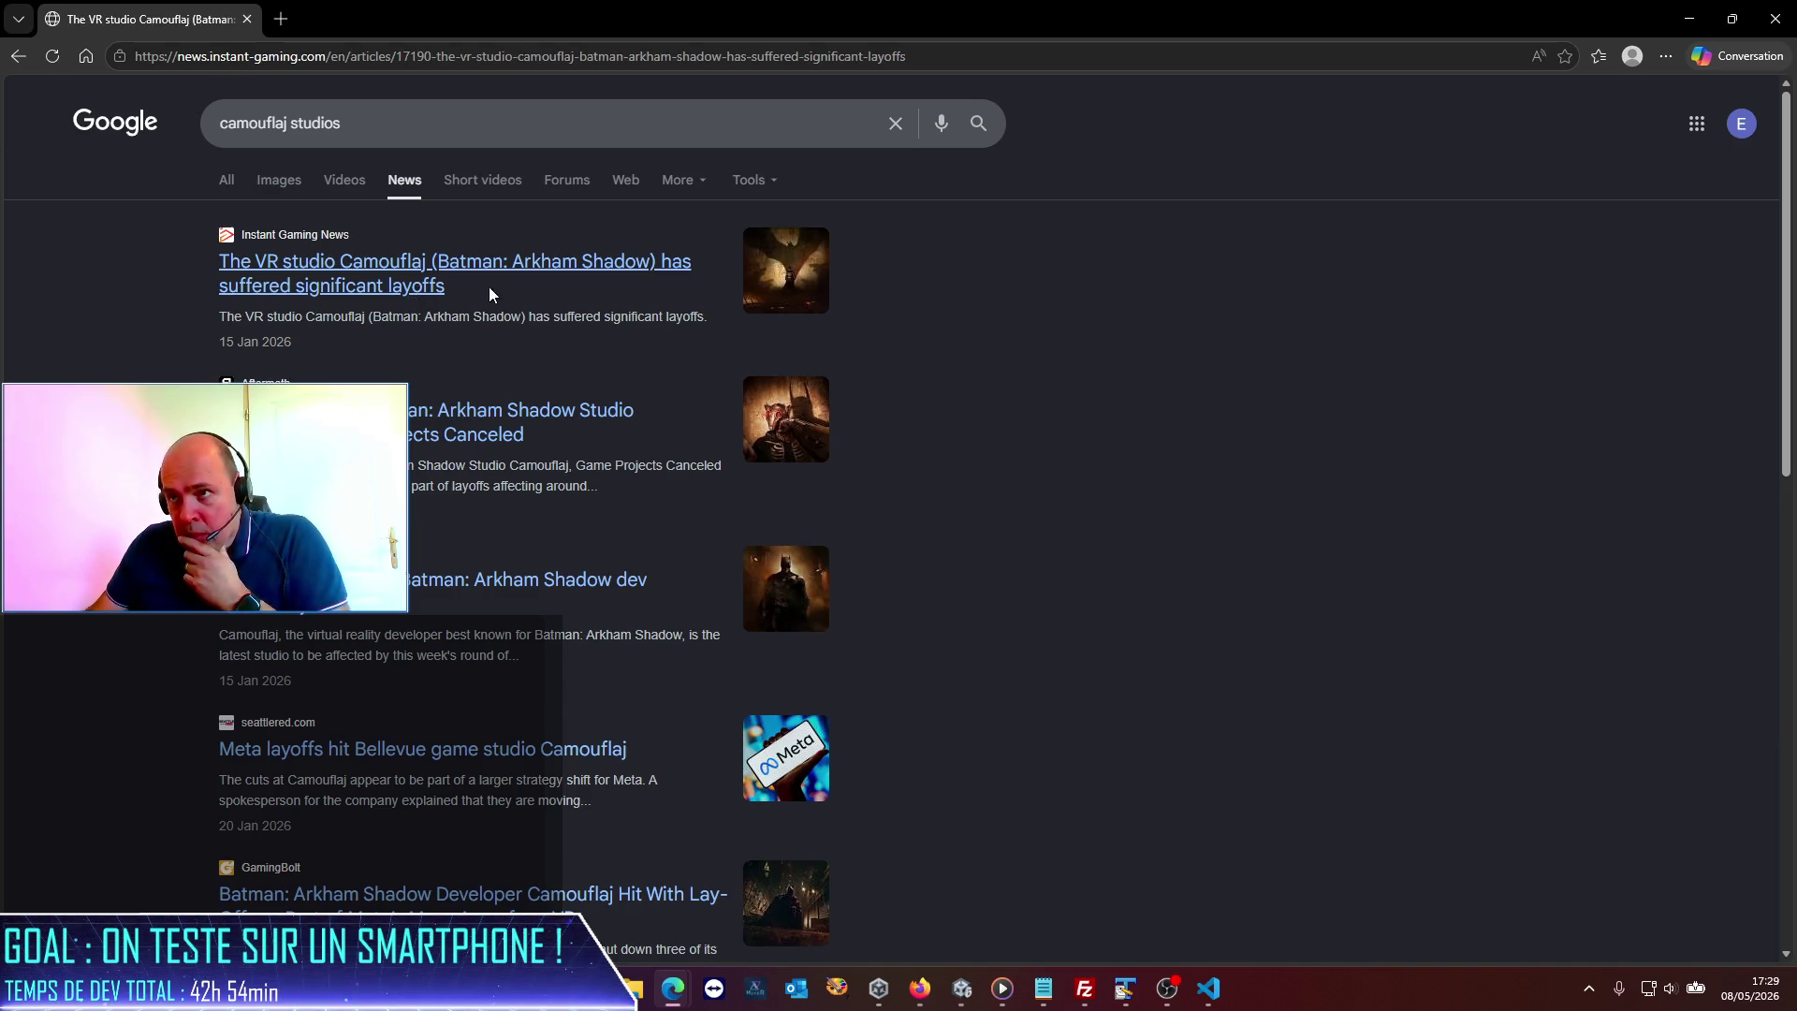
left_click(1614, 838)
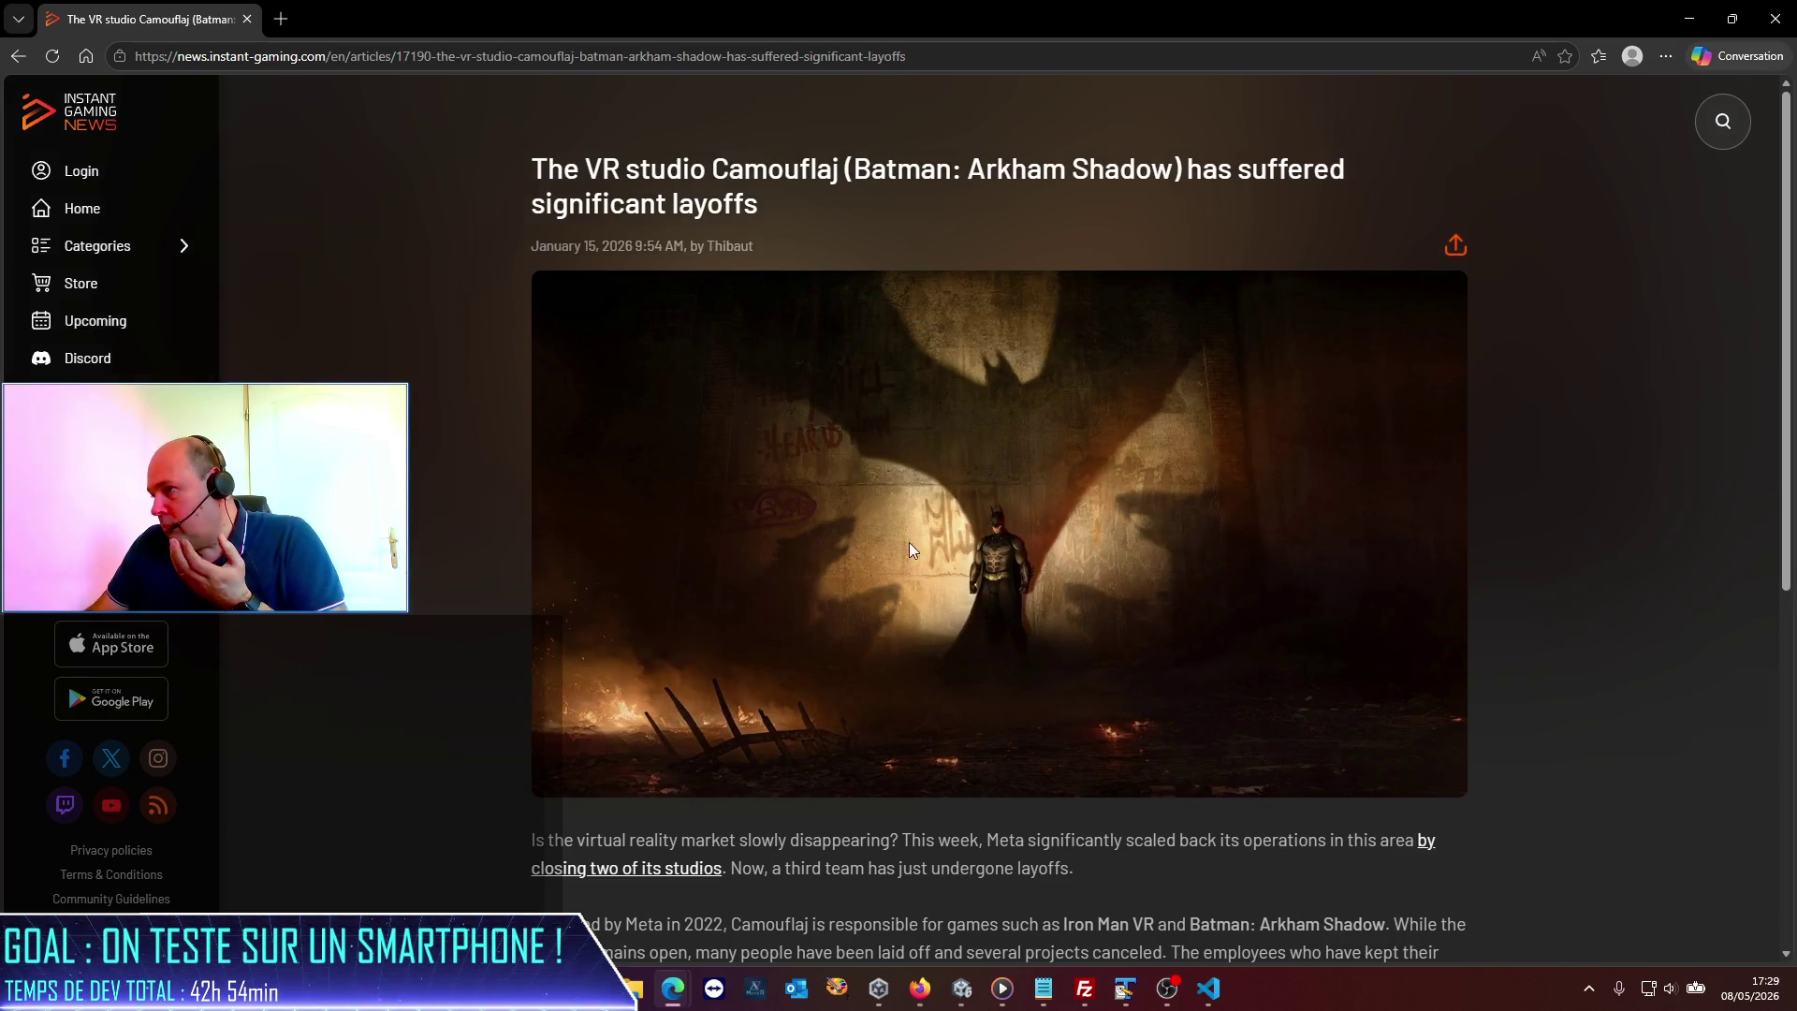
scroll(792, 534, "down", 6)
scroll(793, 534, "up", 1)
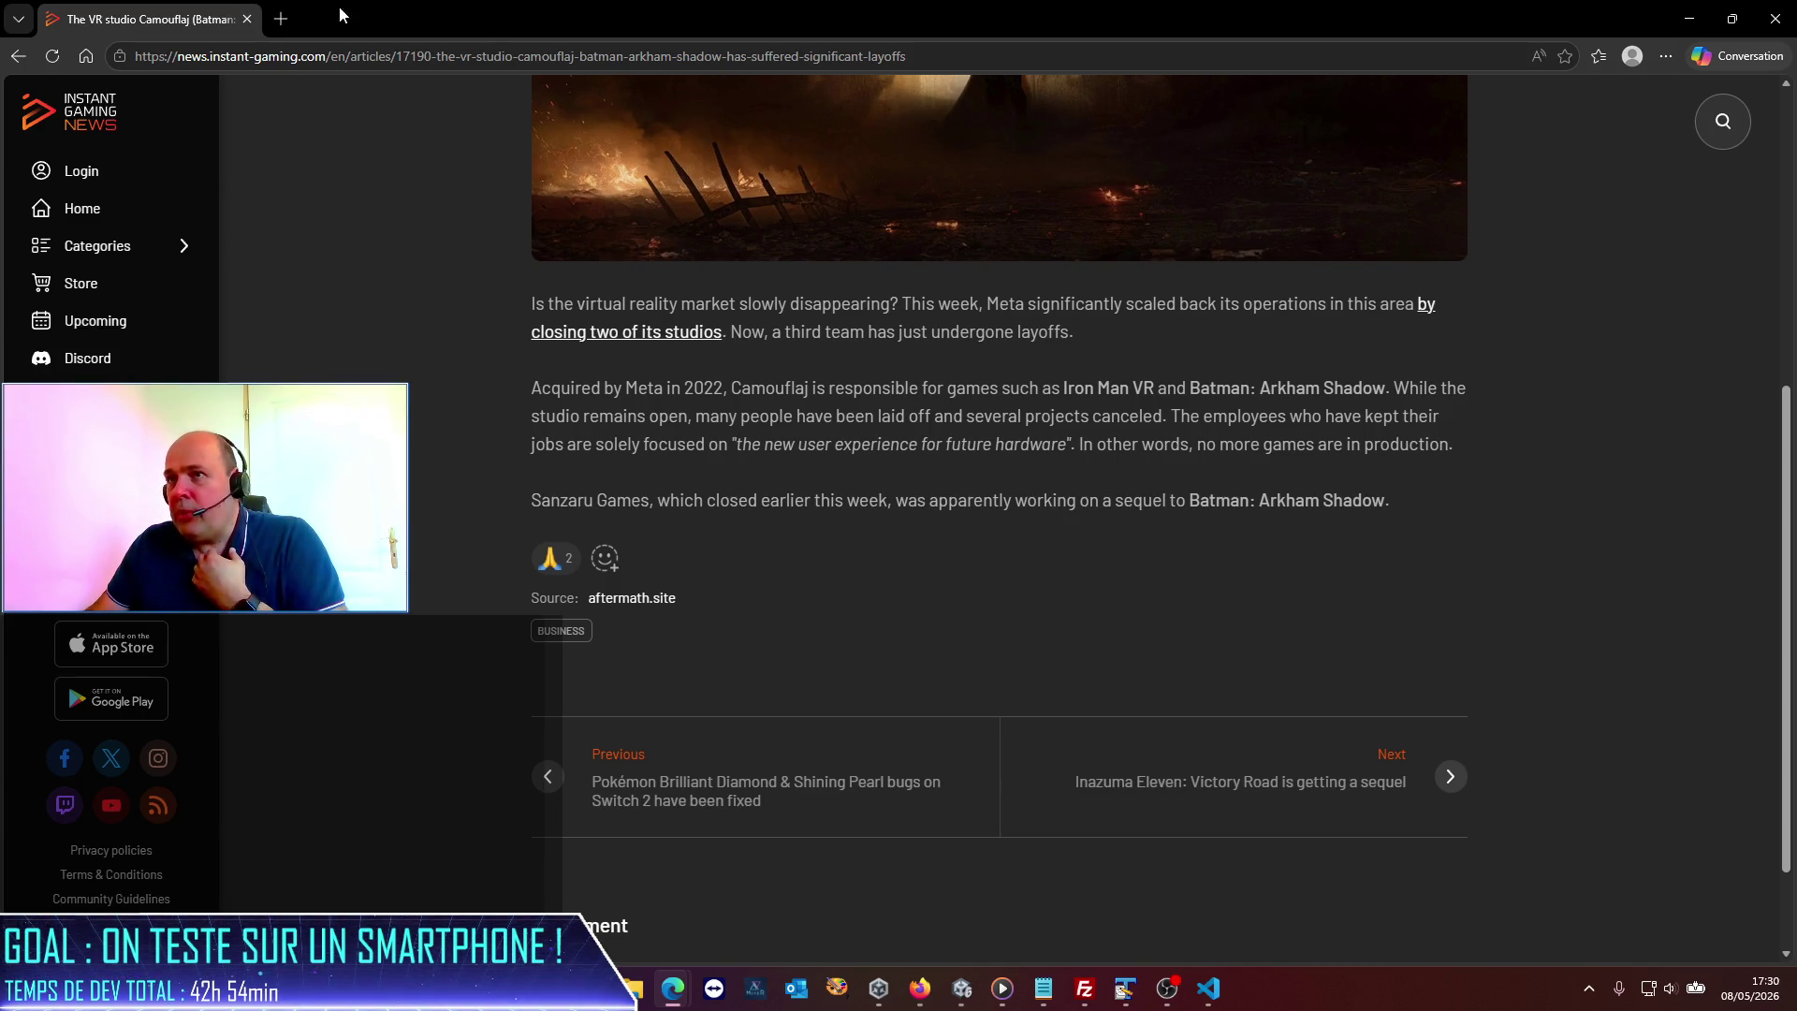
key("alt+Tab")
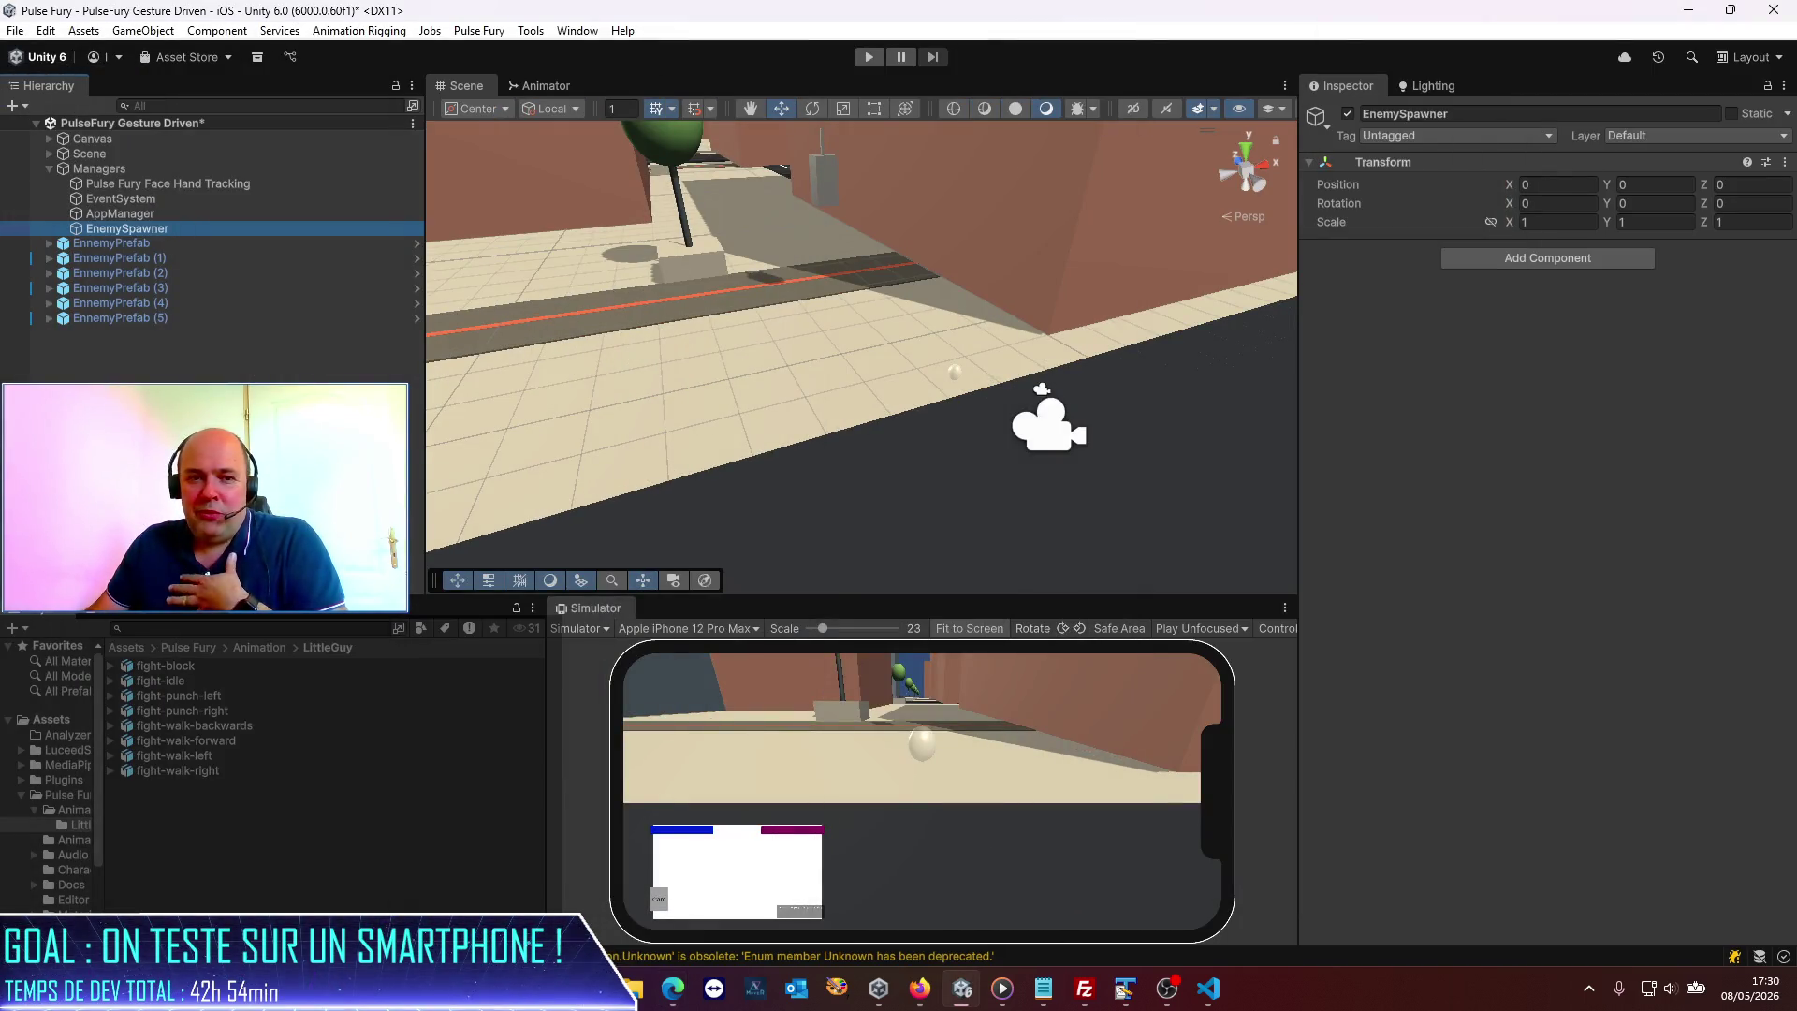
Enlarge the Simulator panel, select EnemySpawner, and switch to the Codex chat in VS Code.
left_click_drag(999, 603, 1008, 536)
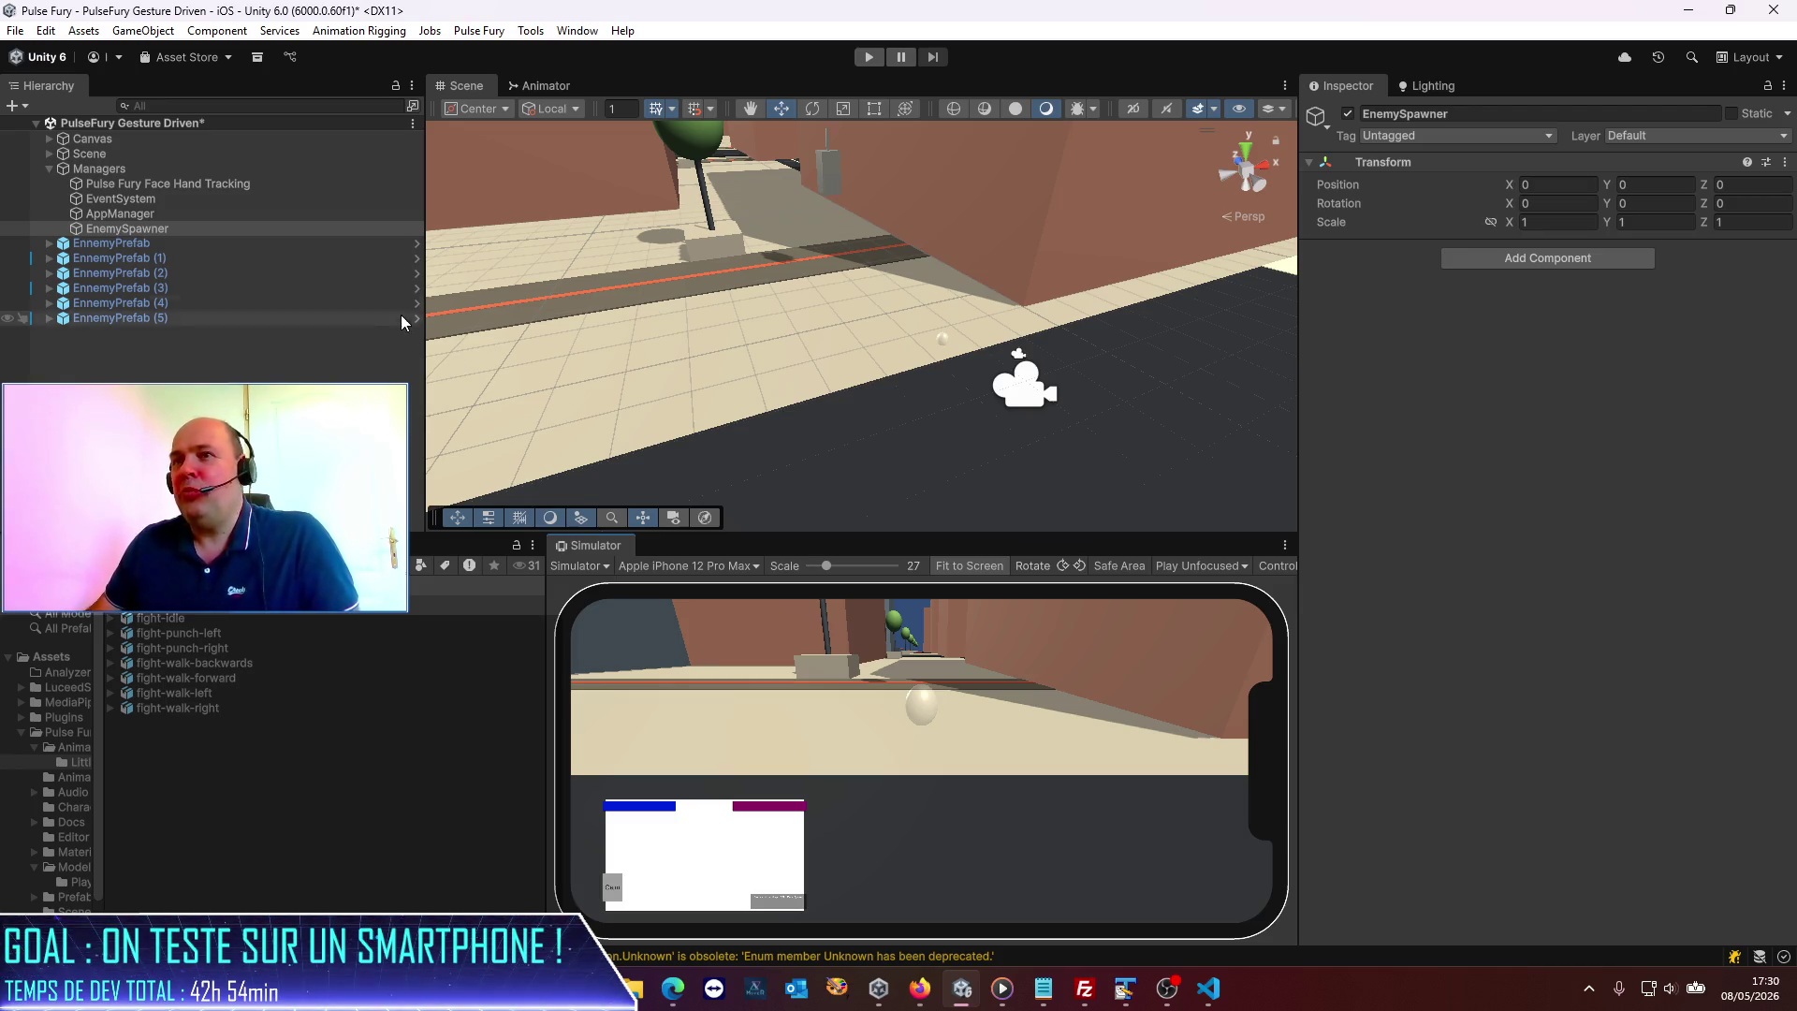
left_click(234, 422)
left_click(127, 228)
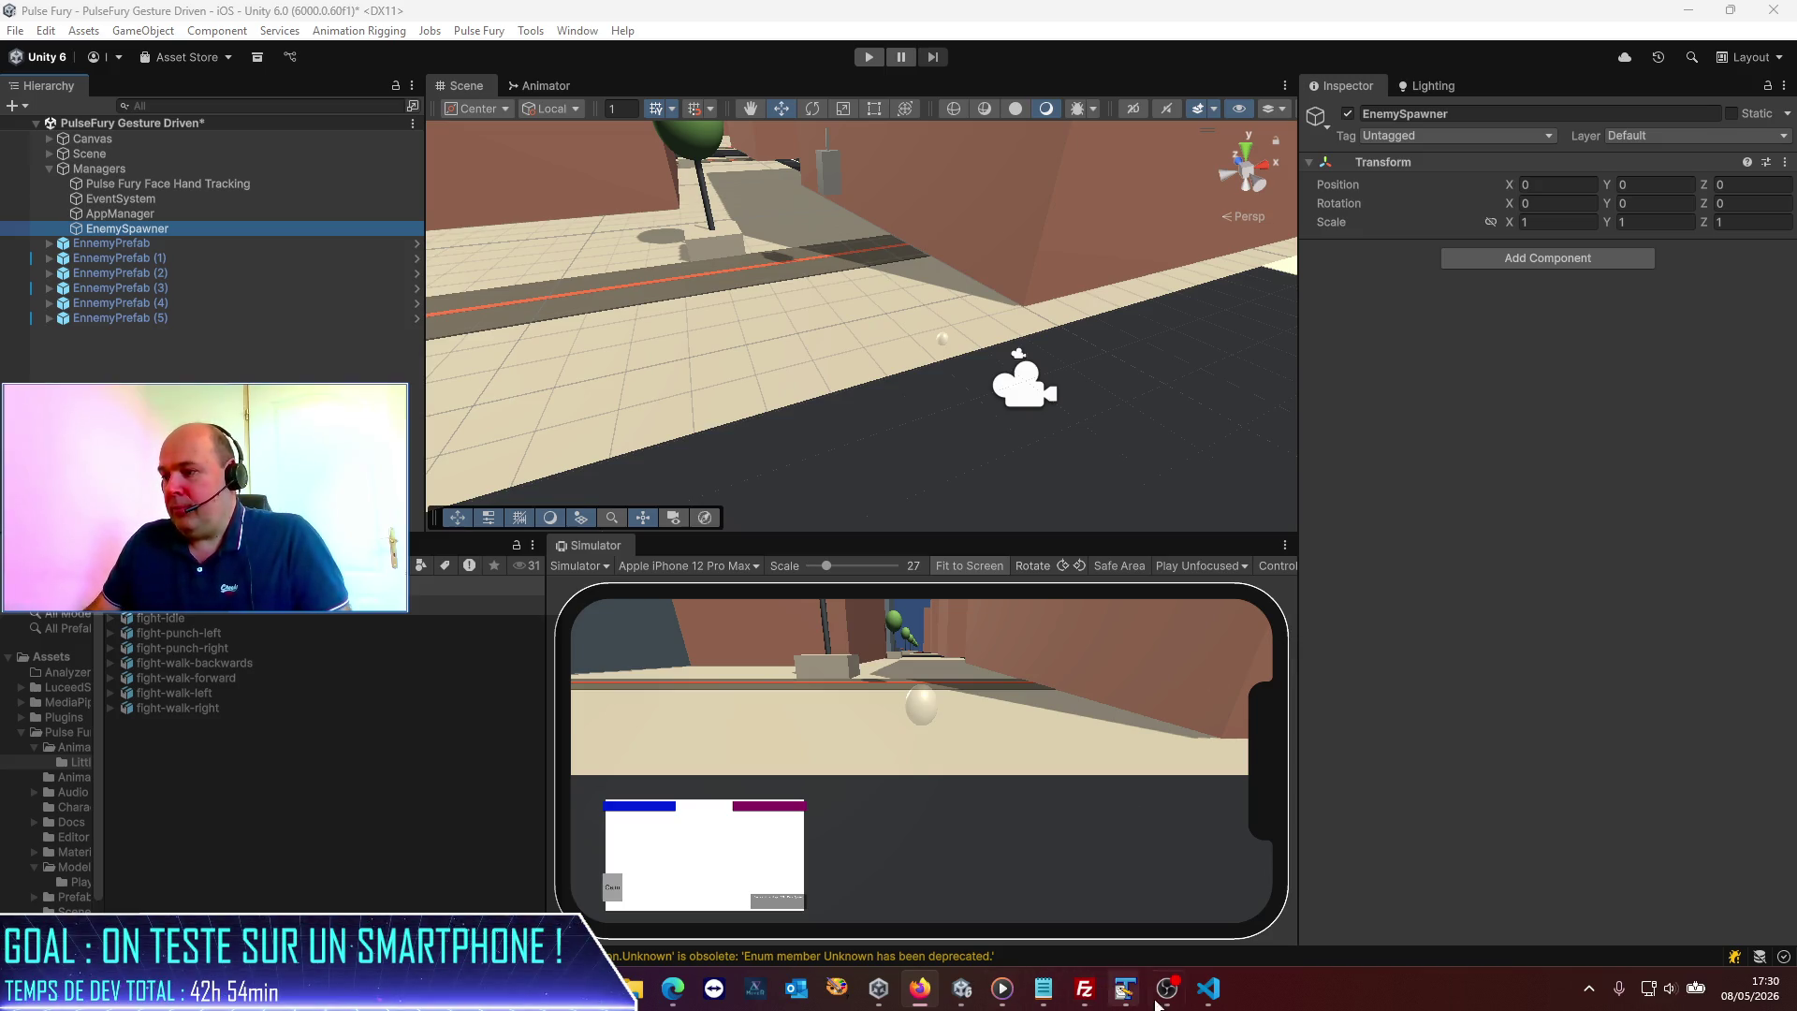
left_click(1210, 998)
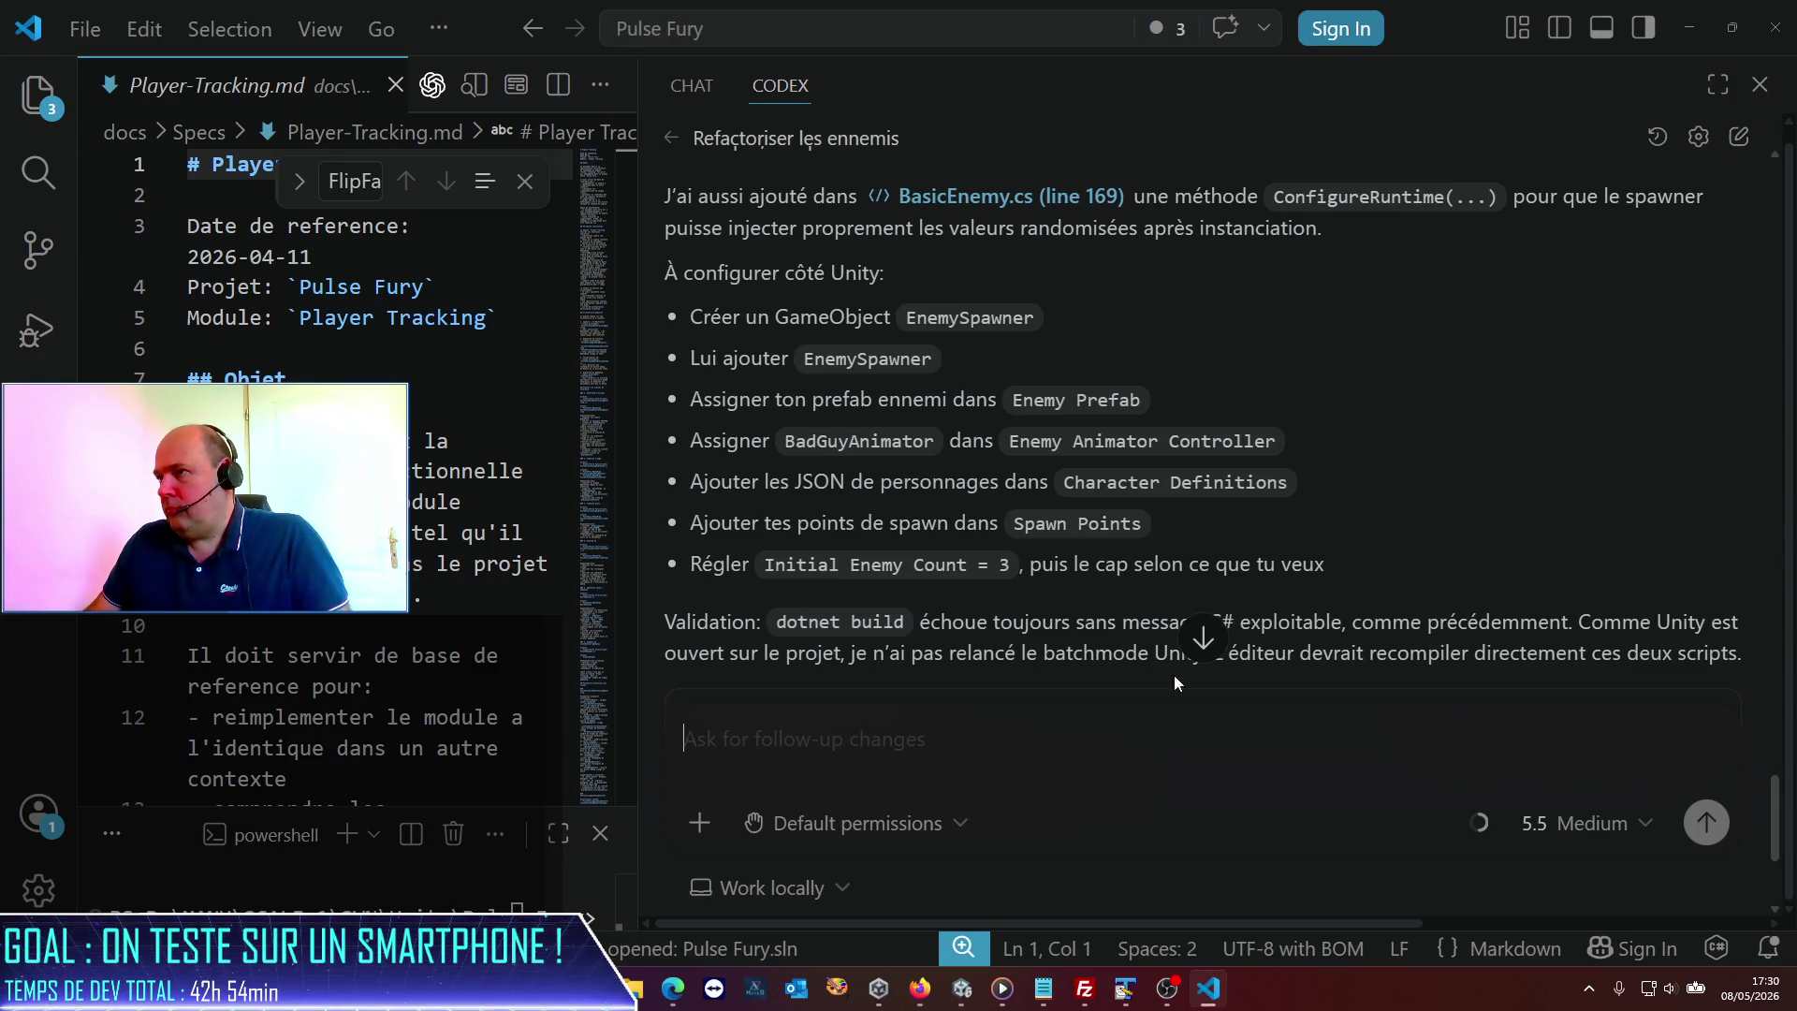
Scroll up to Codex's EnemySpawner setup notes, then return to Unity from the taskbar.
scroll(1109, 519, "up", 5)
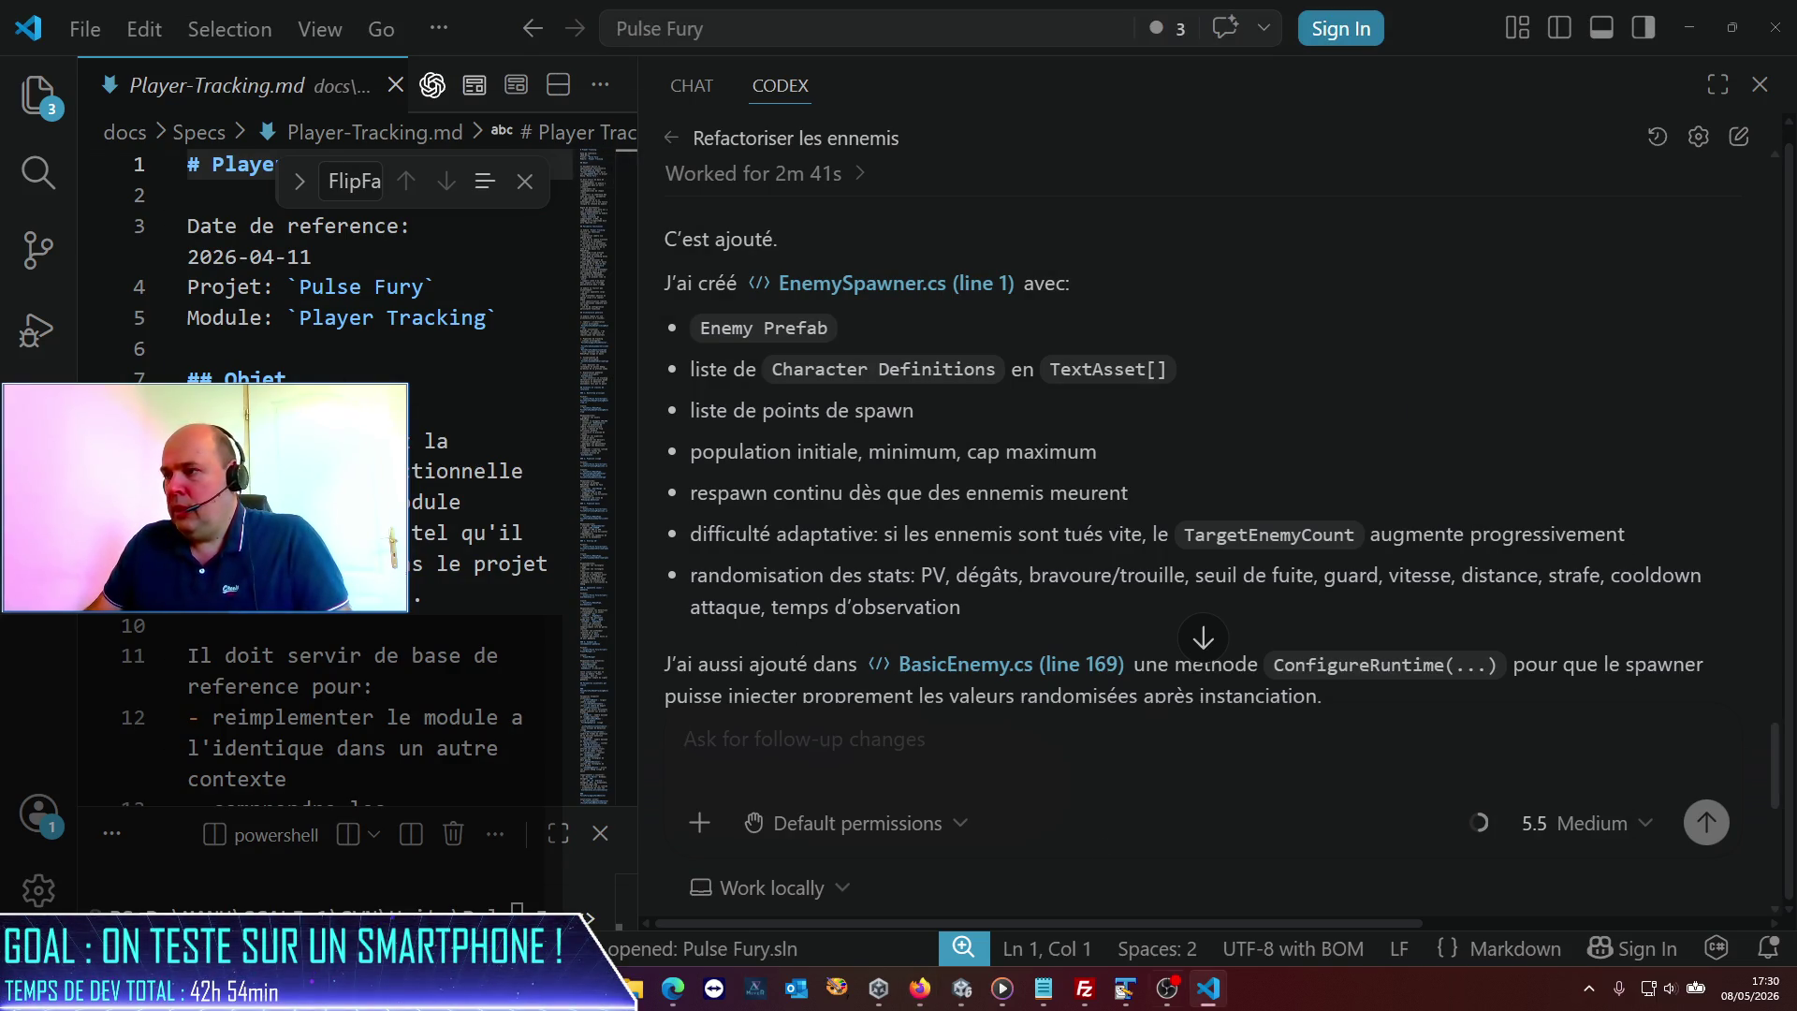
mouse_move(1217, 996)
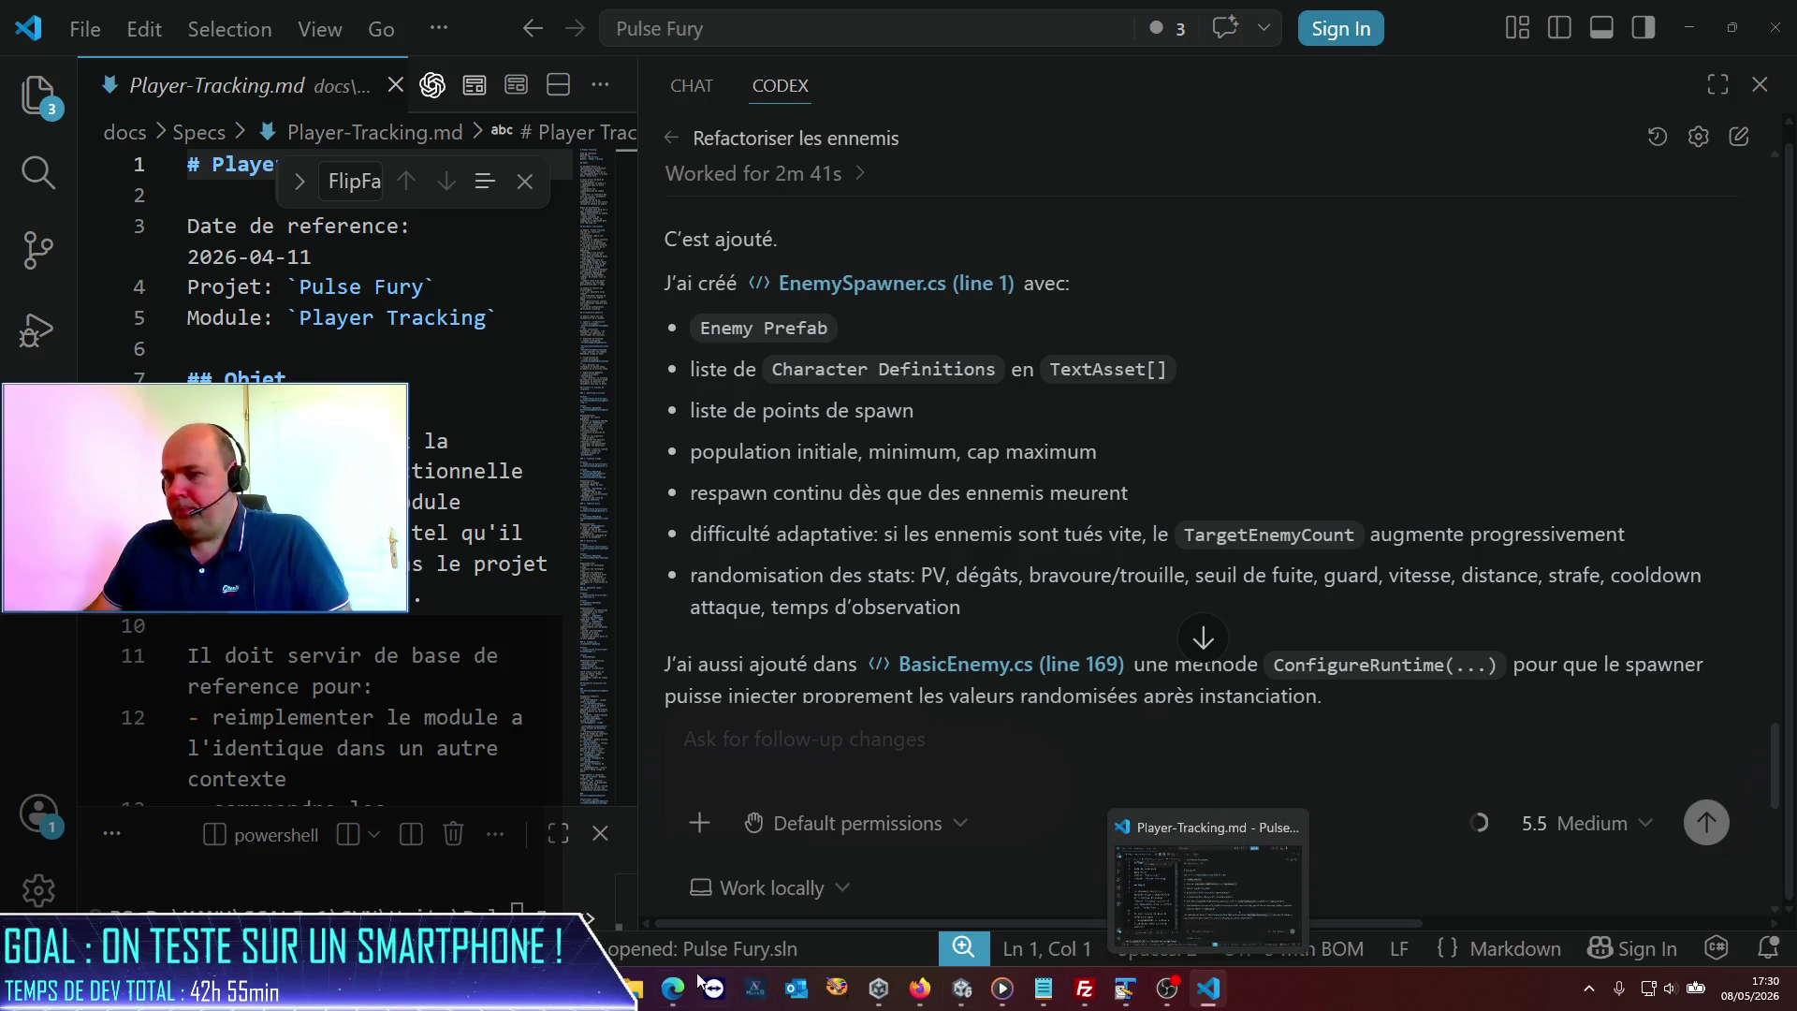
mouse_move(674, 989)
mouse_move(719, 931)
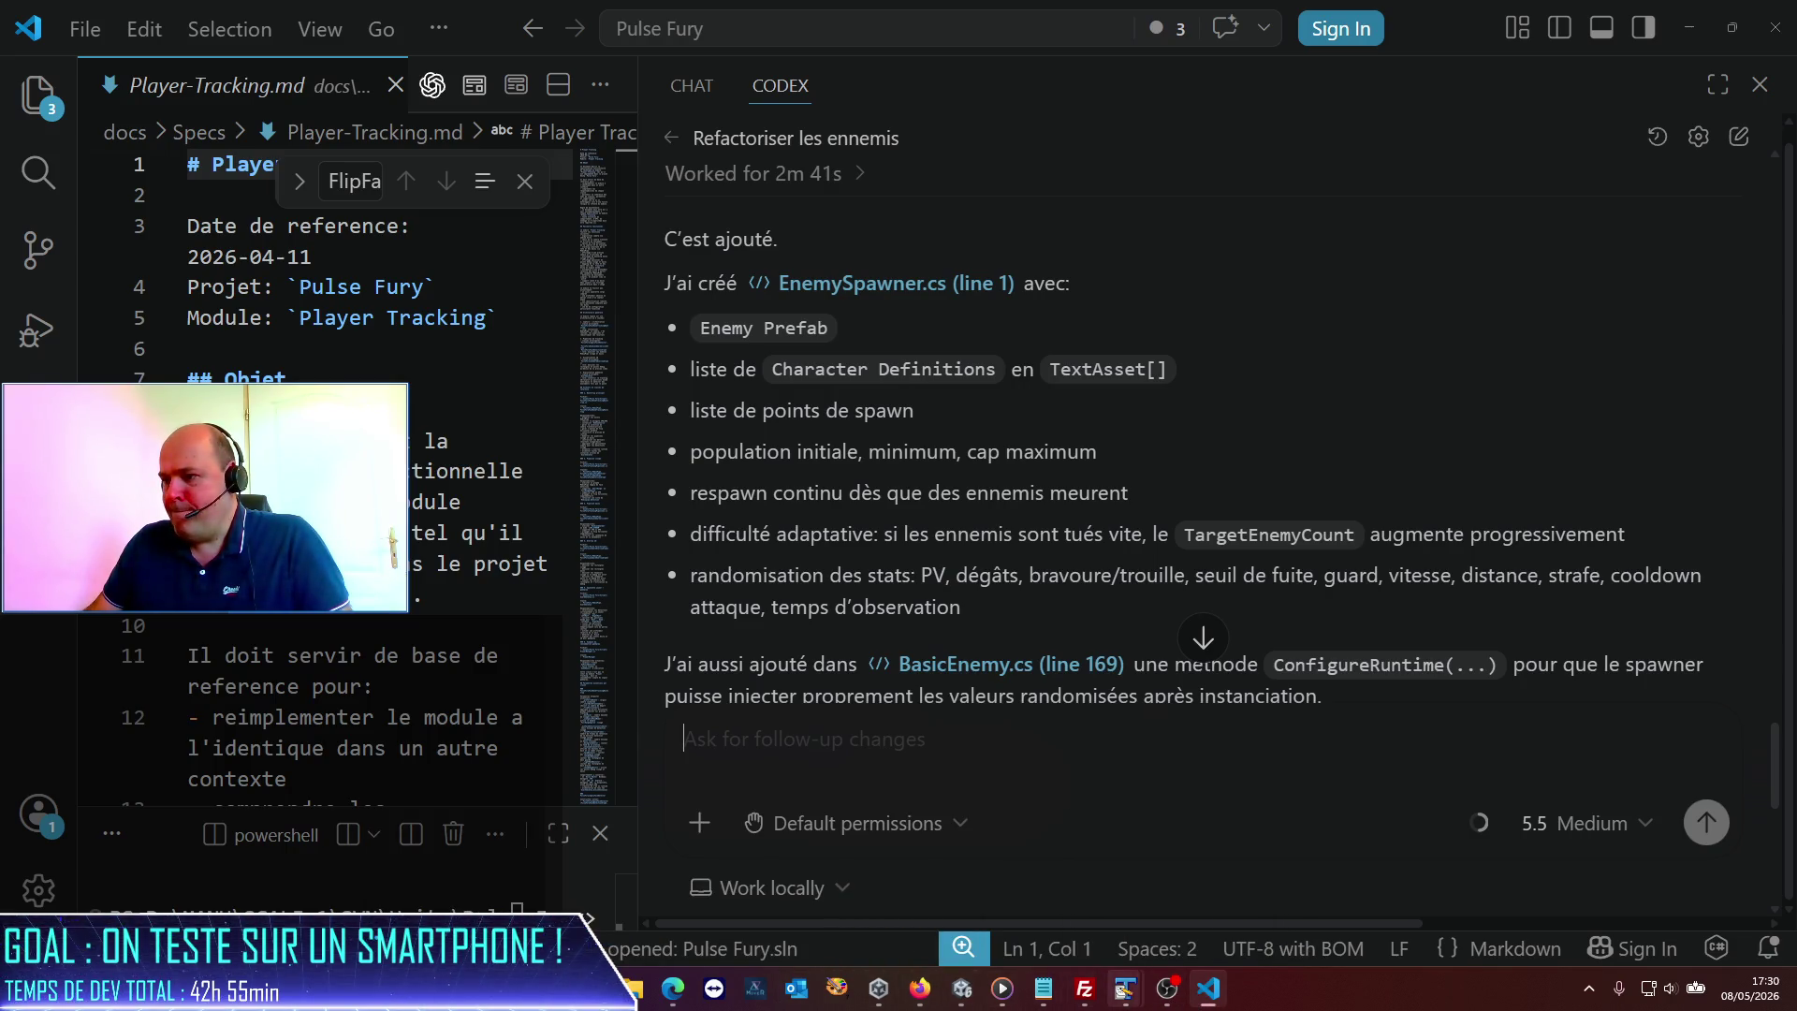
mouse_move(963, 988)
left_click(946, 953)
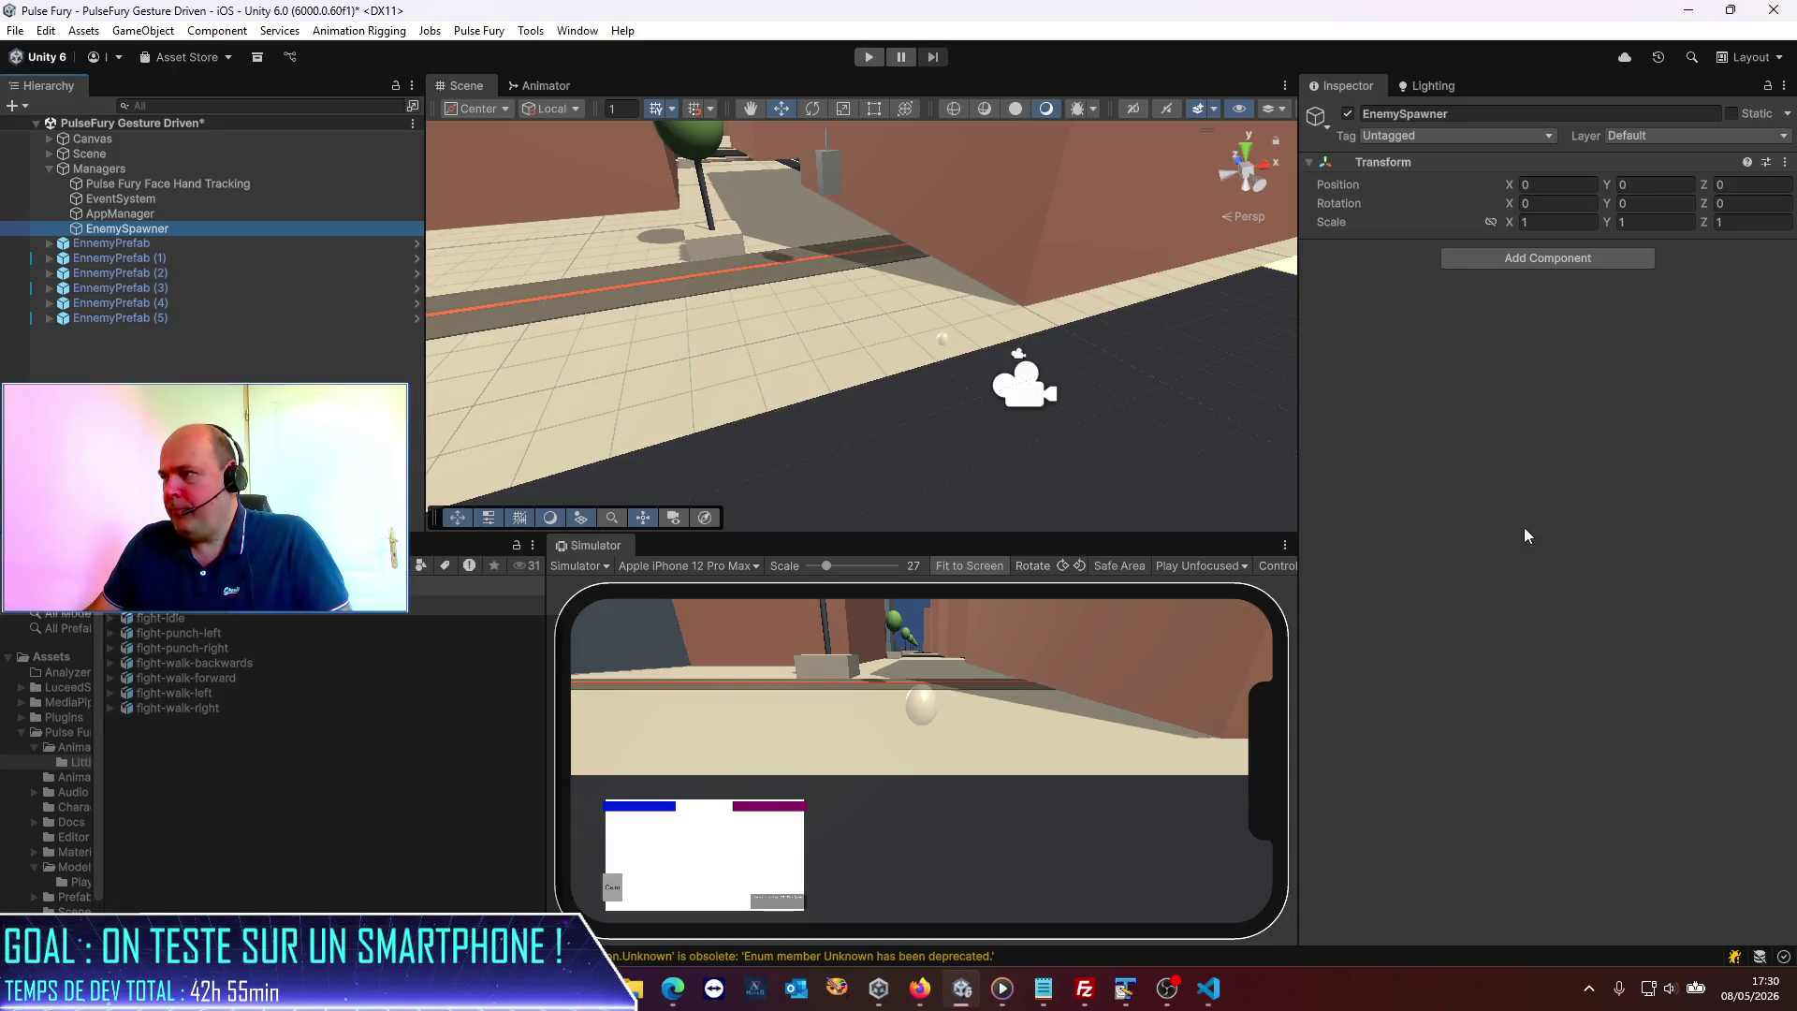
Add the Enemy Spawner script component to the EnemySpawner object.
left_click(88, 339)
left_click(168, 226)
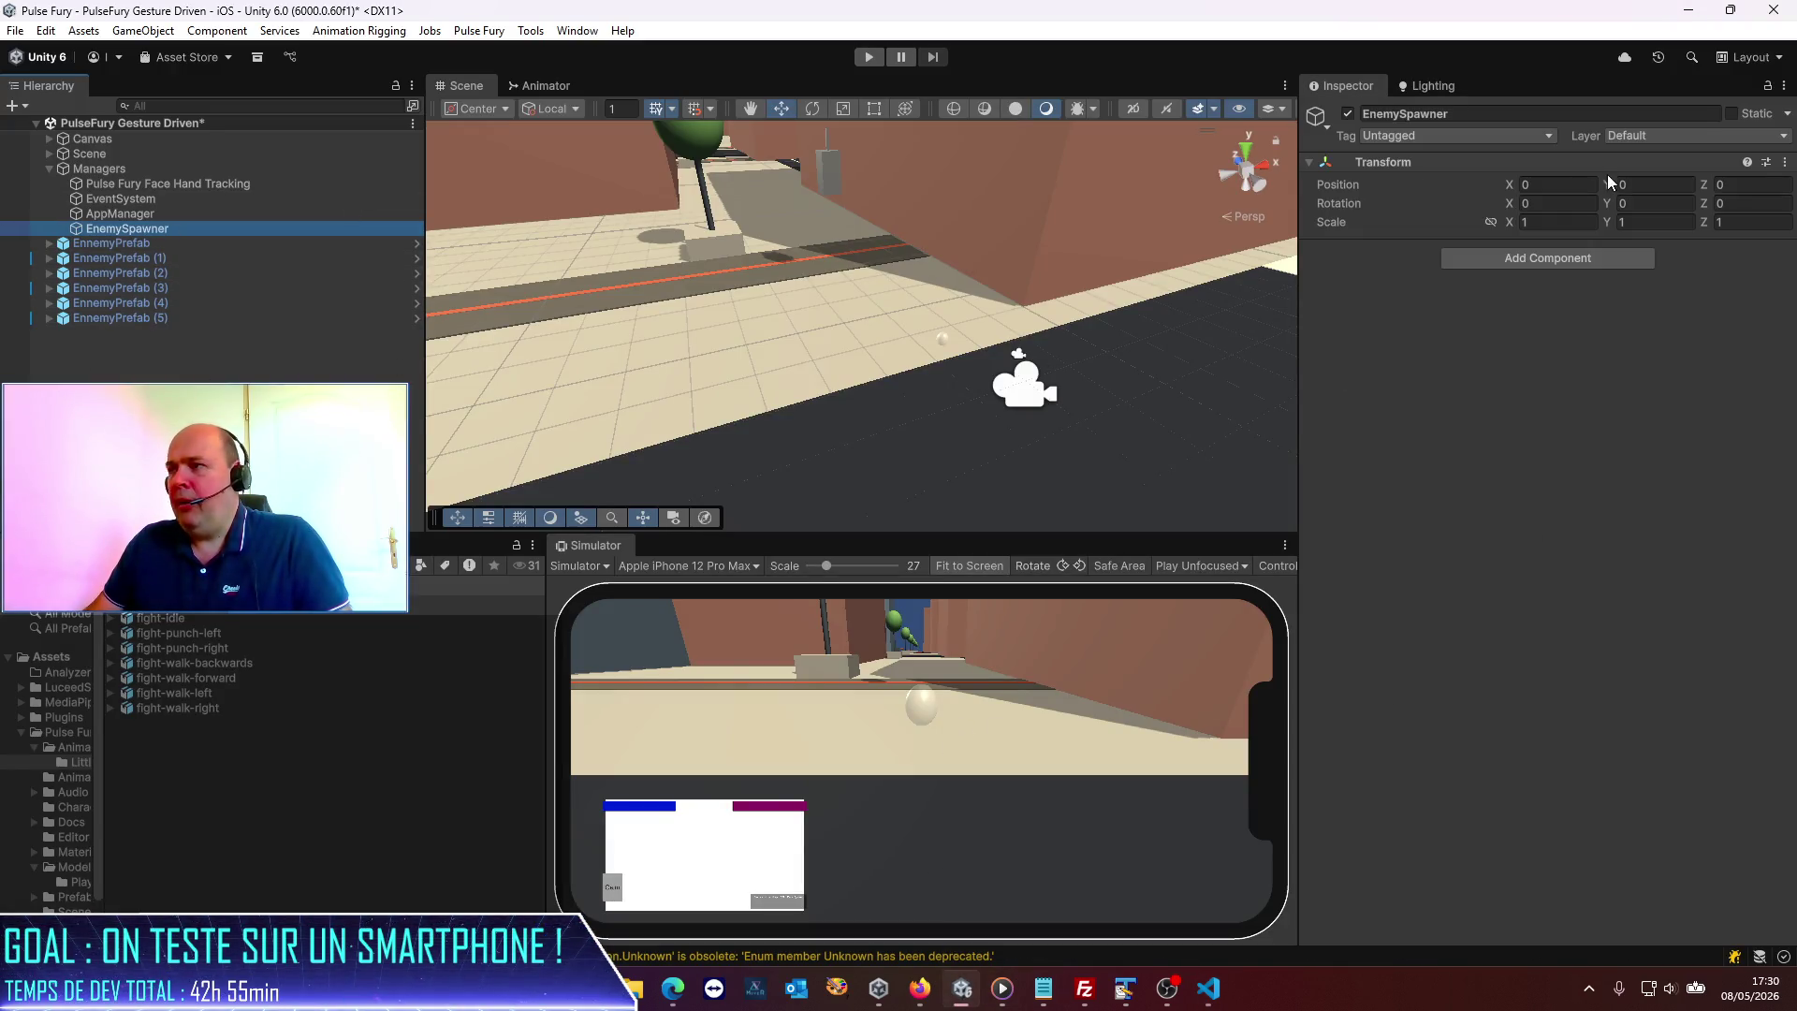
left_click(1513, 266)
type("enemy")
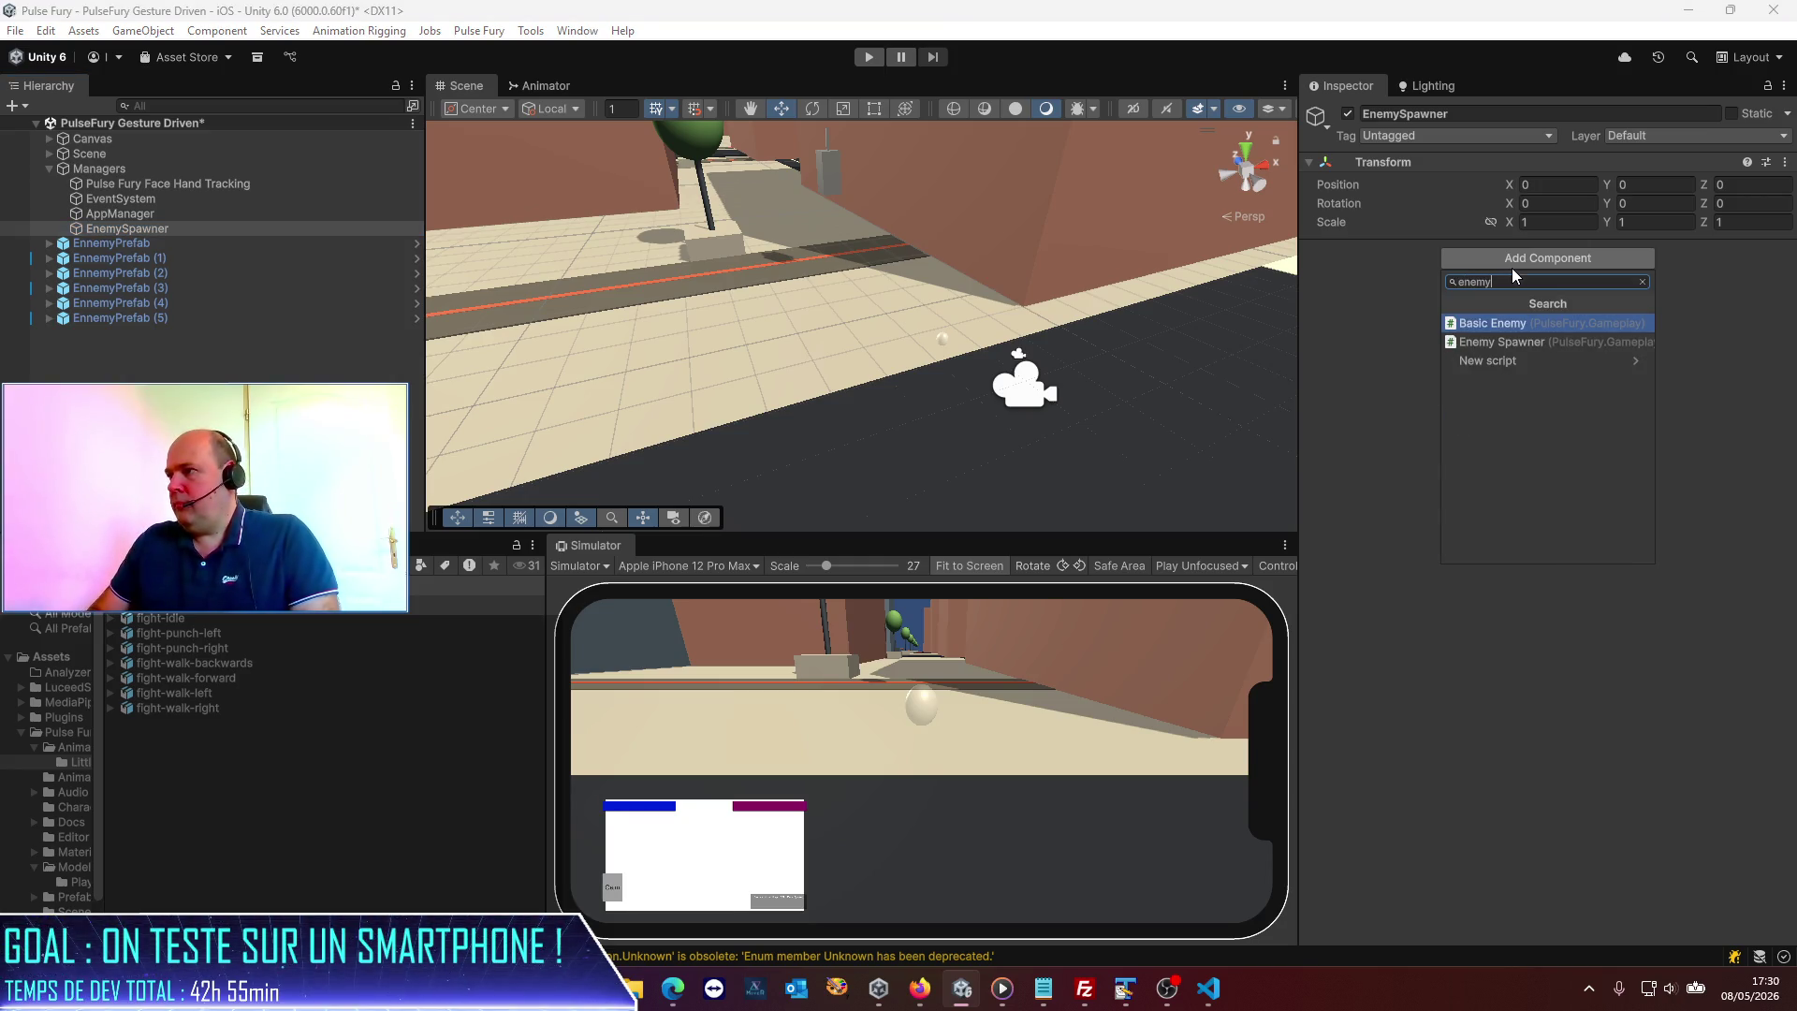
key("Escape")
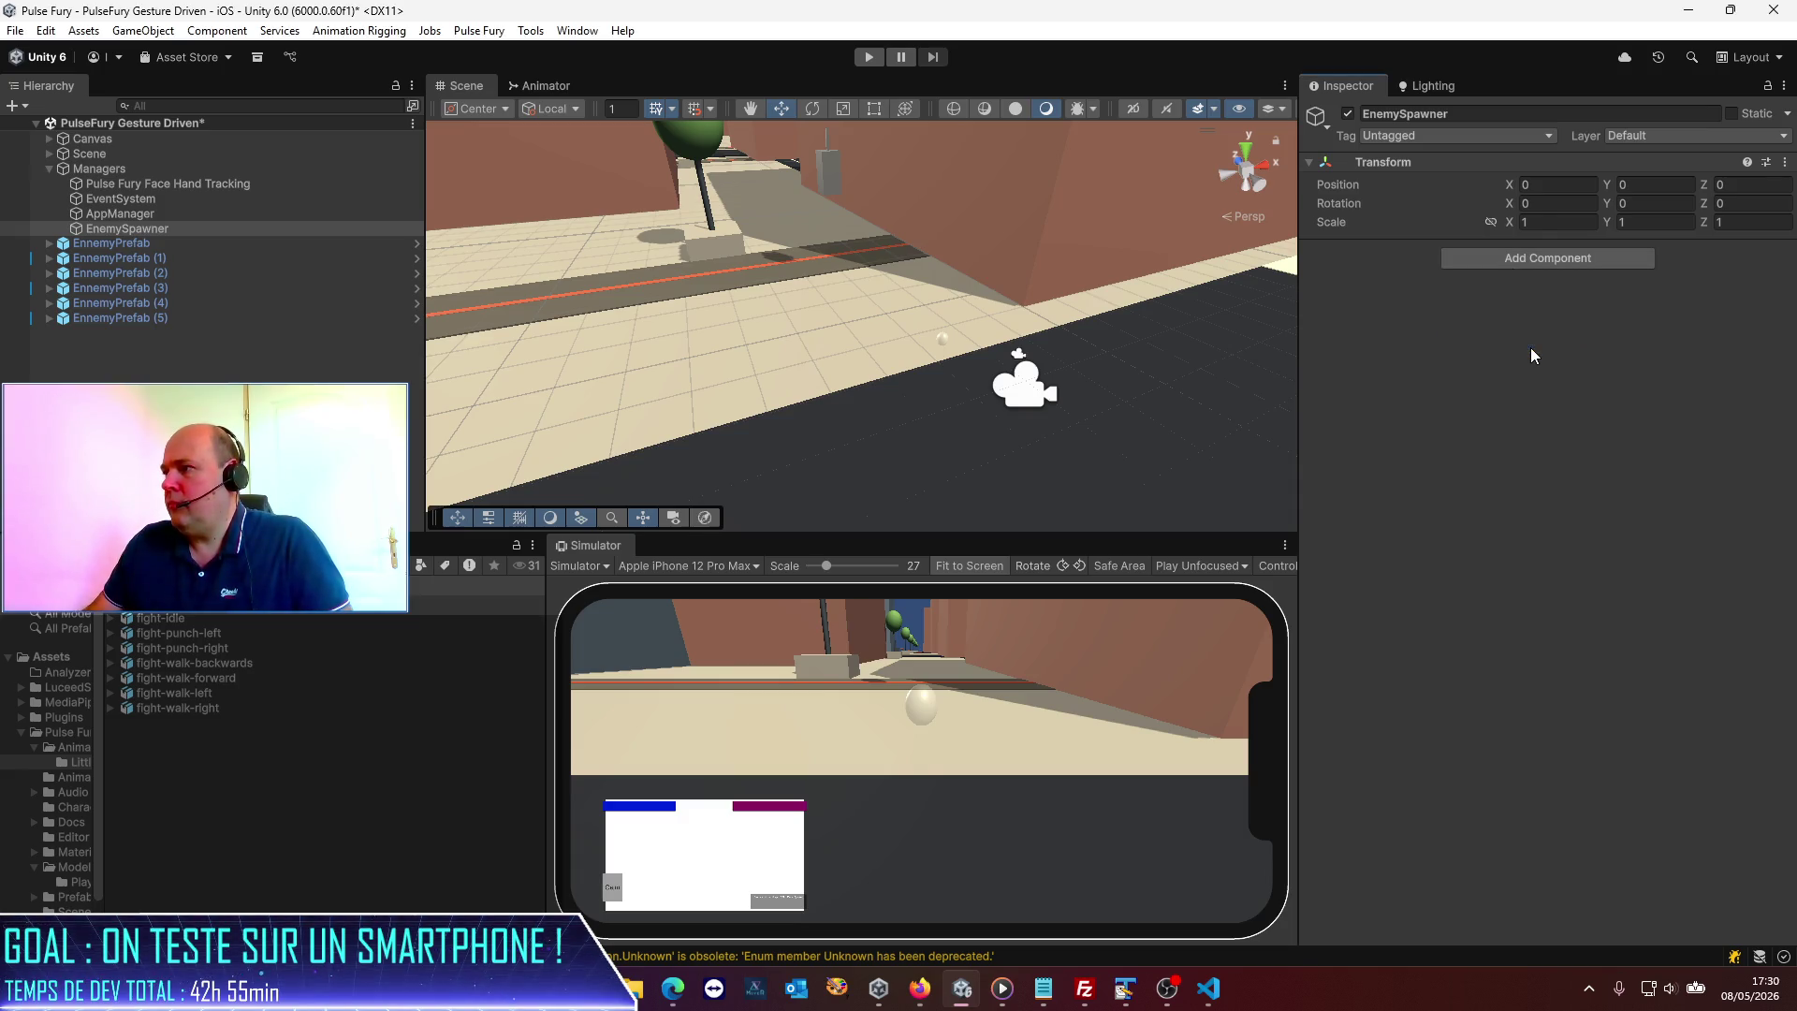
left_click(1435, 463)
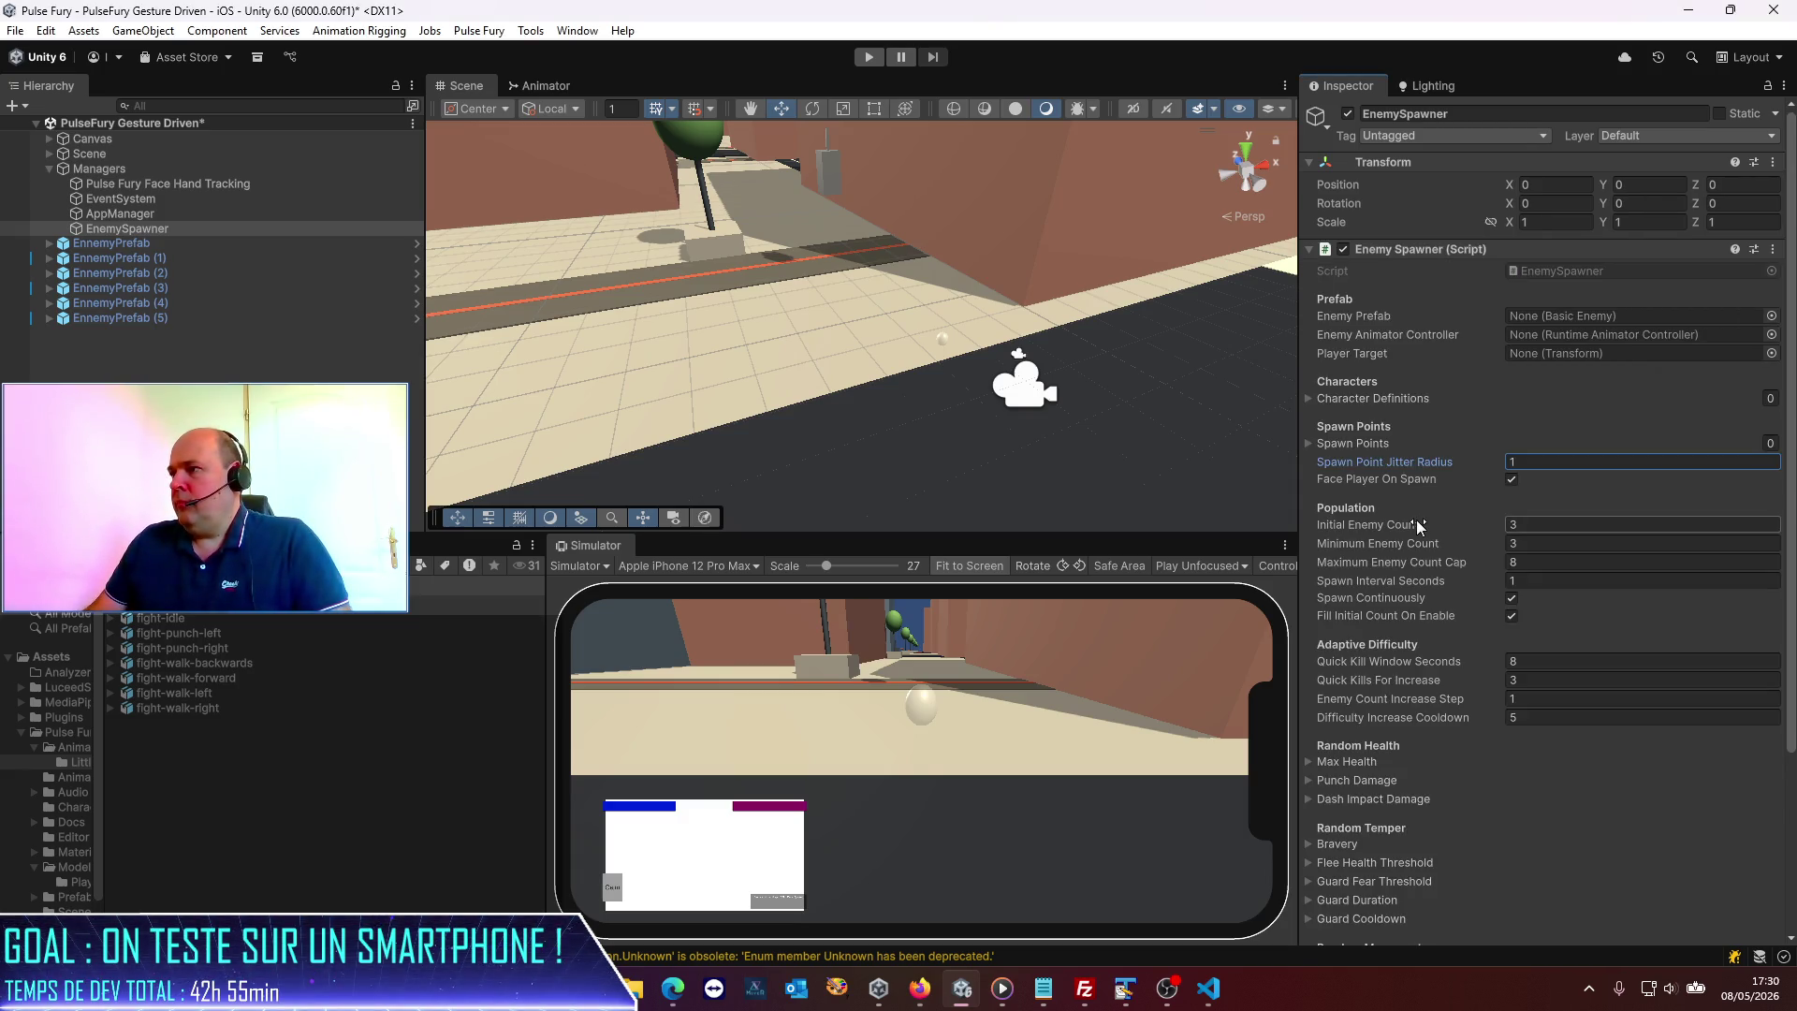
Assign the EnnemyPrefab asset as the spawner's Enemy Prefab.
left_click(313, 628)
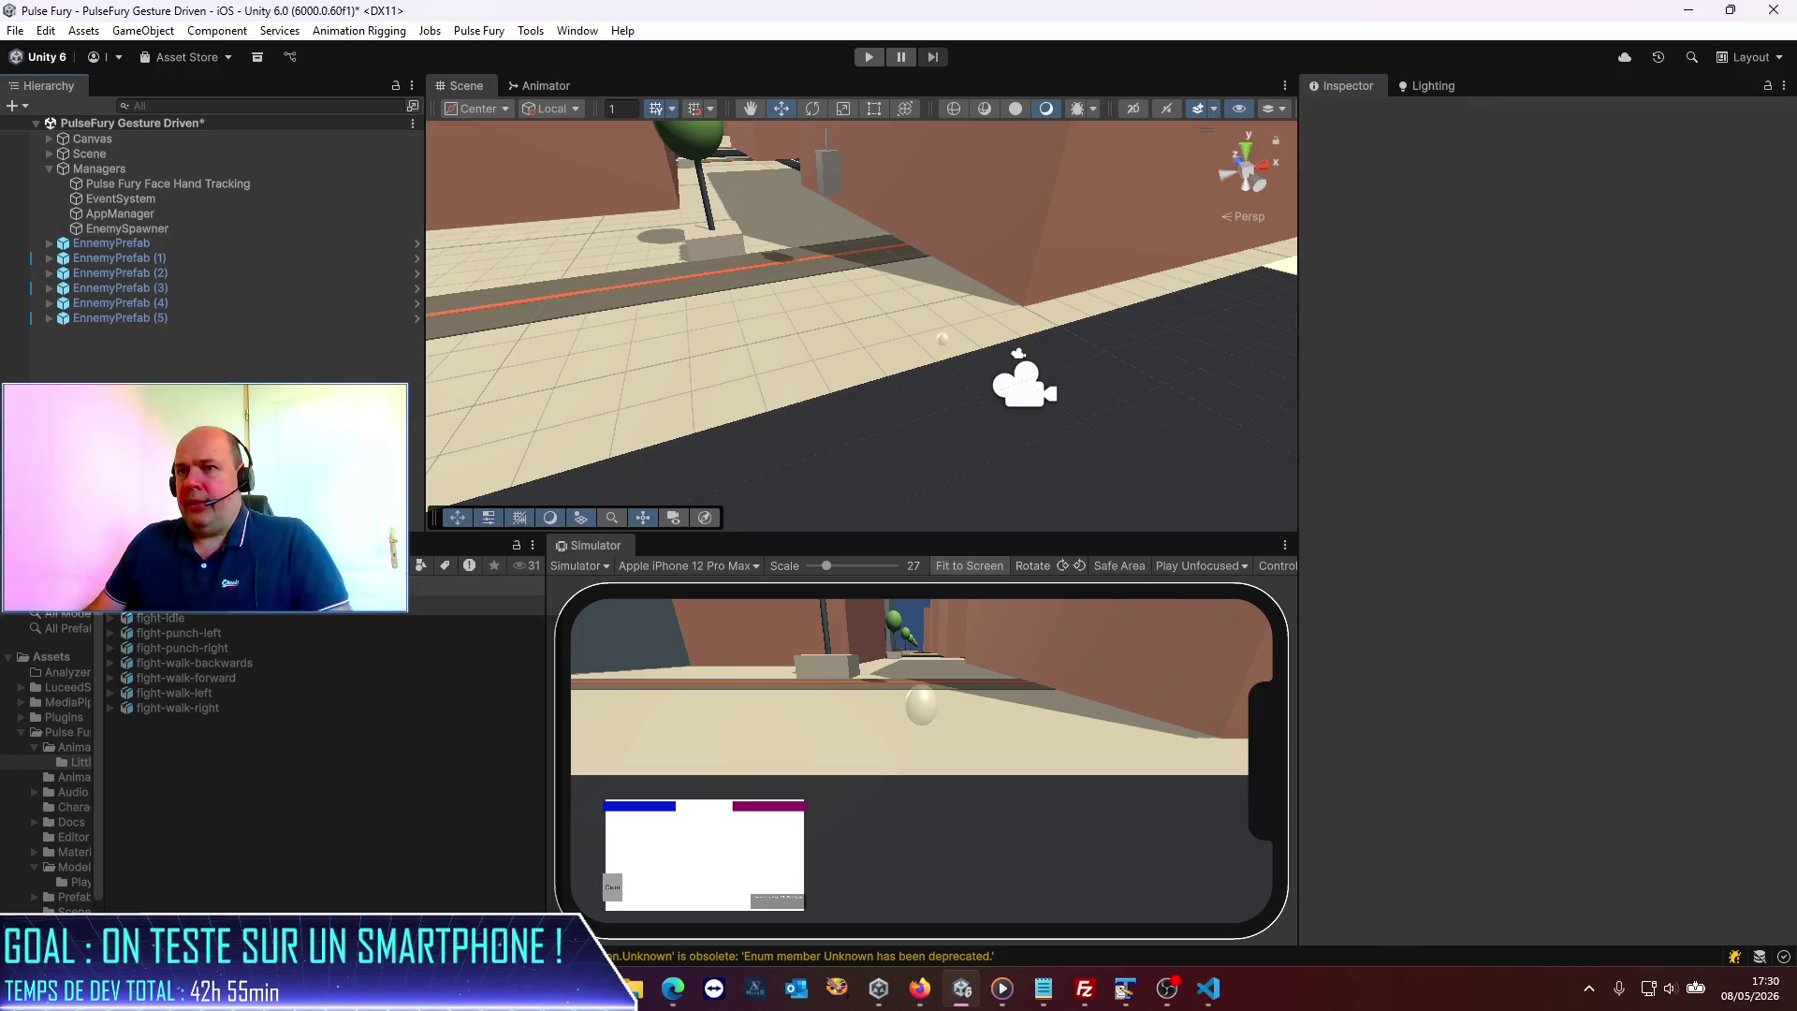
left_click(116, 243)
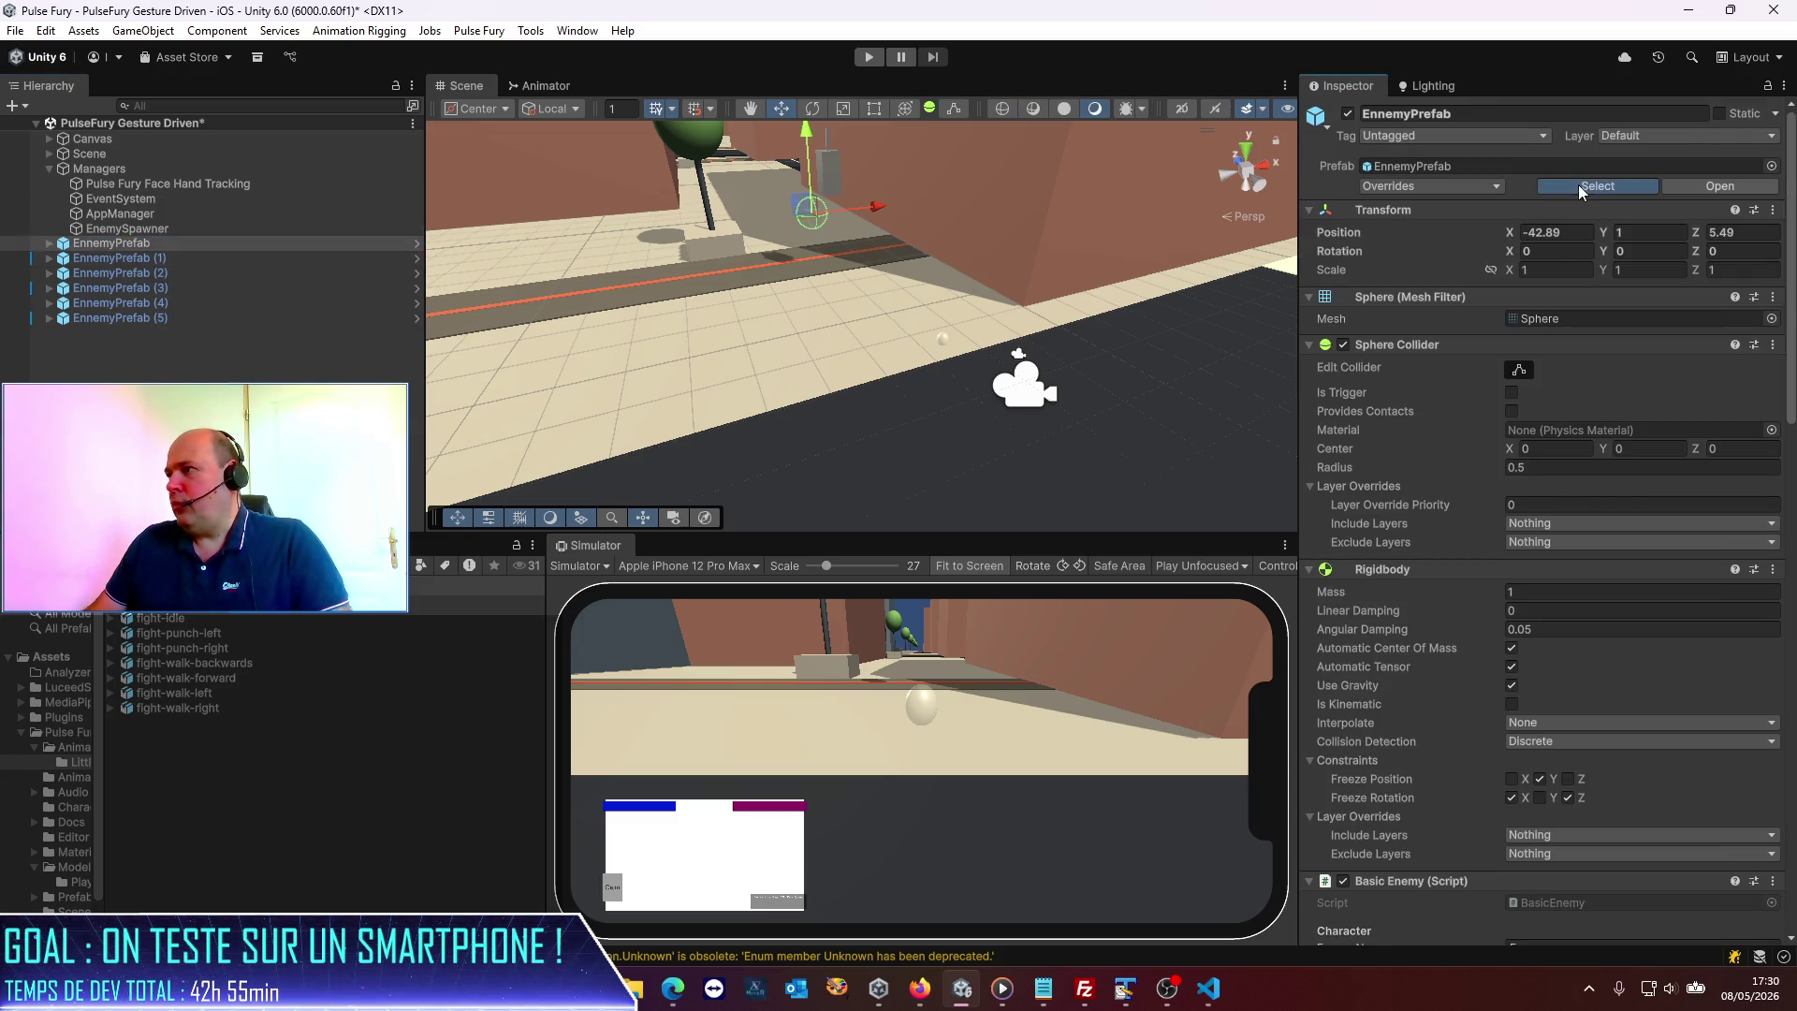
left_click(1578, 184)
left_click(97, 234)
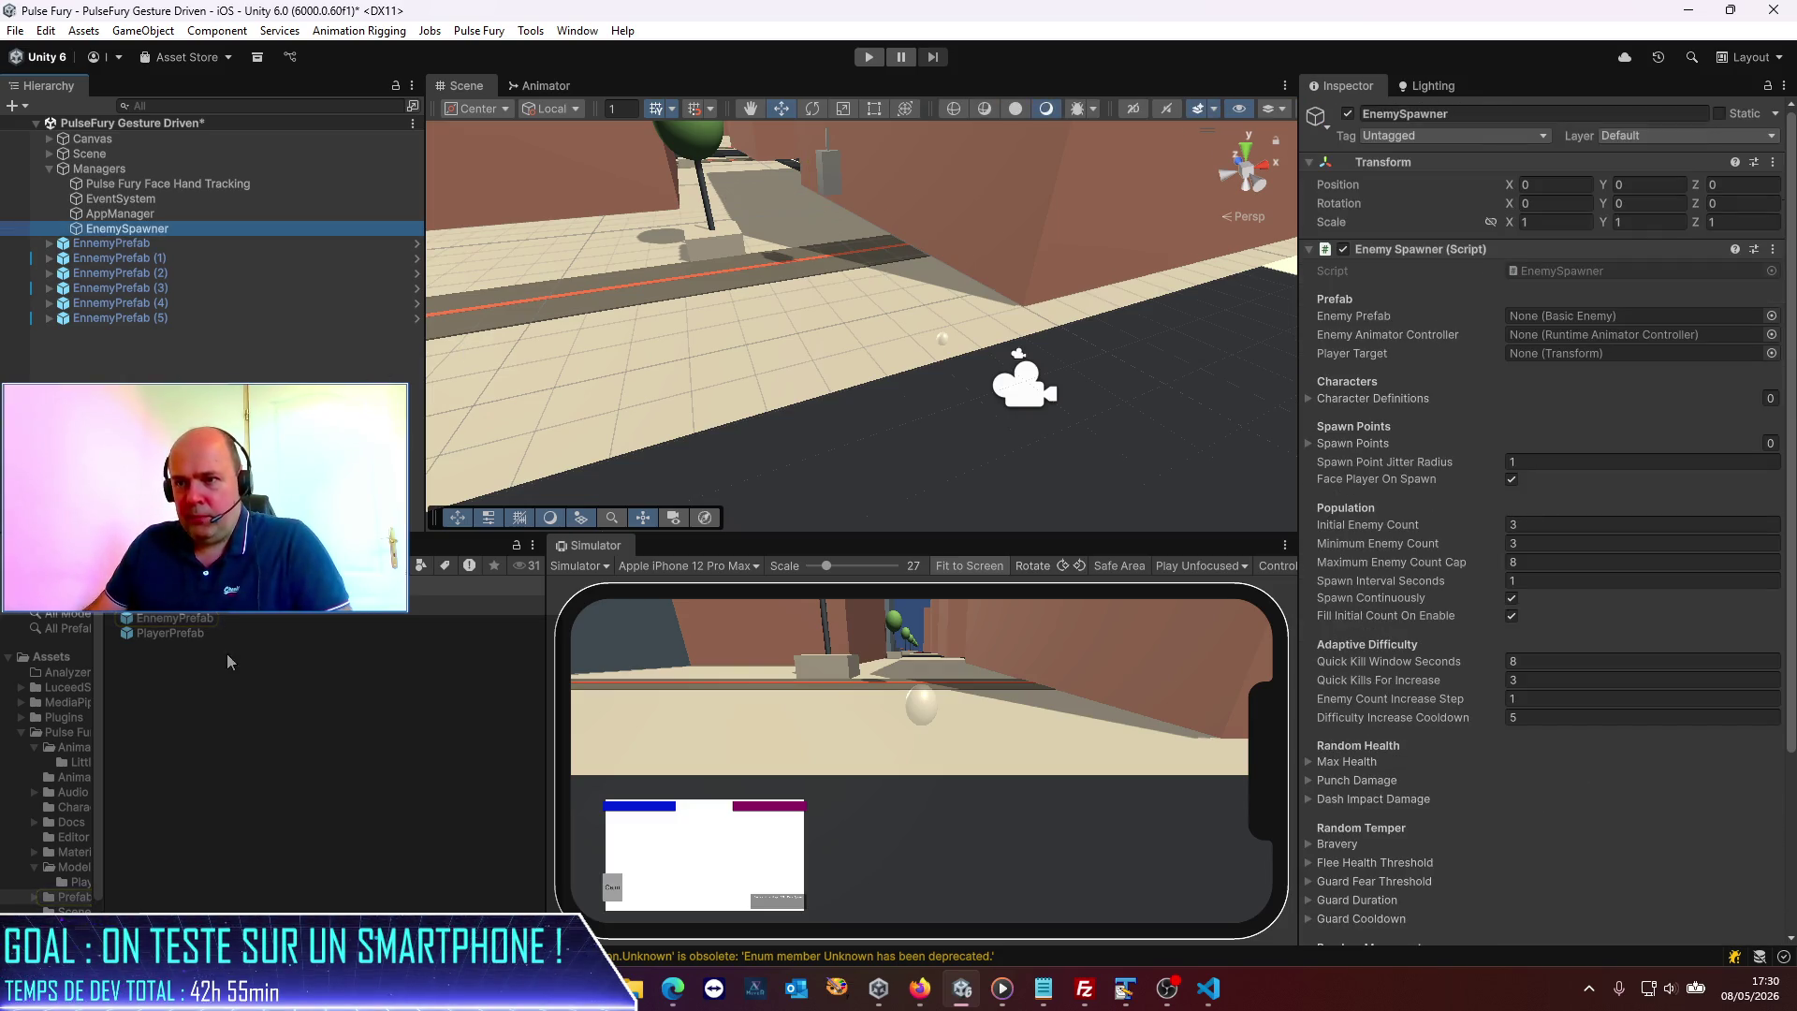
mouse_move(170, 625)
left_mouse_down()
mouse_move(936, 422)
mouse_move(1553, 320)
left_mouse_up()
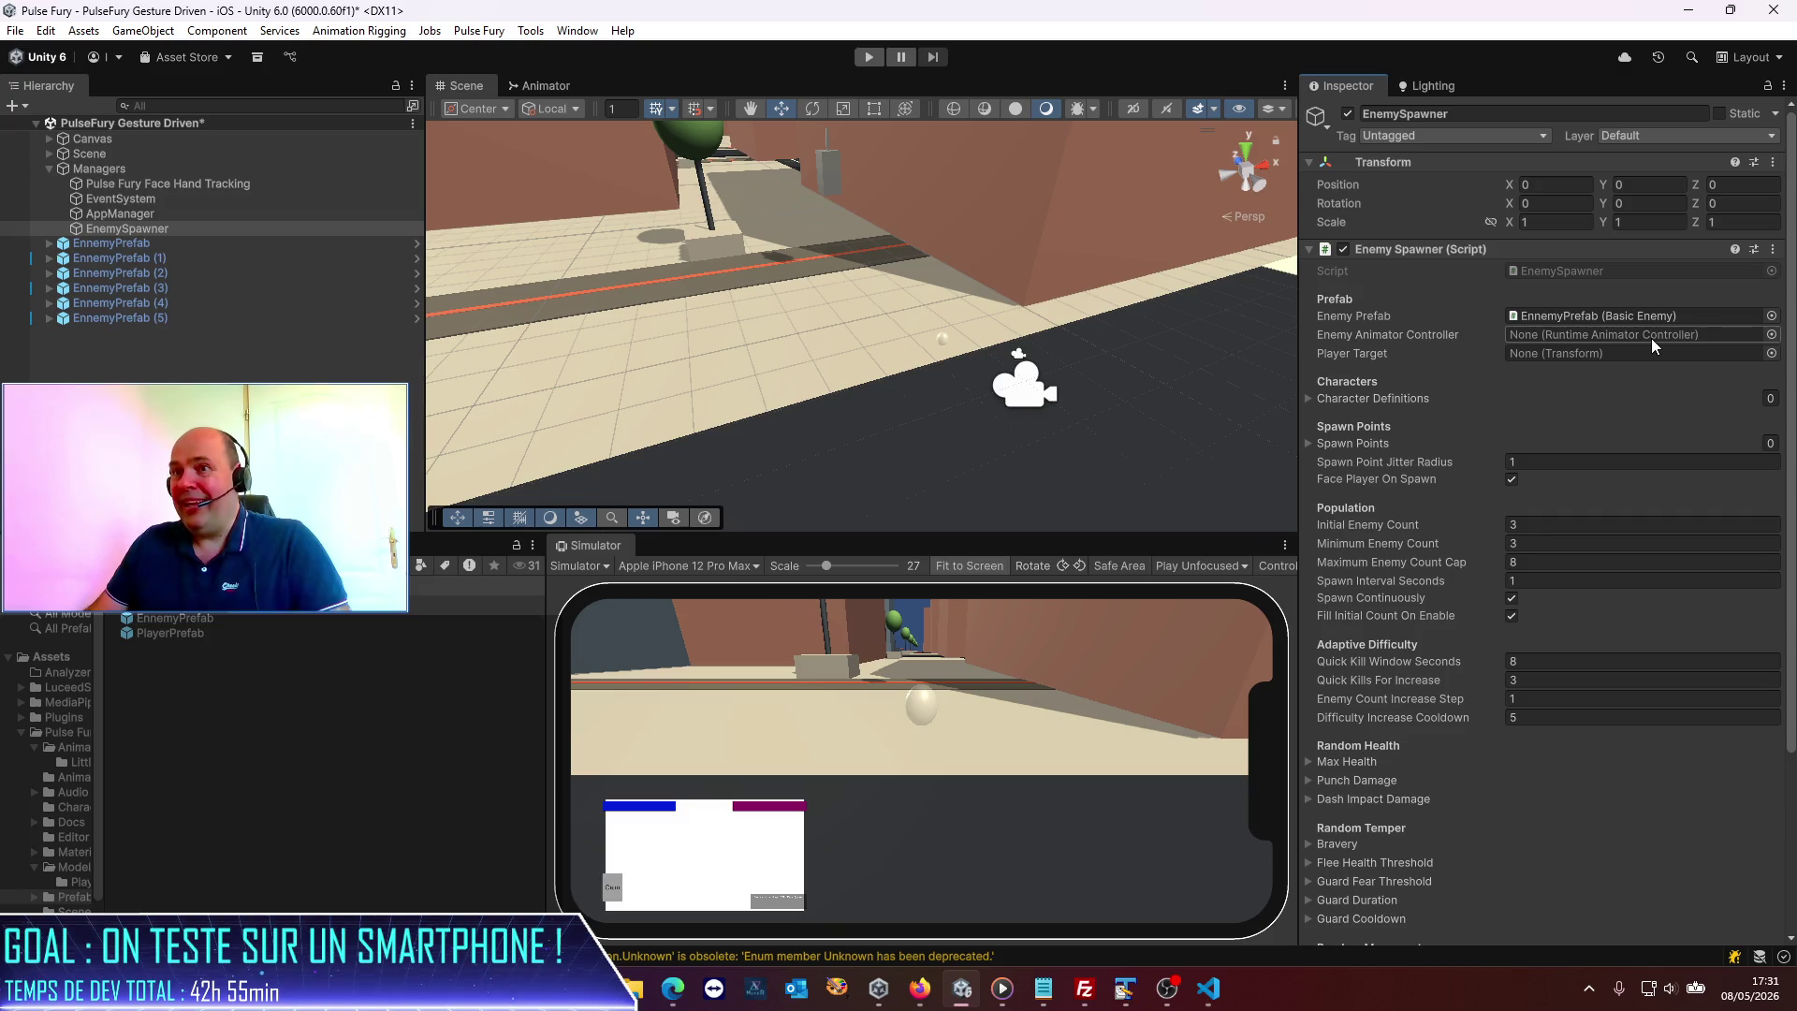
Assign BadGuyAnimator as the Enemy Spawner's Enemy Animator Controller.
left_click(168, 243)
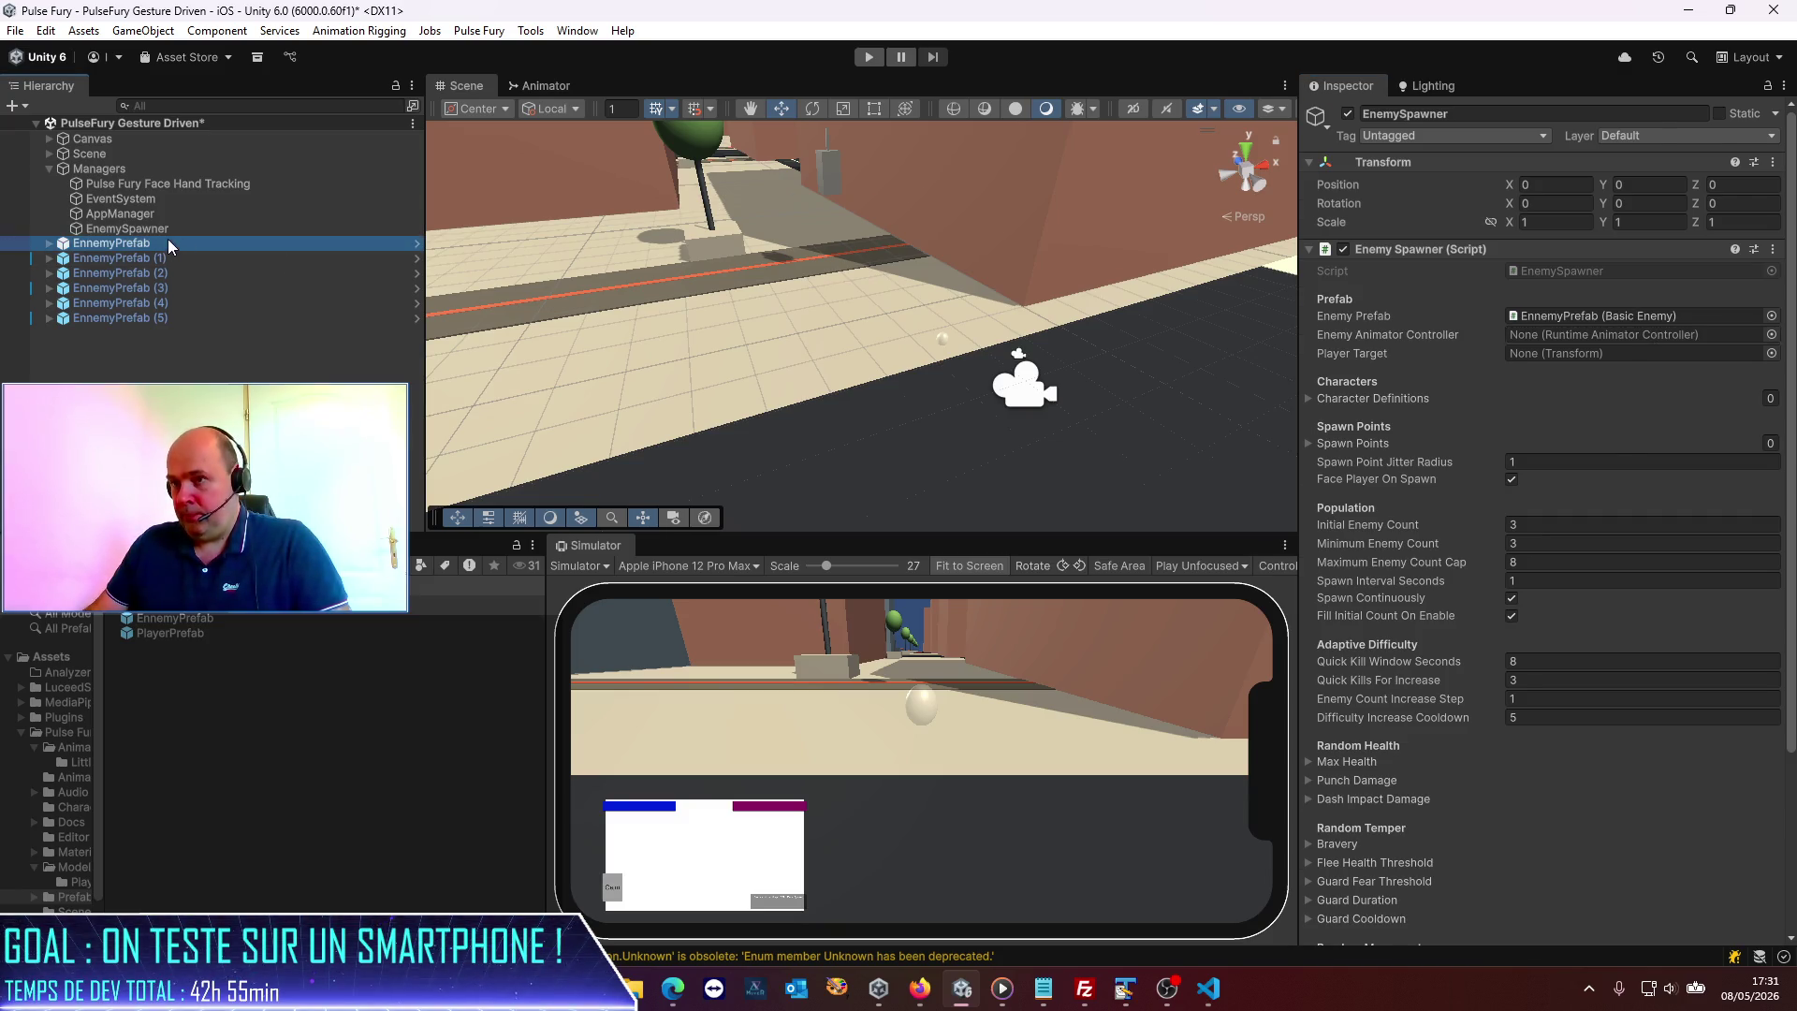
scroll(1592, 711, "down", 5)
left_click(1577, 650)
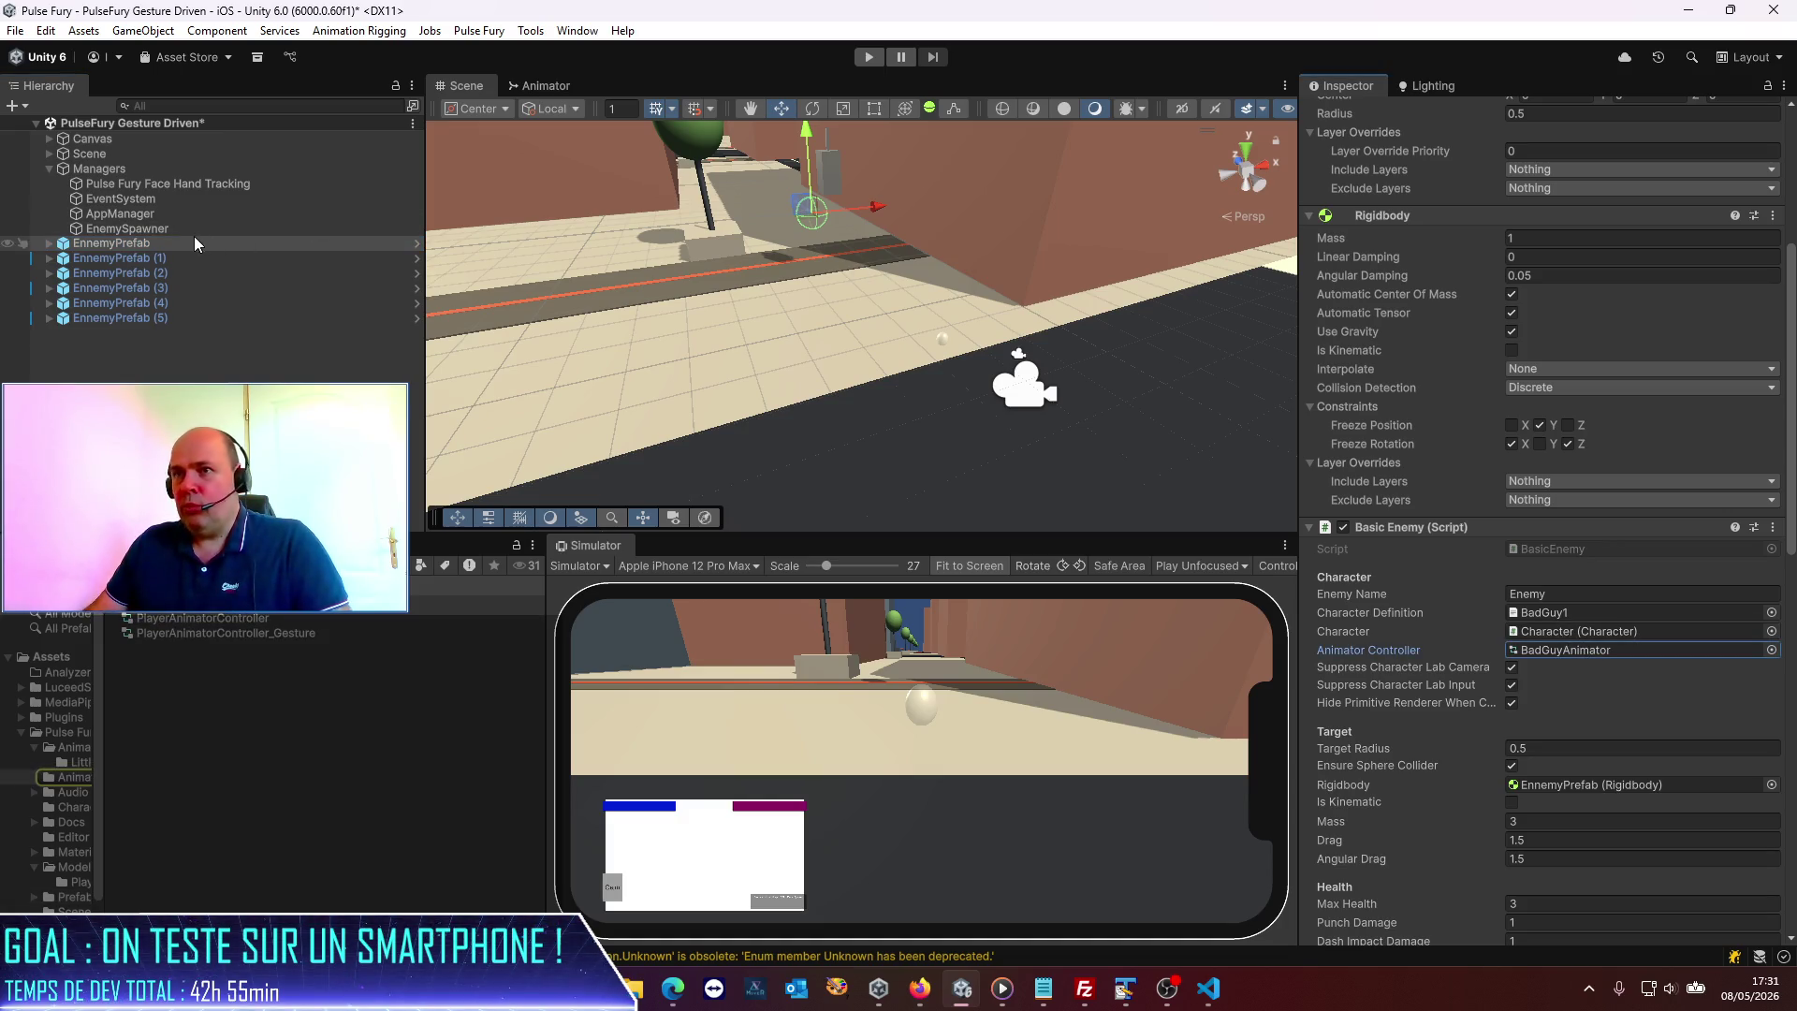
left_click(132, 227)
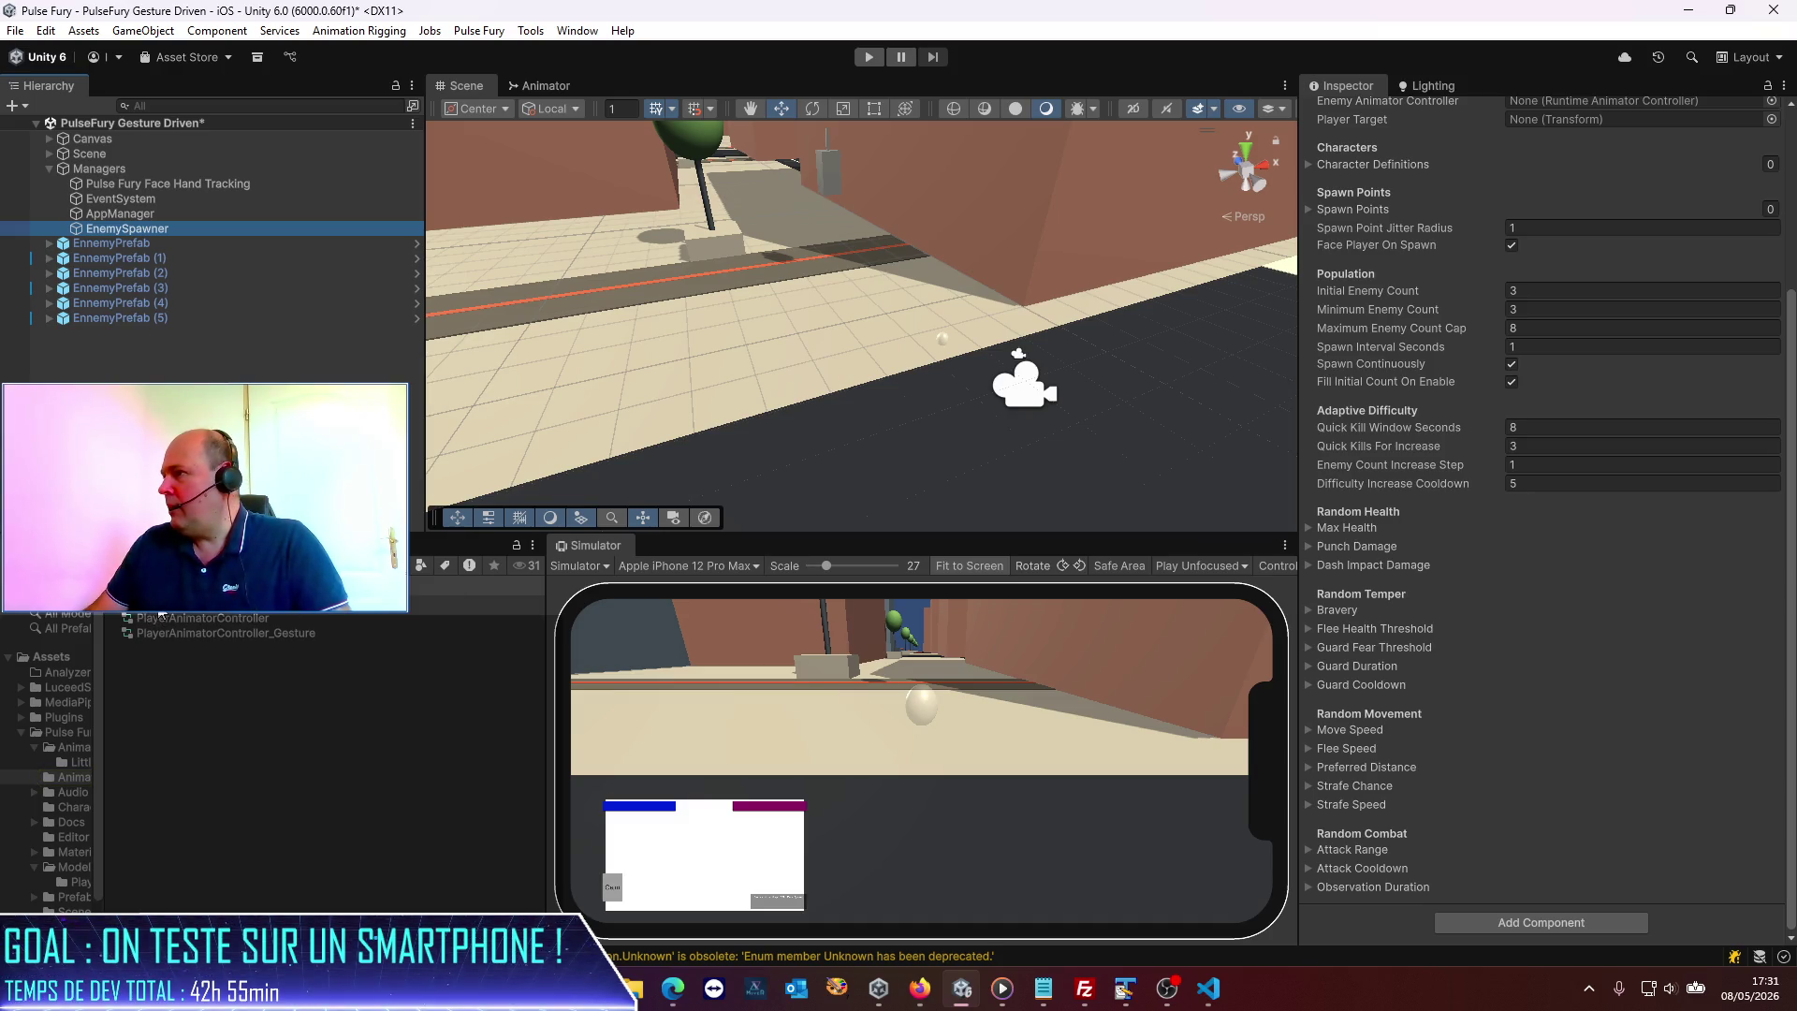
scroll(1592, 665, "up", 5)
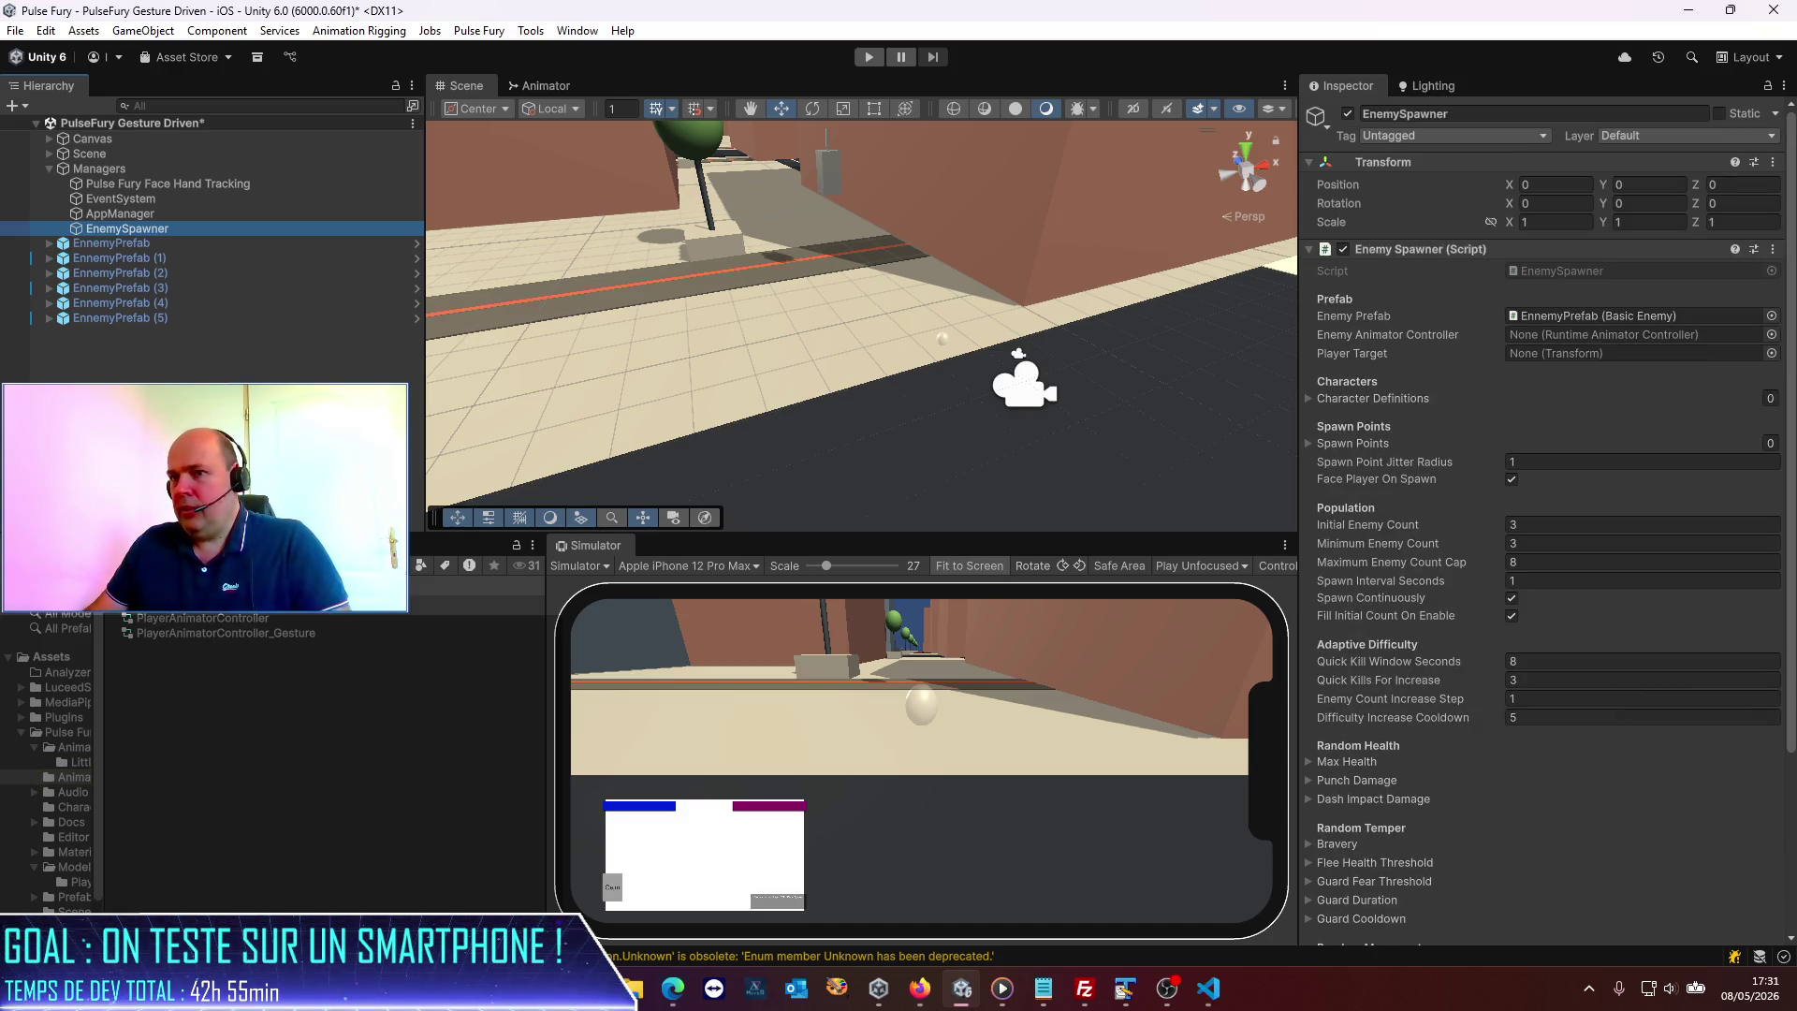
mouse_move(206, 615)
left_mouse_down()
mouse_move(1077, 580)
mouse_move(1666, 445)
mouse_move(1661, 337)
left_mouse_up()
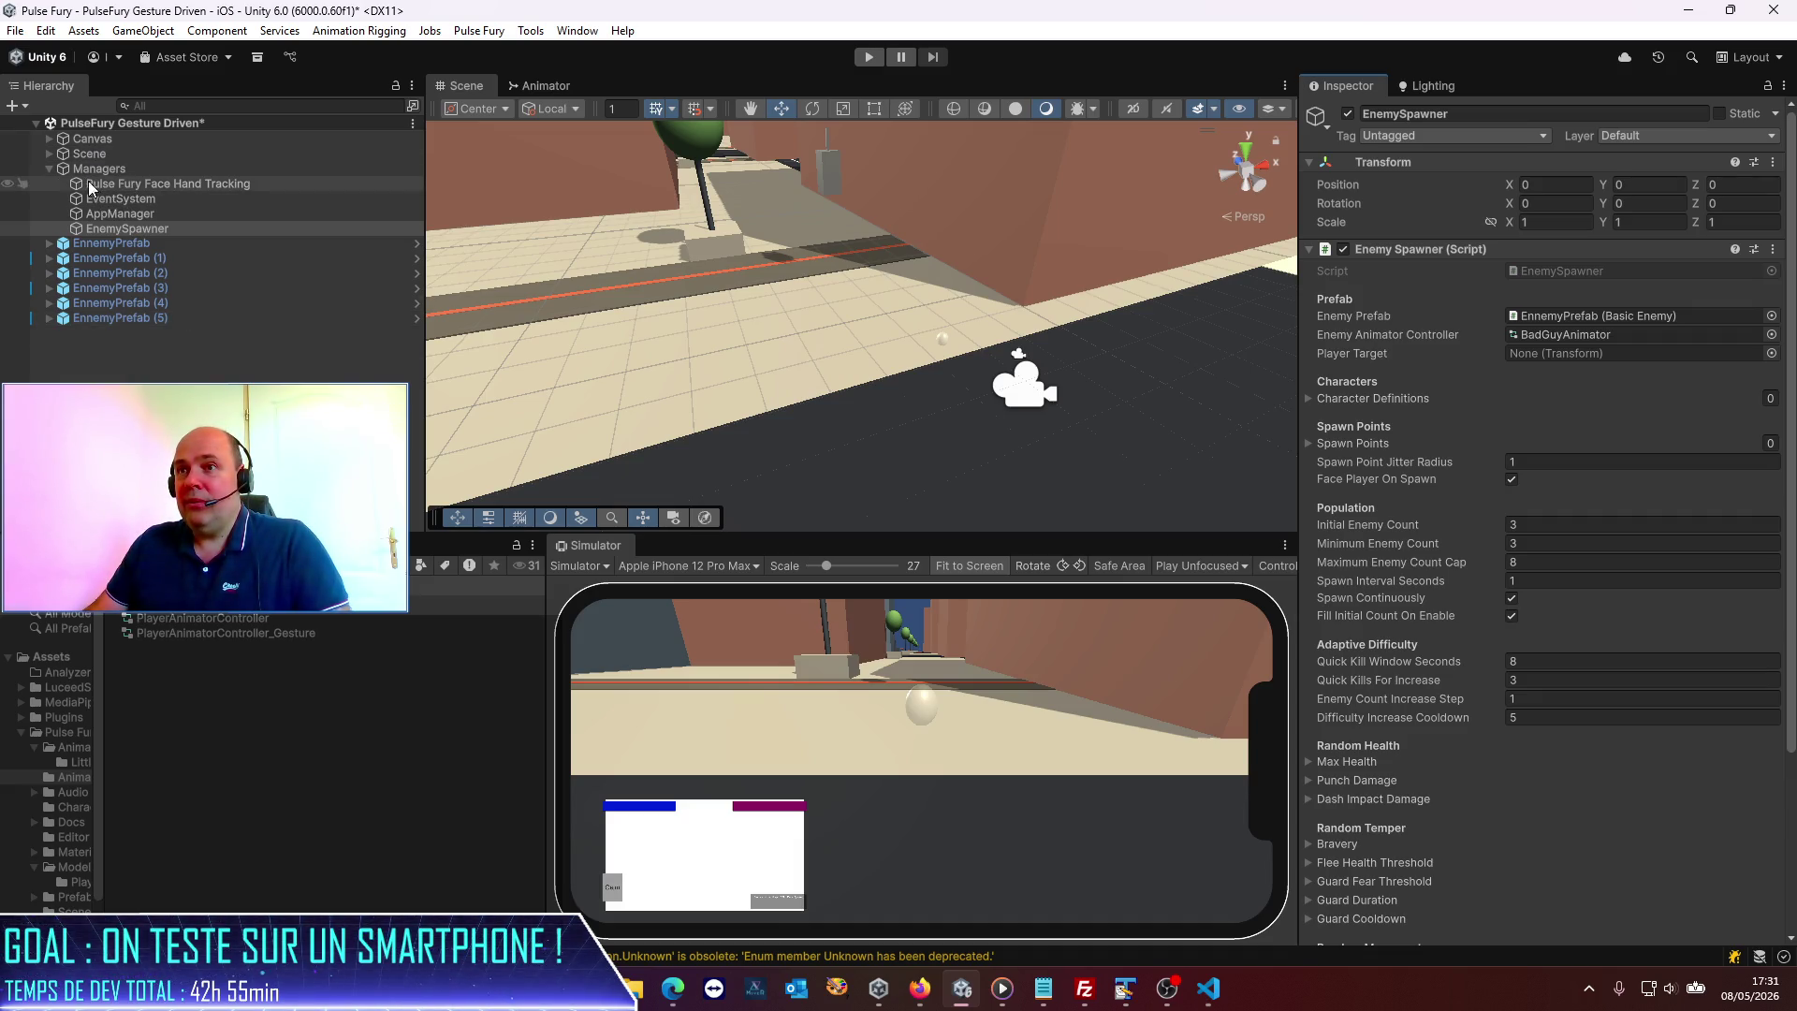
Expand Scene > Managers, reselect EnemySpawner and set PlayerPrefab as its Player Target.
left_click(56, 149)
left_click(50, 152)
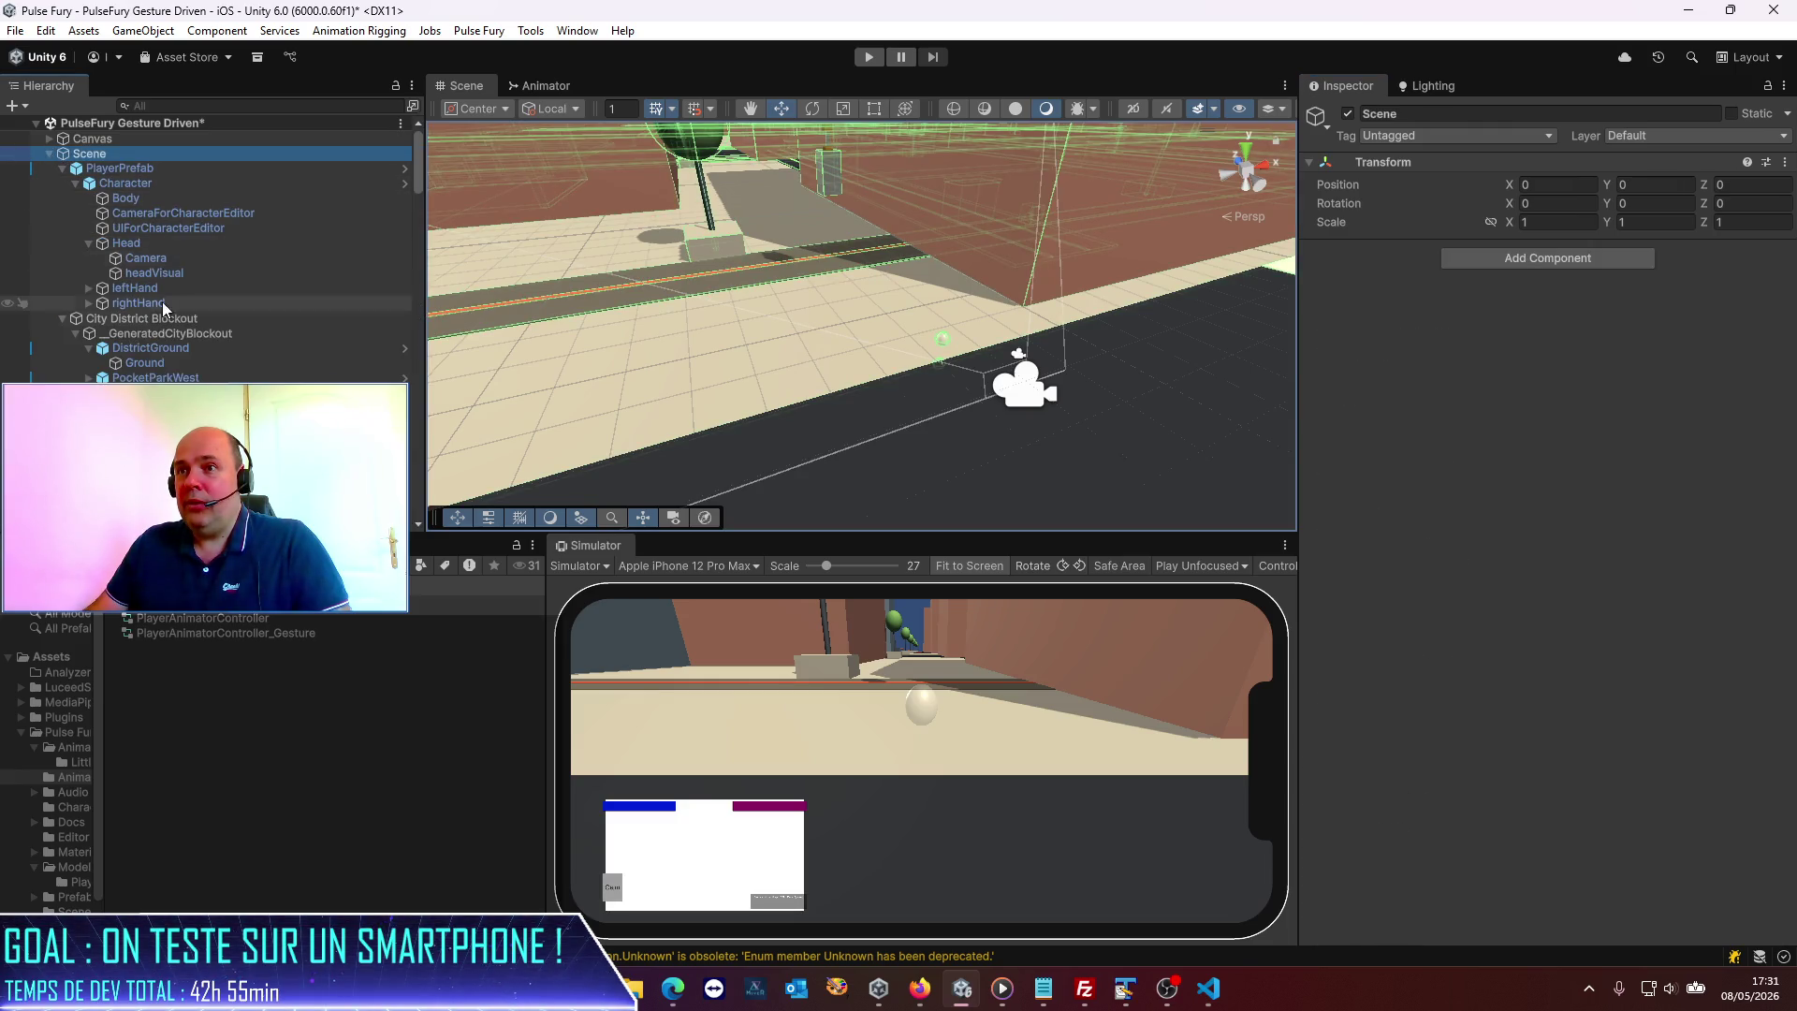
left_click(58, 318)
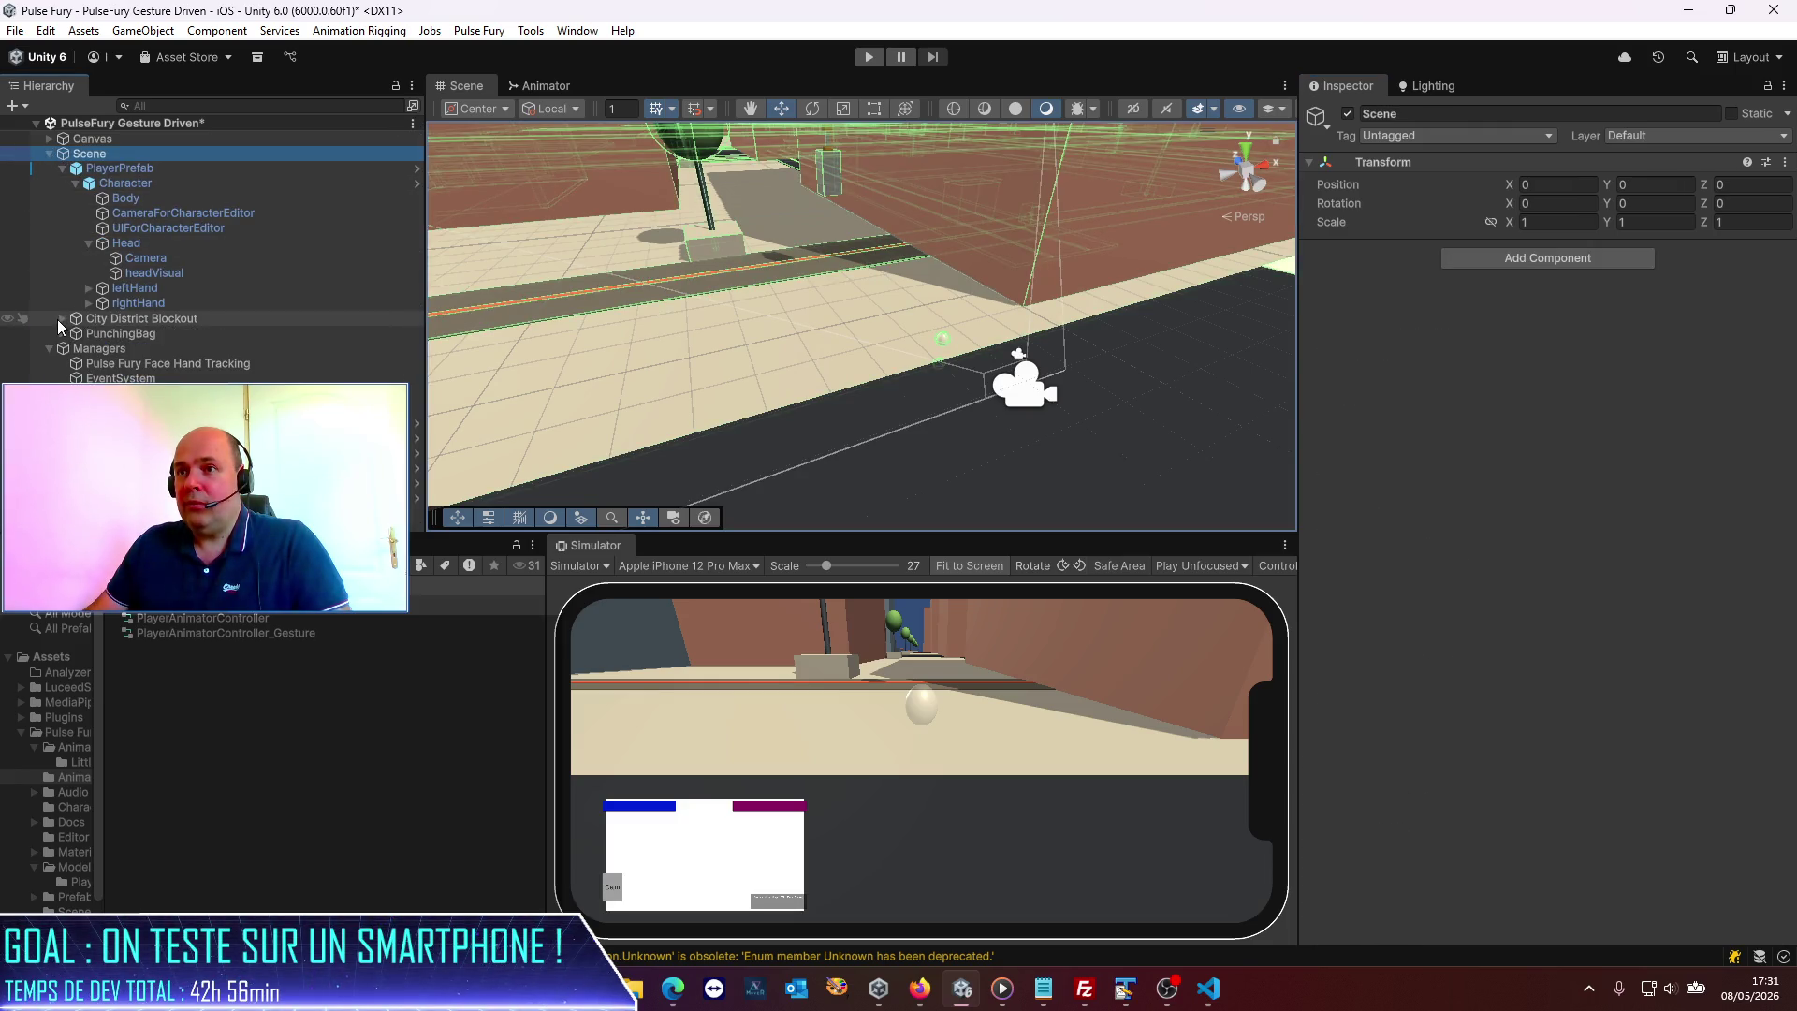
left_click(116, 367)
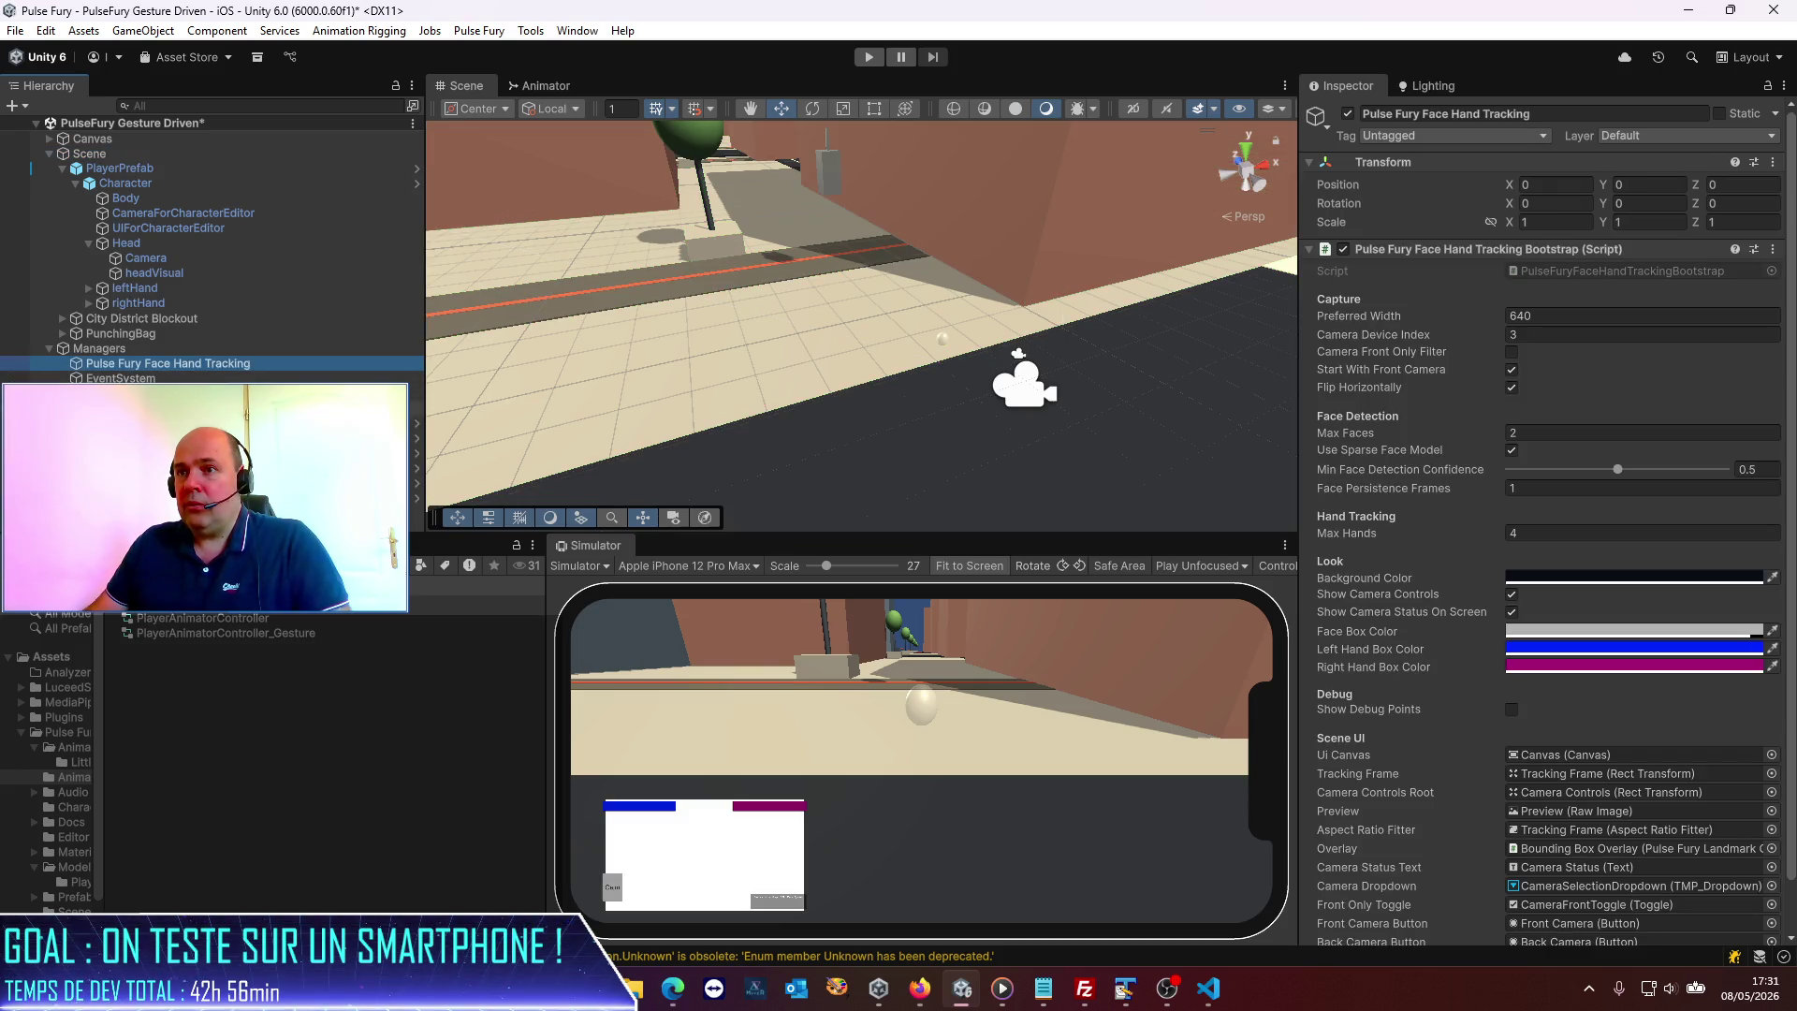
left_click(117, 408)
left_click_drag(115, 167, 1610, 354)
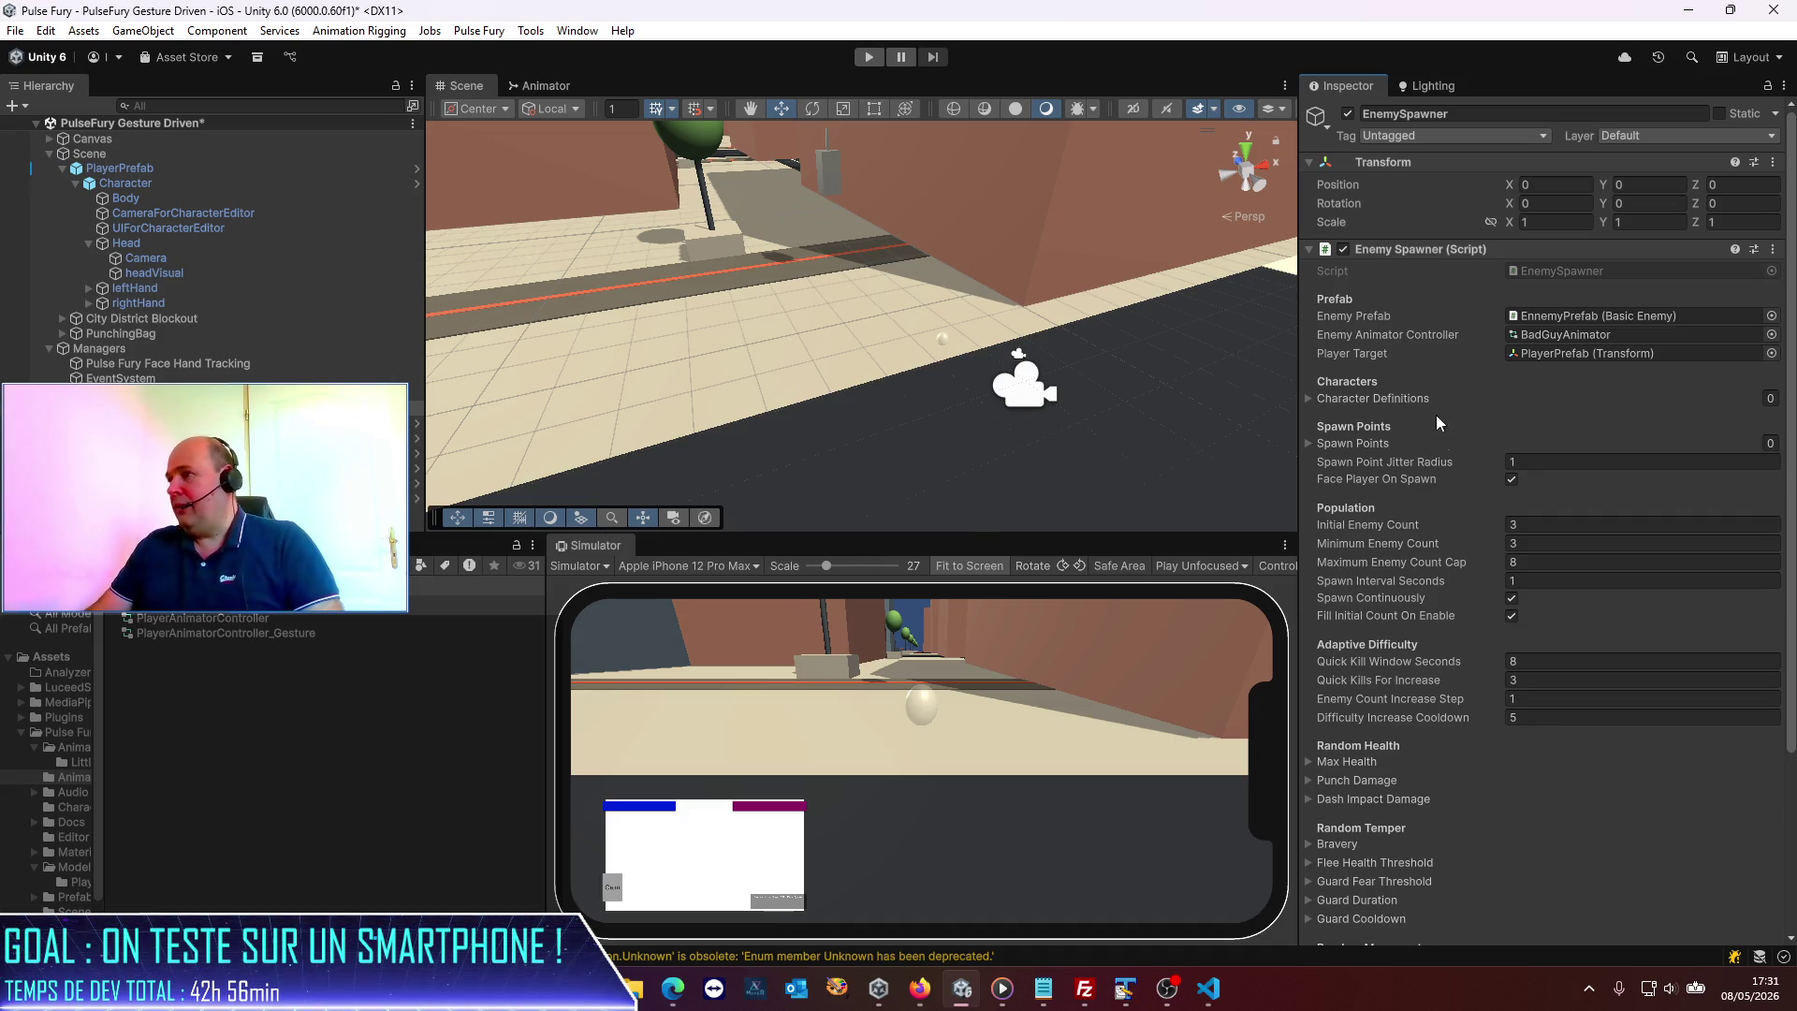
left_click(1309, 398)
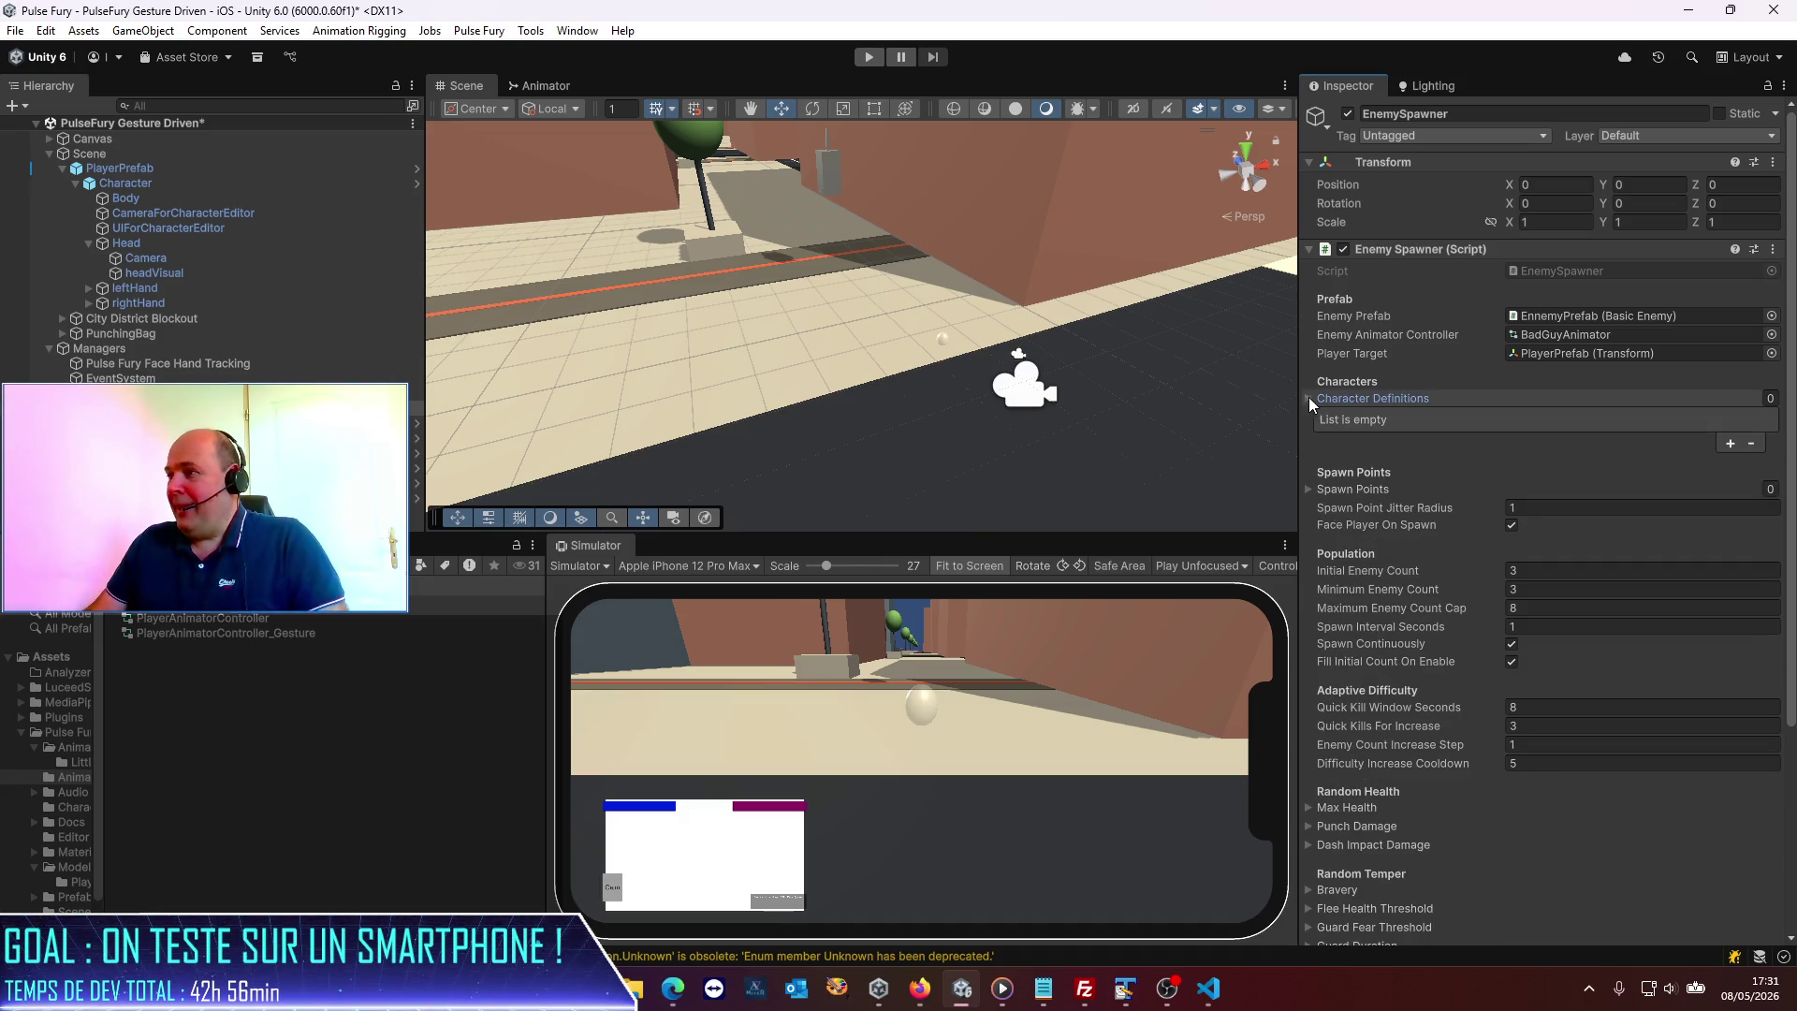
Add two Character Definitions entries holding the BadGuy1 and BadGuy2 text assets.
left_click(1731, 442)
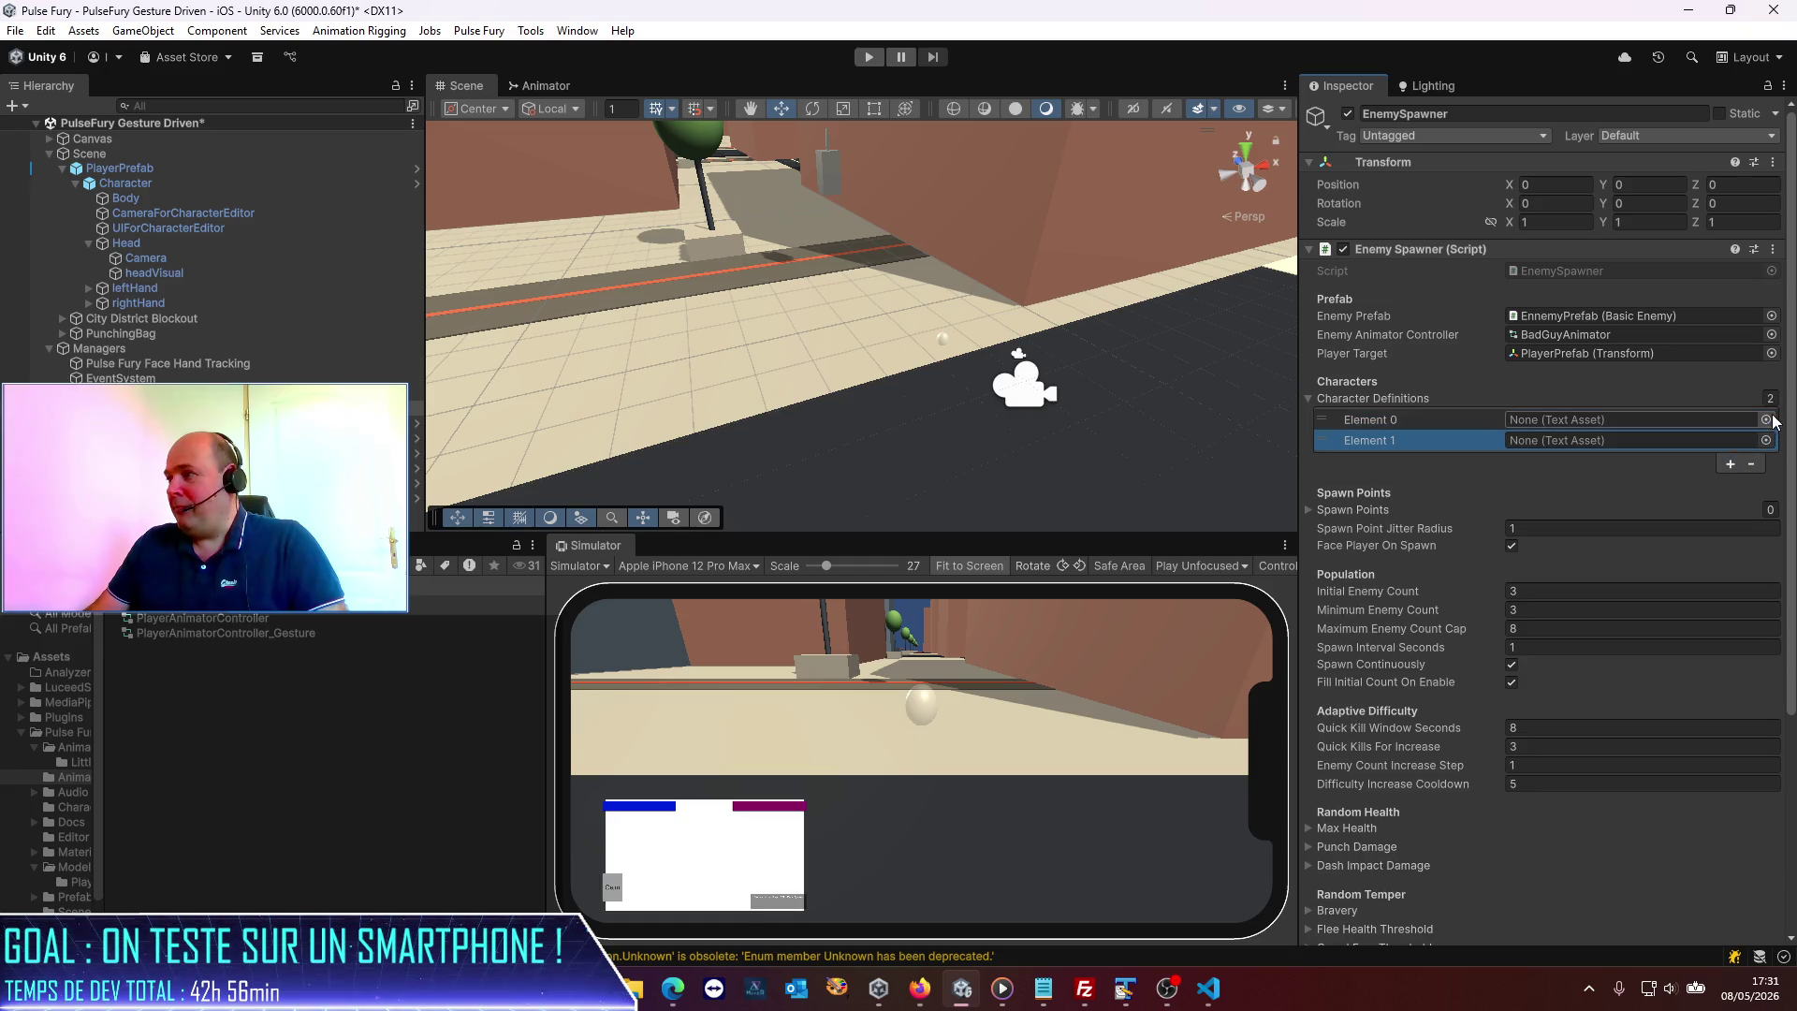
left_click(1766, 419)
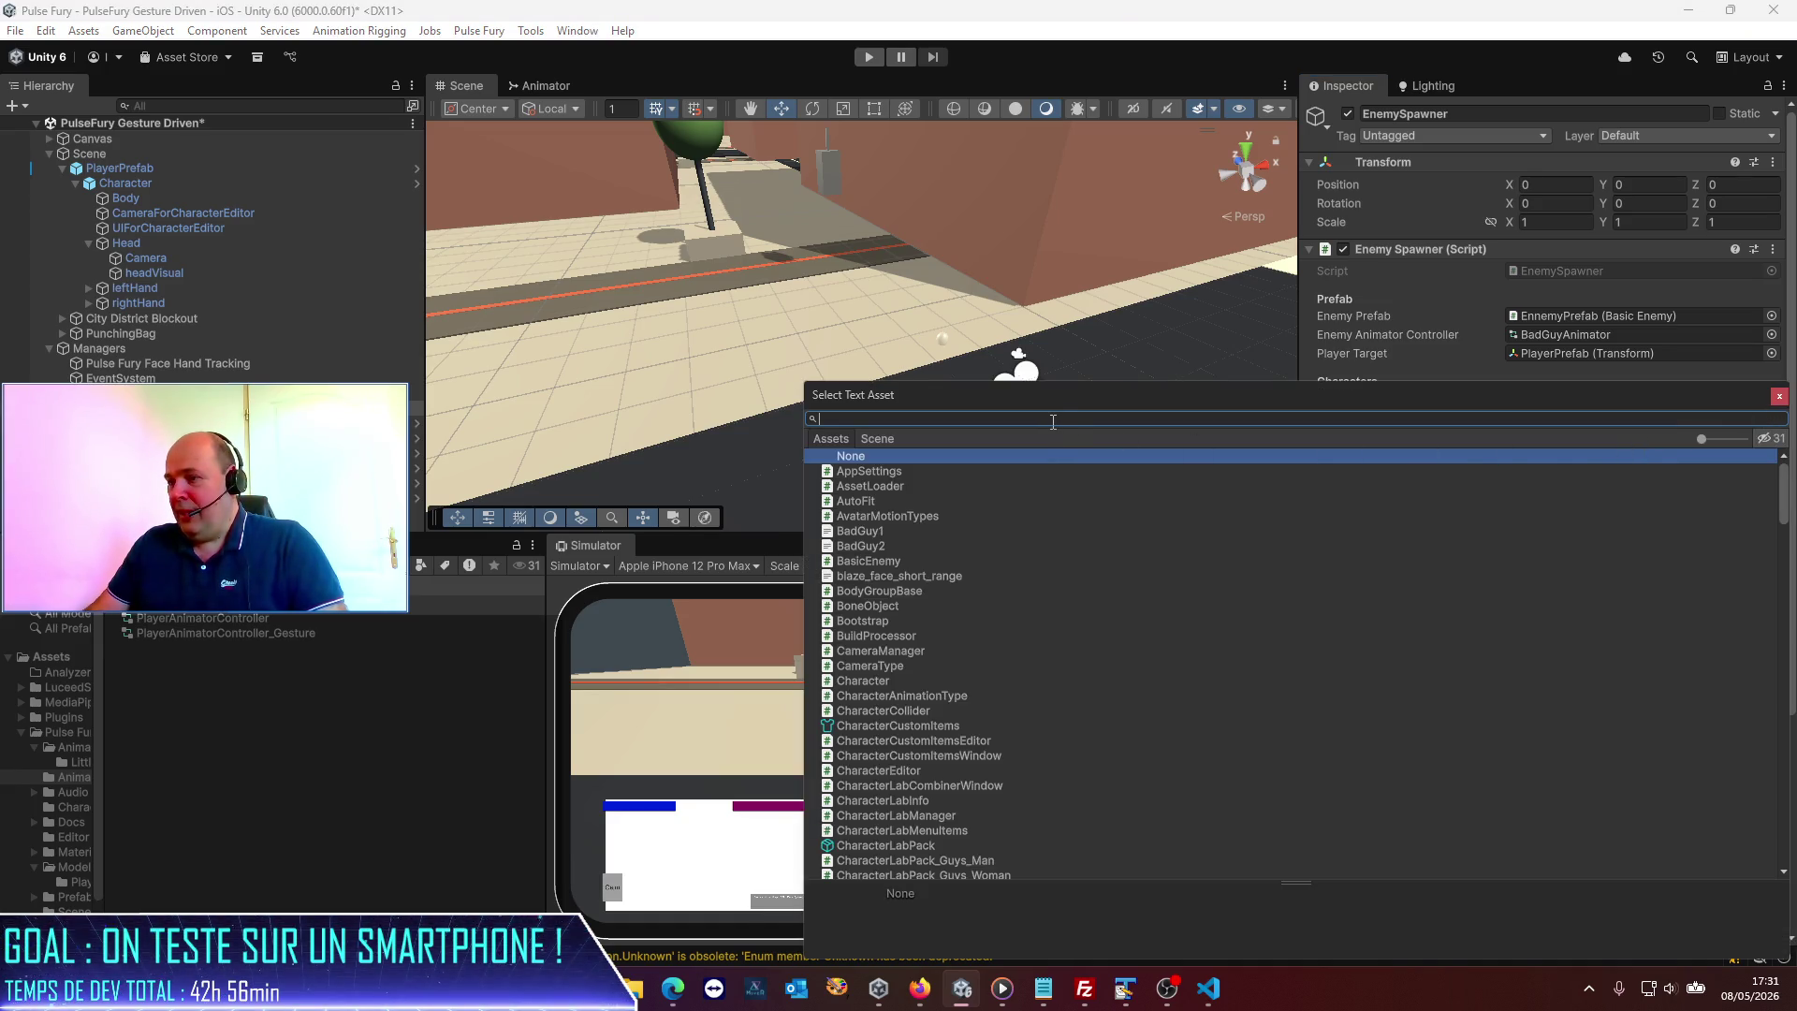
left_click(878, 532)
double_click(878, 531)
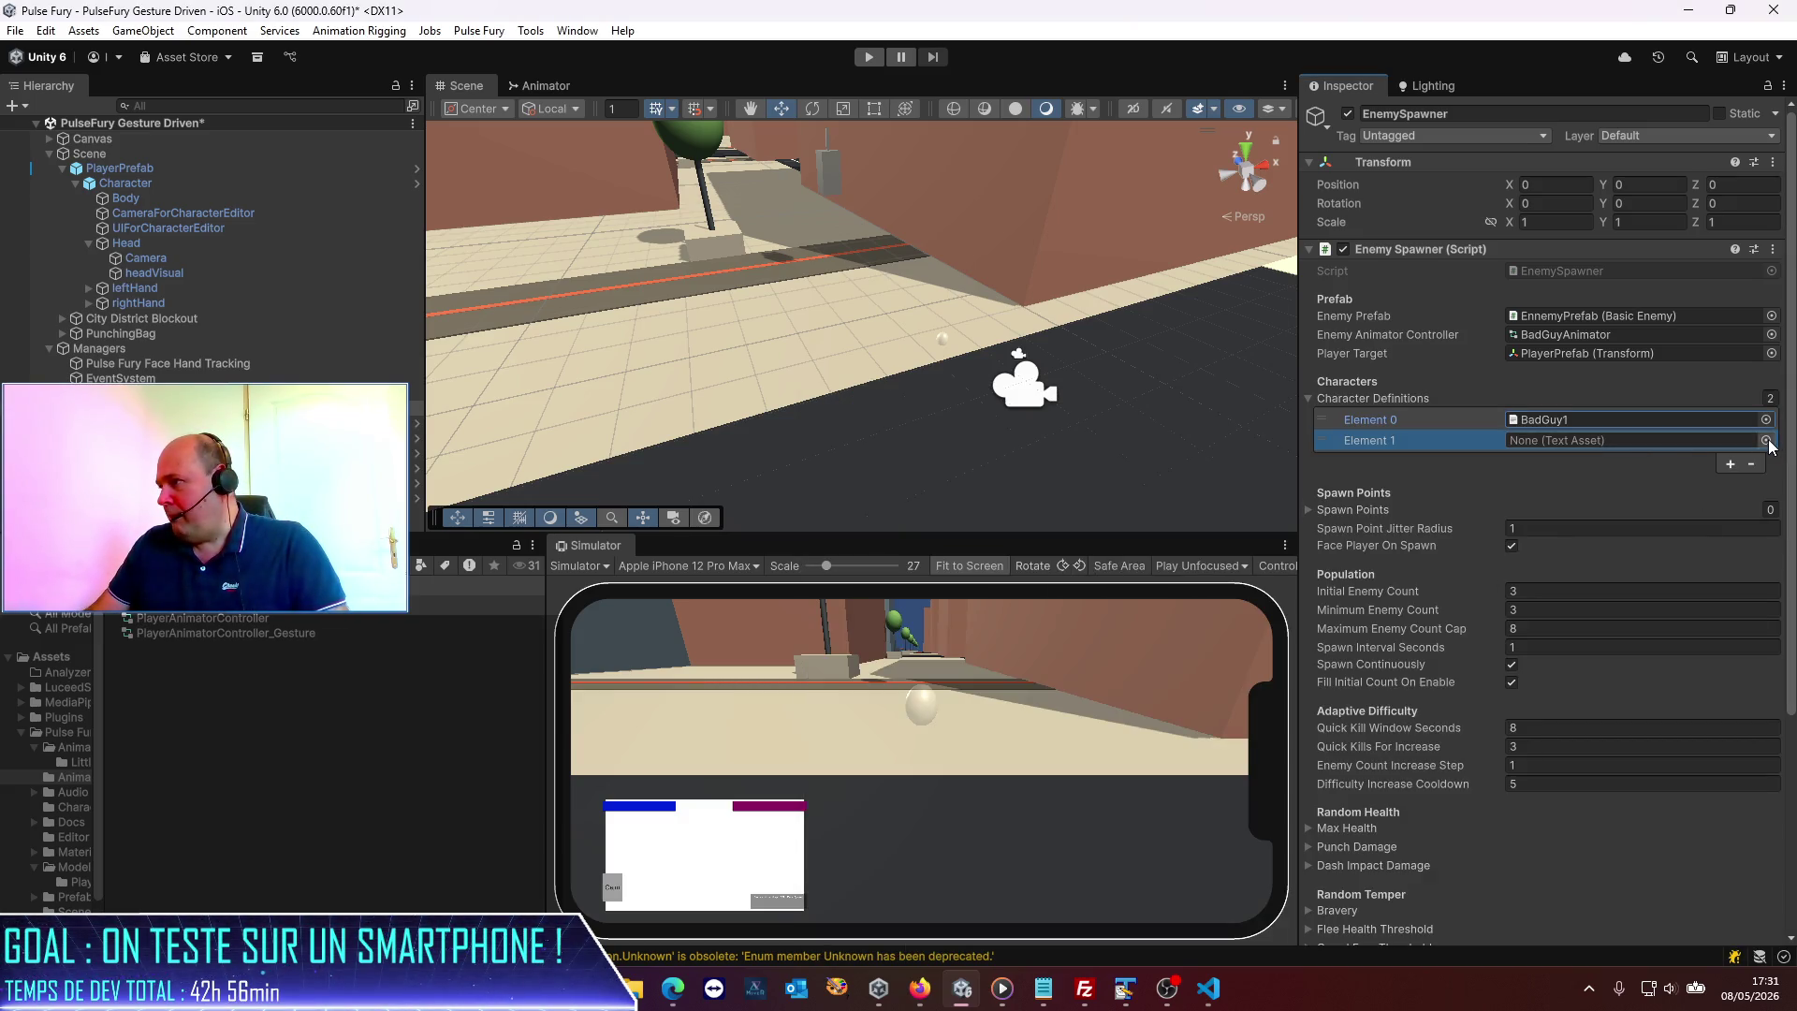
left_click(1772, 444)
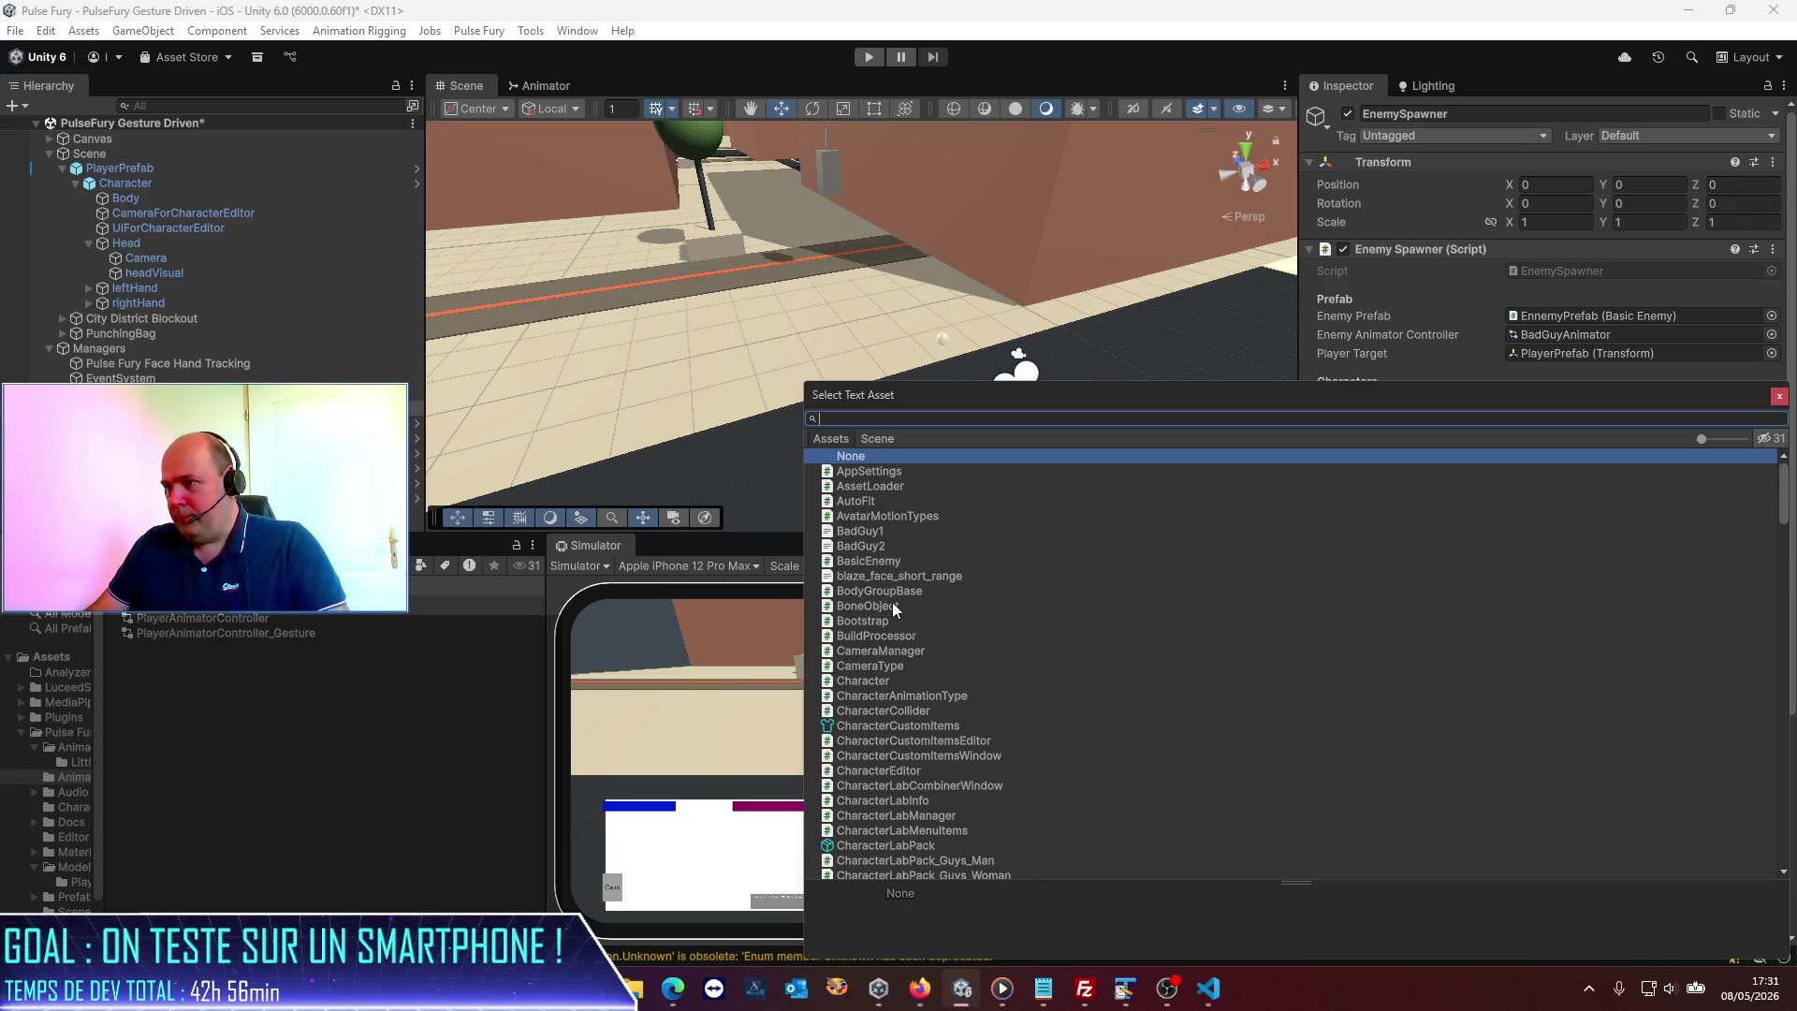
double_click(876, 547)
left_click(140, 423)
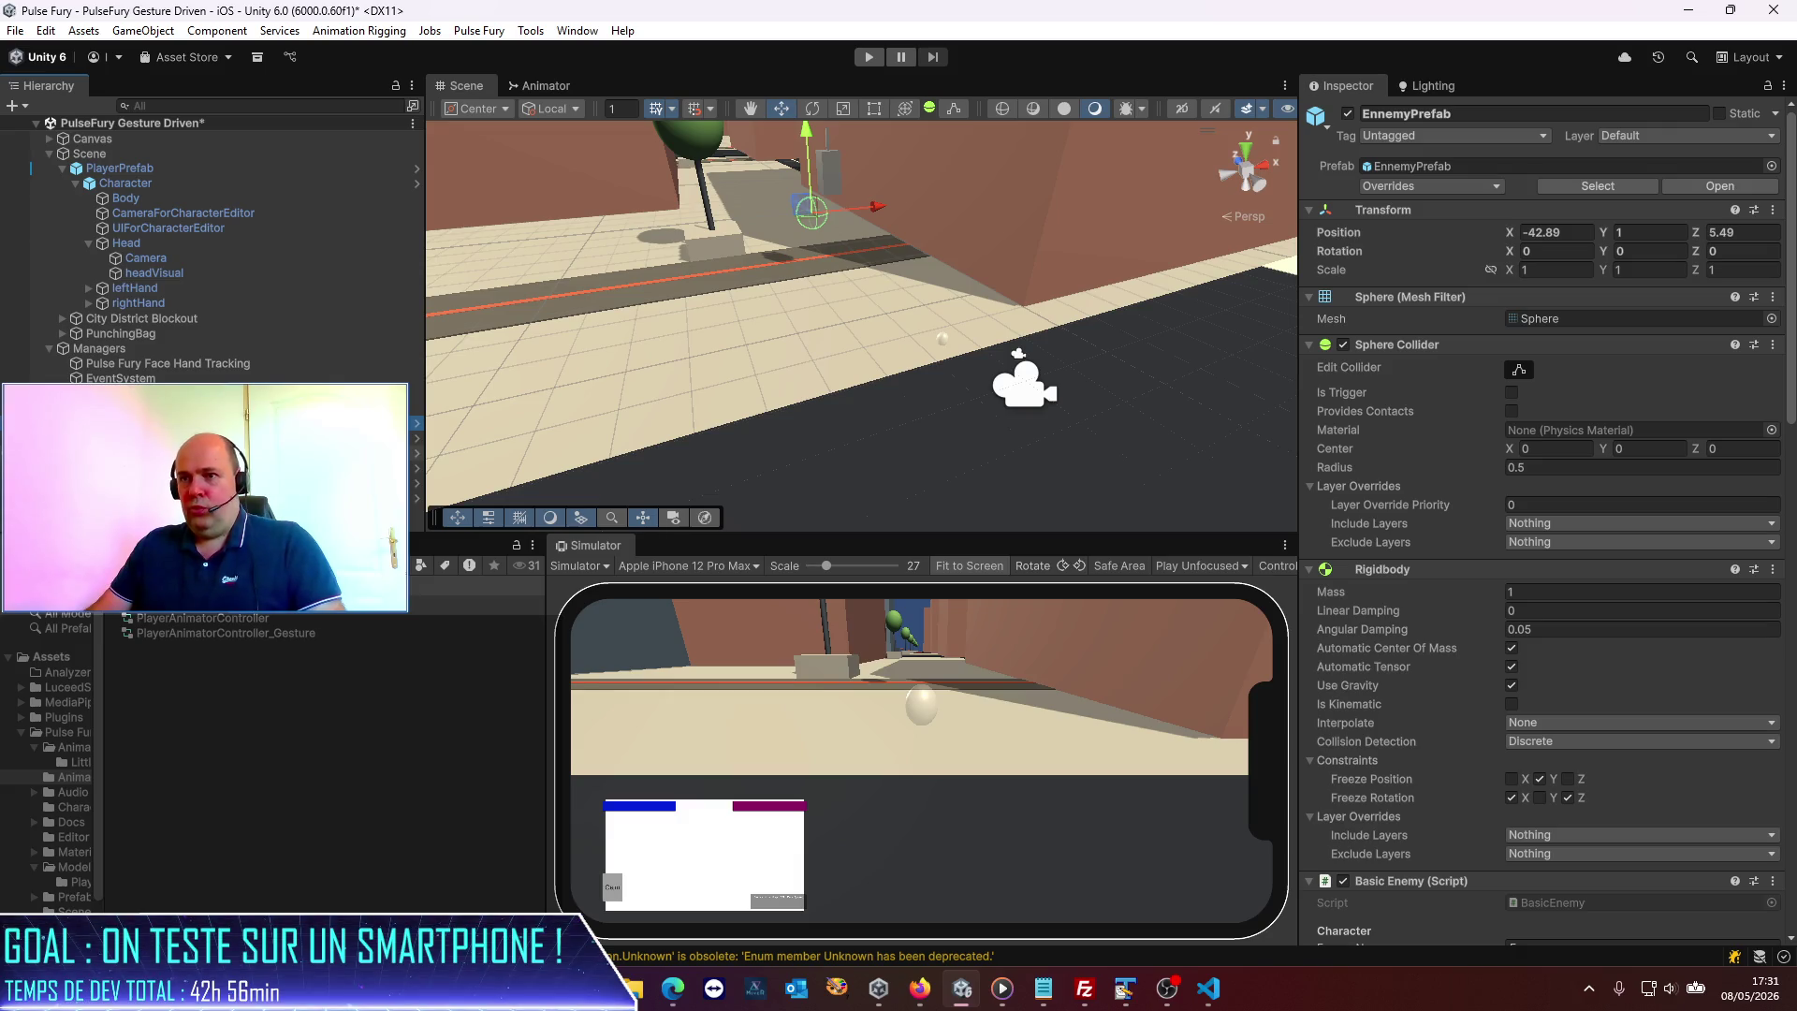
Delete all six EnnemyPrefab instances from the Hierarchy and save the scene.
left_click(140, 438)
left_click(141, 498, "shift")
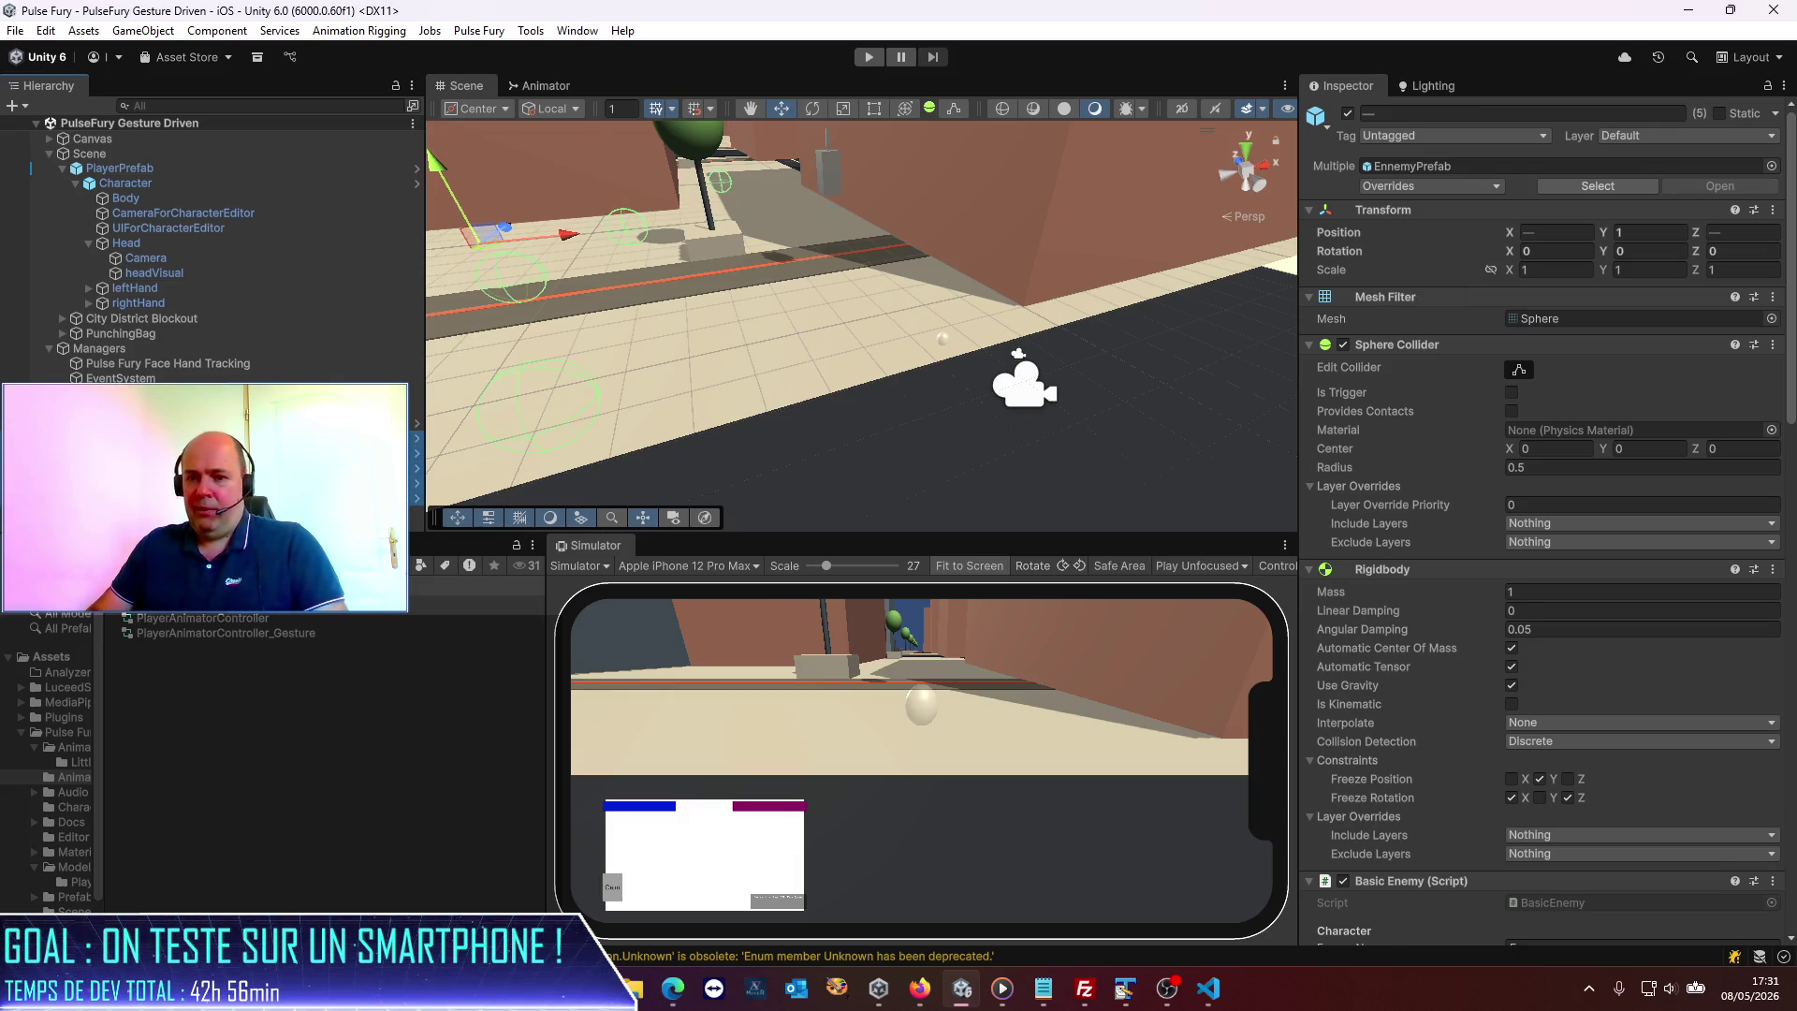
key("Delete")
left_click(140, 423)
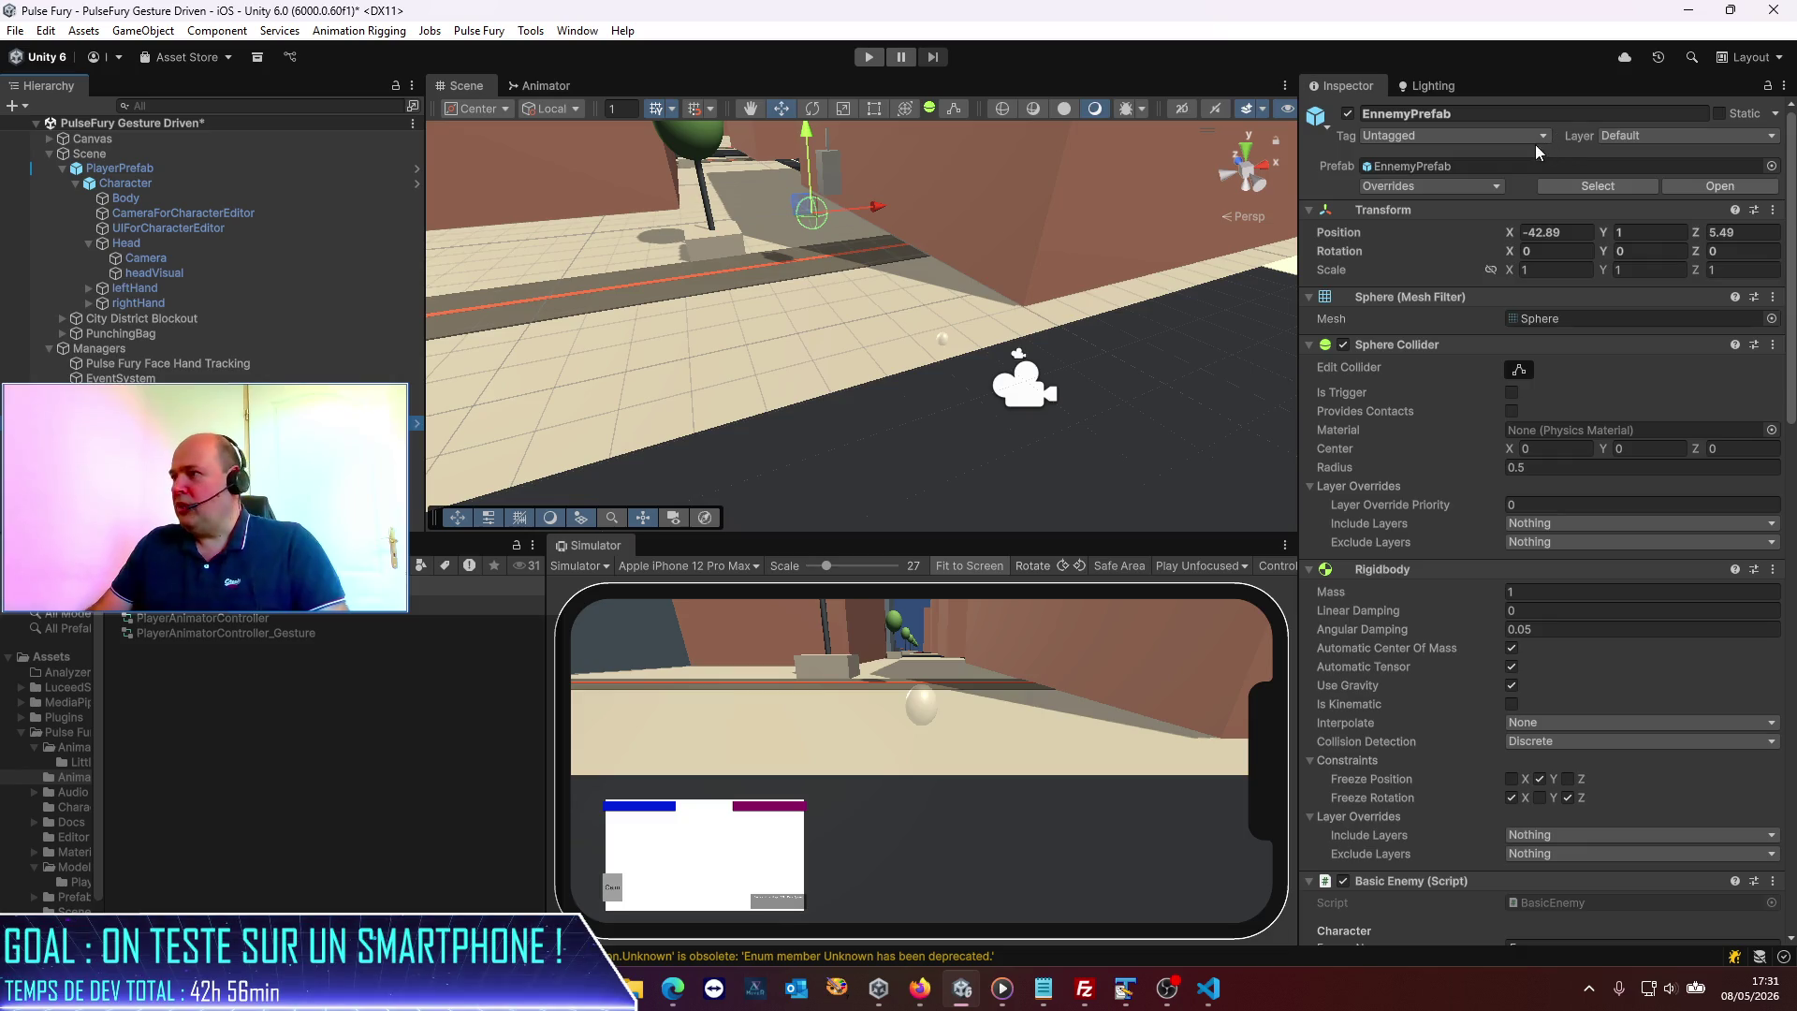
left_click(1348, 113)
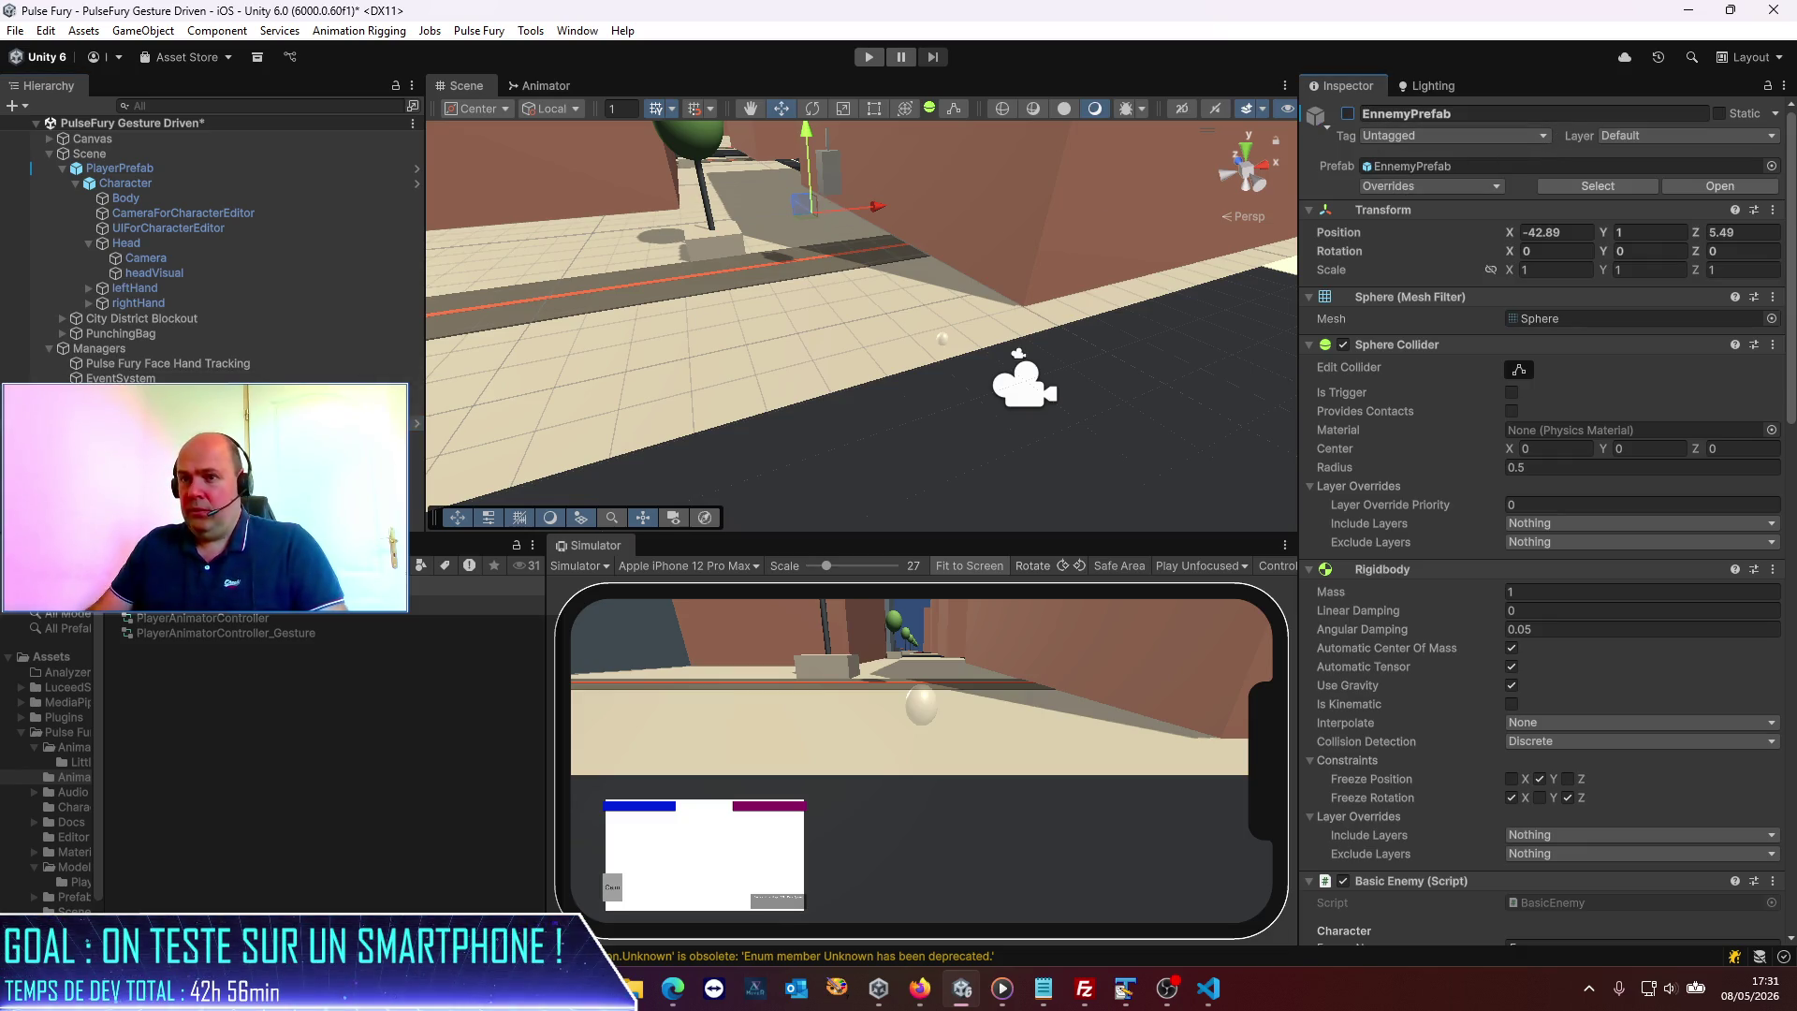
key("Delete")
key("ctrl+s")
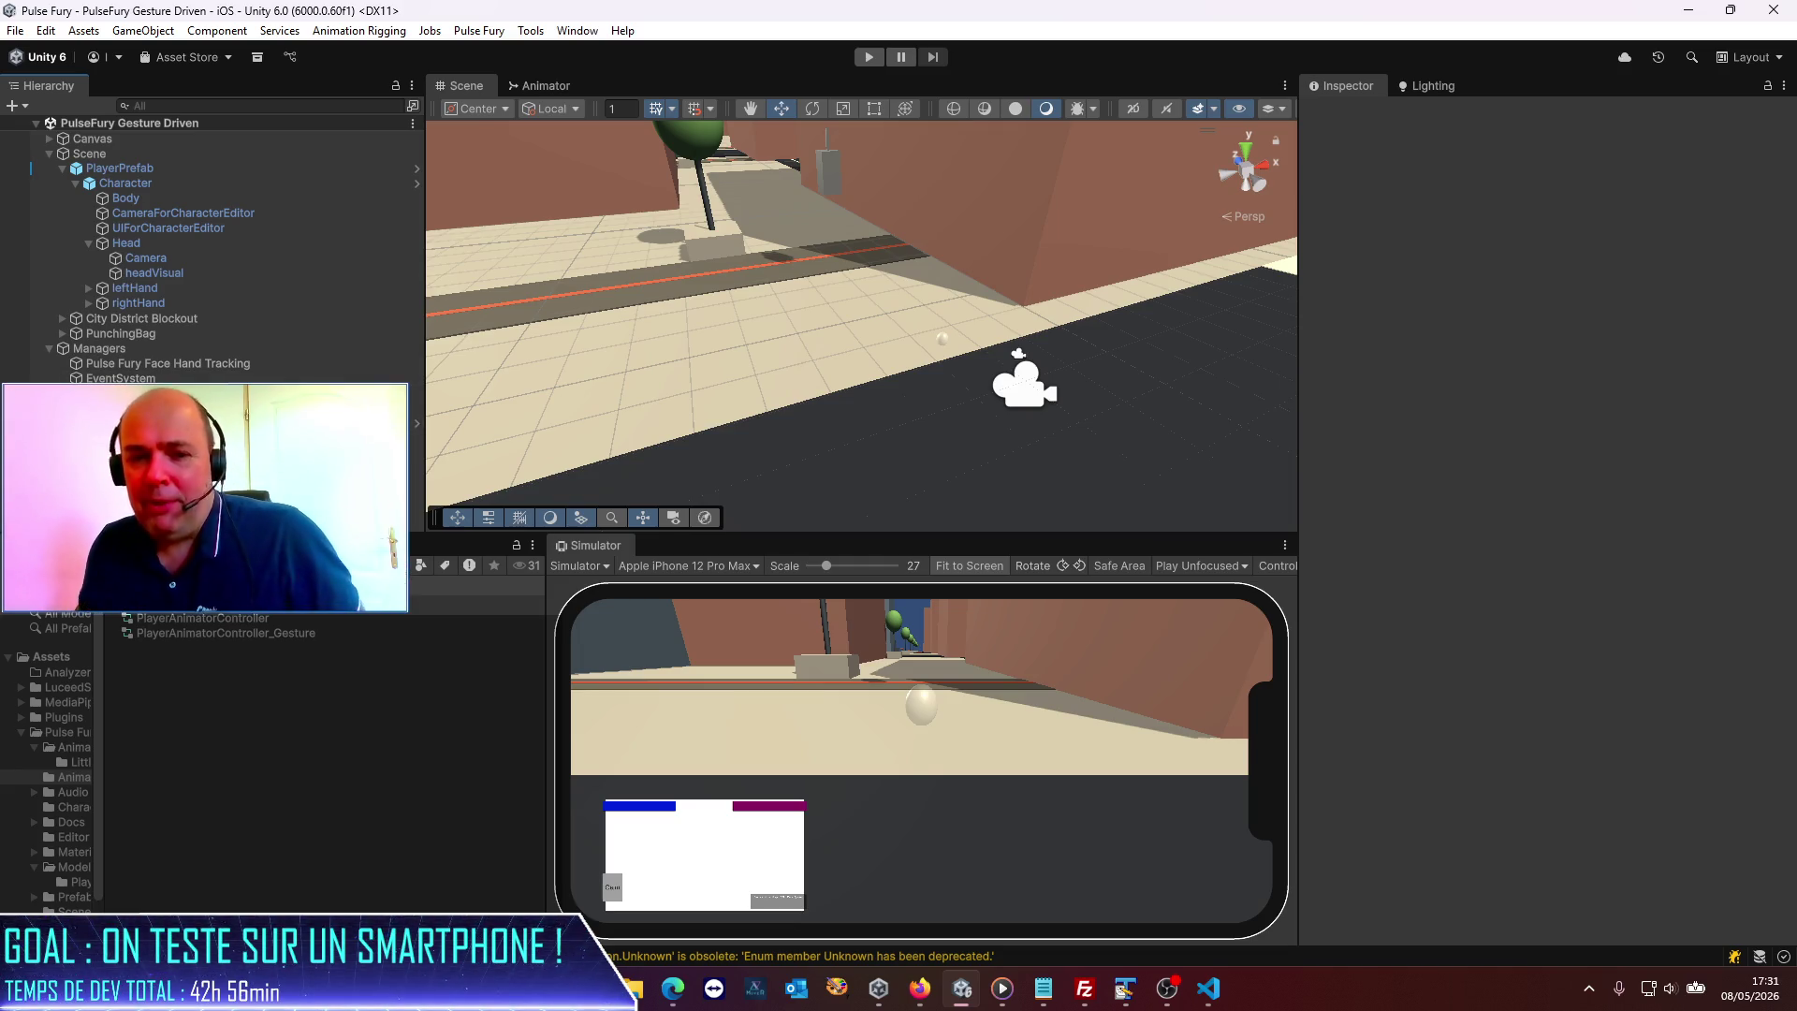
key("alt+Tab")
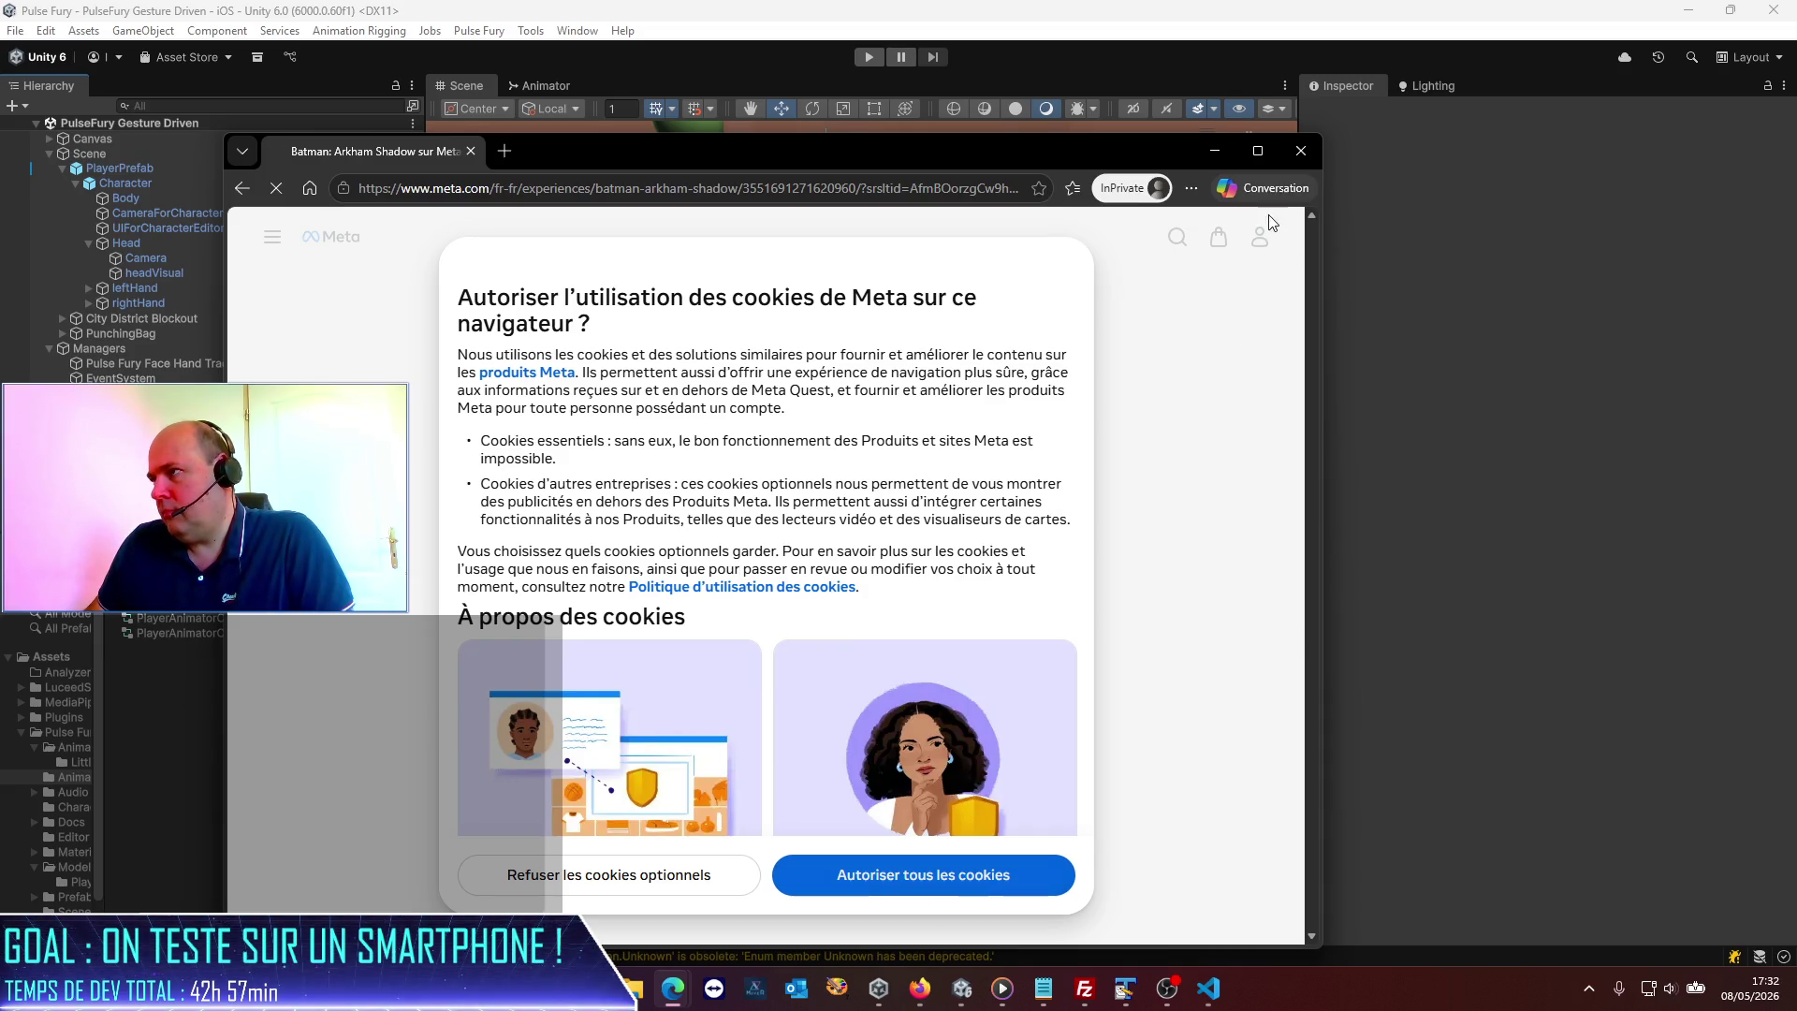
Maximize Edge, accept all Meta cookies, browse the Batman: Arkham Shadow page, then close the browser.
left_click(1264, 151)
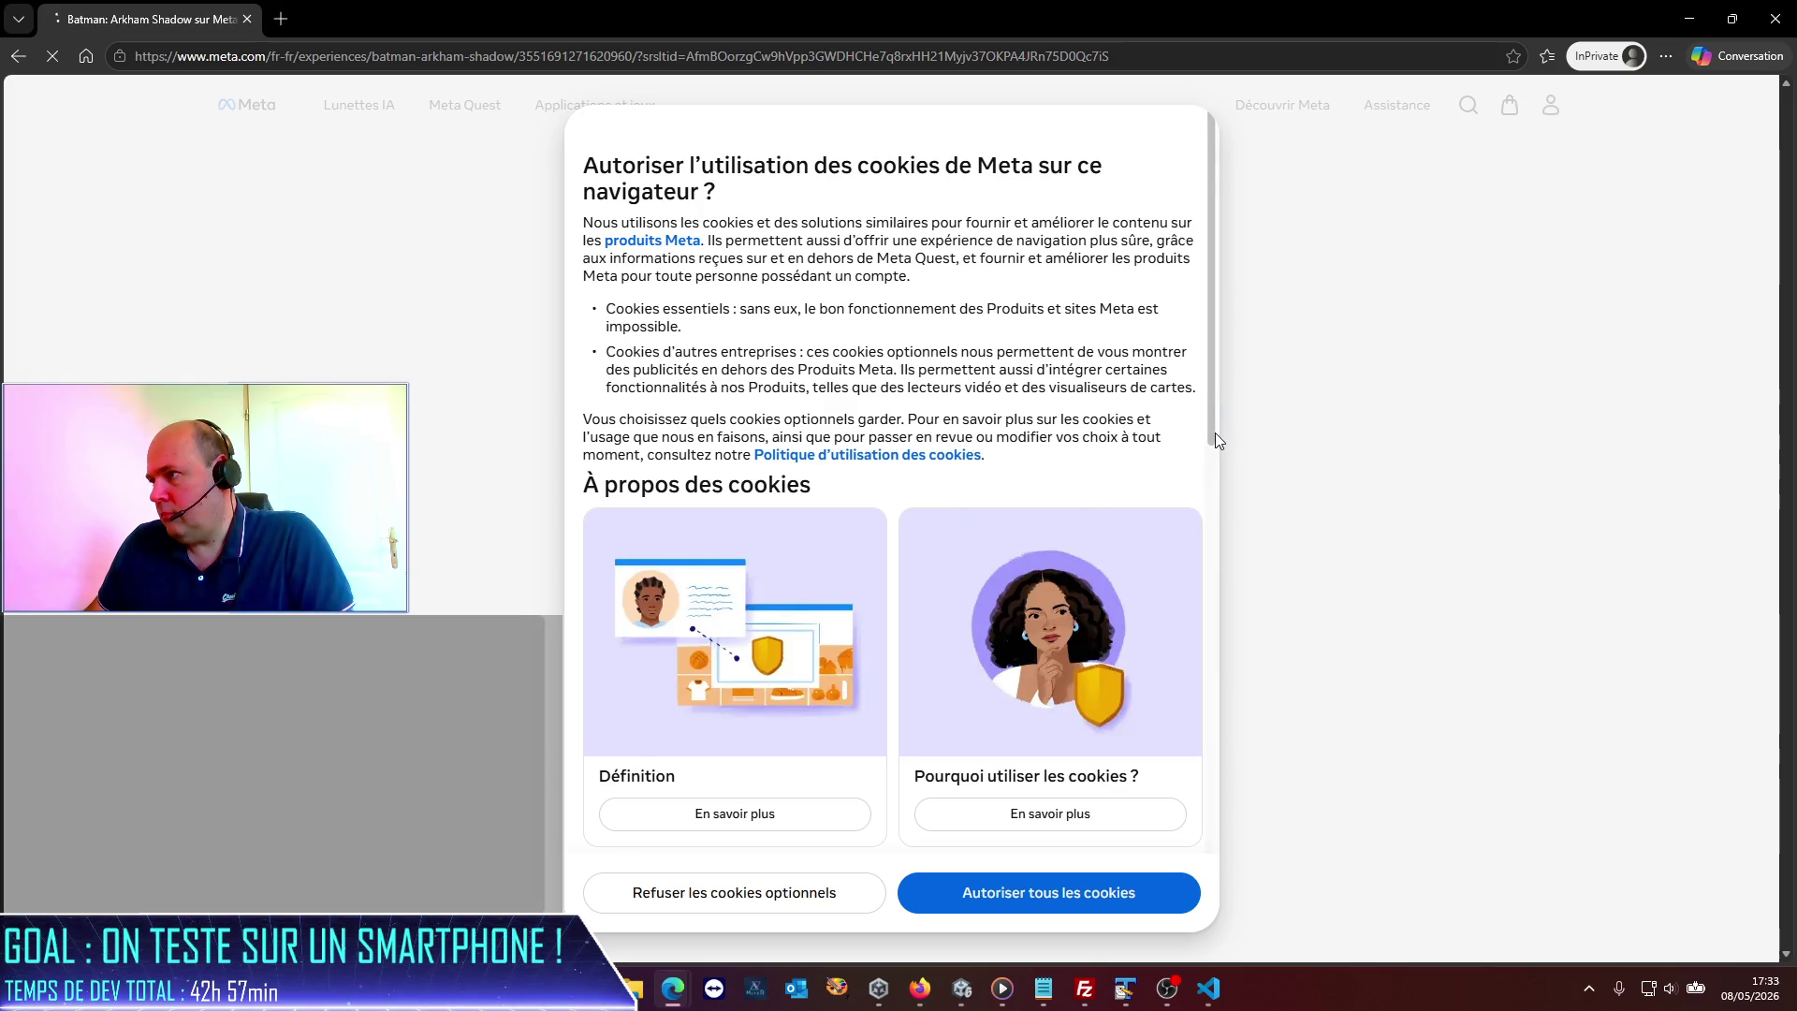
scroll(1215, 440, "down", 8)
left_click(1111, 900)
mouse_move(346, 113)
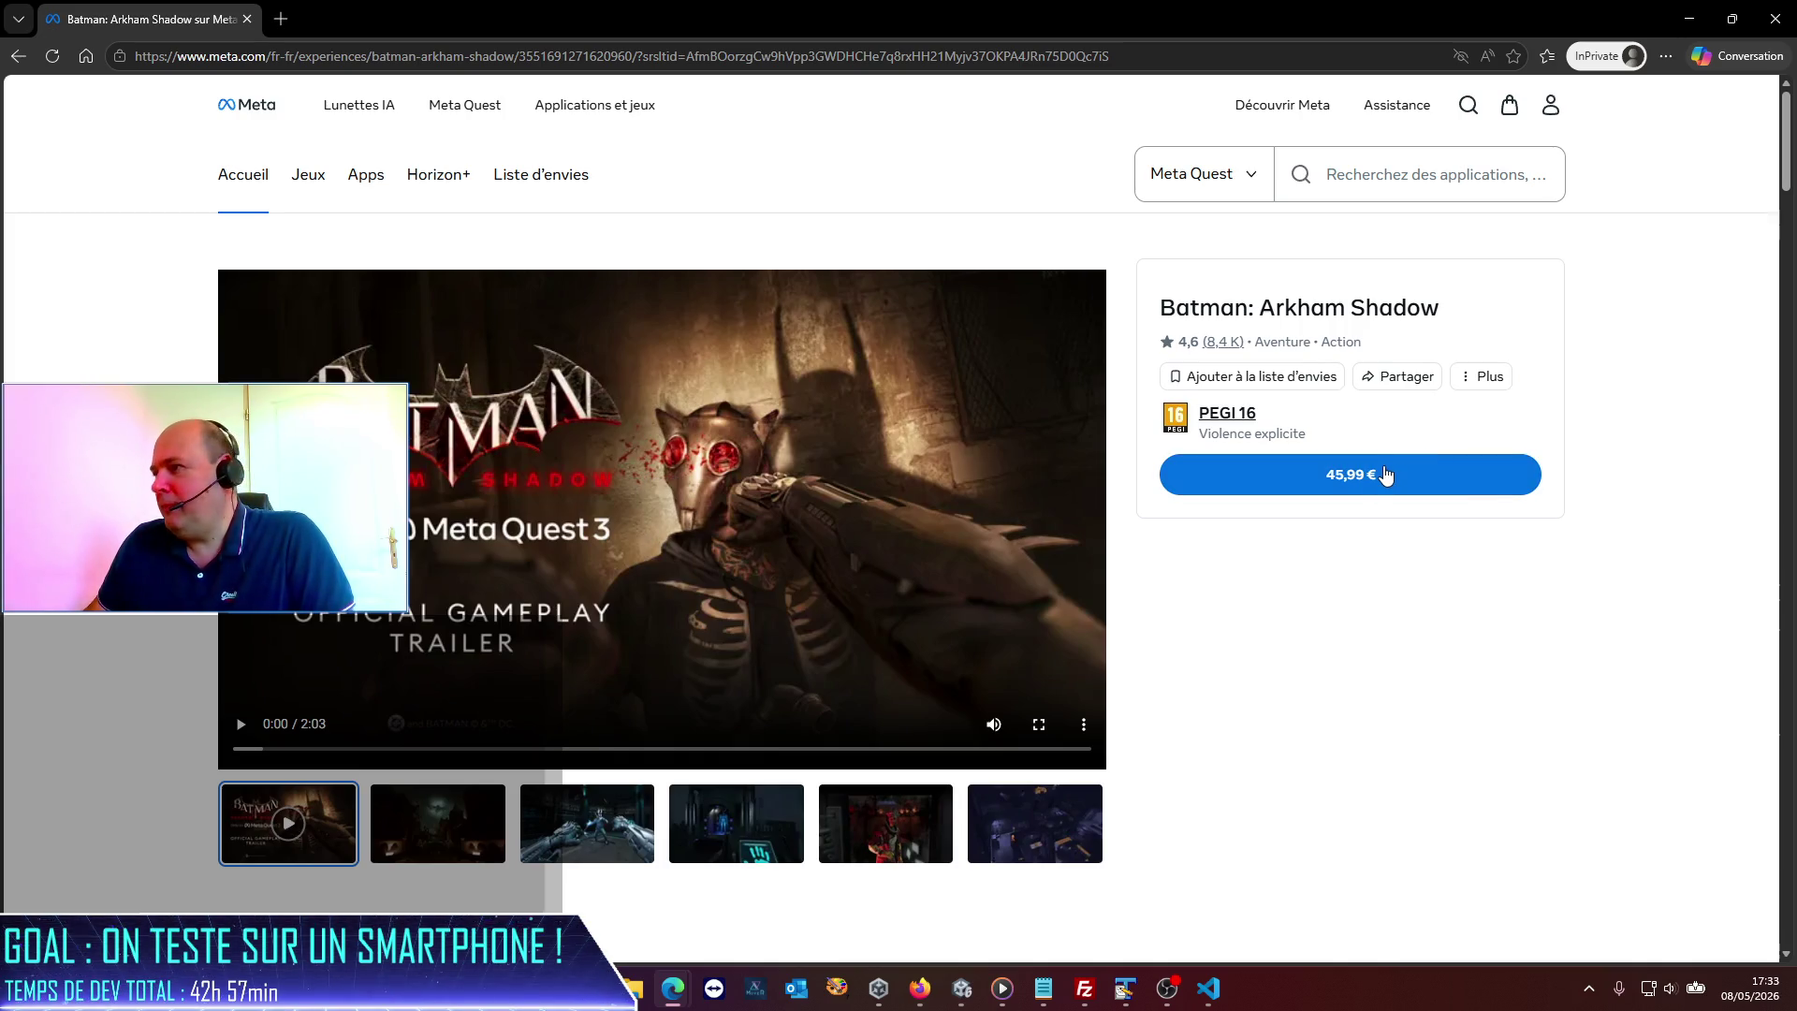
scroll(1359, 650, "down", 8)
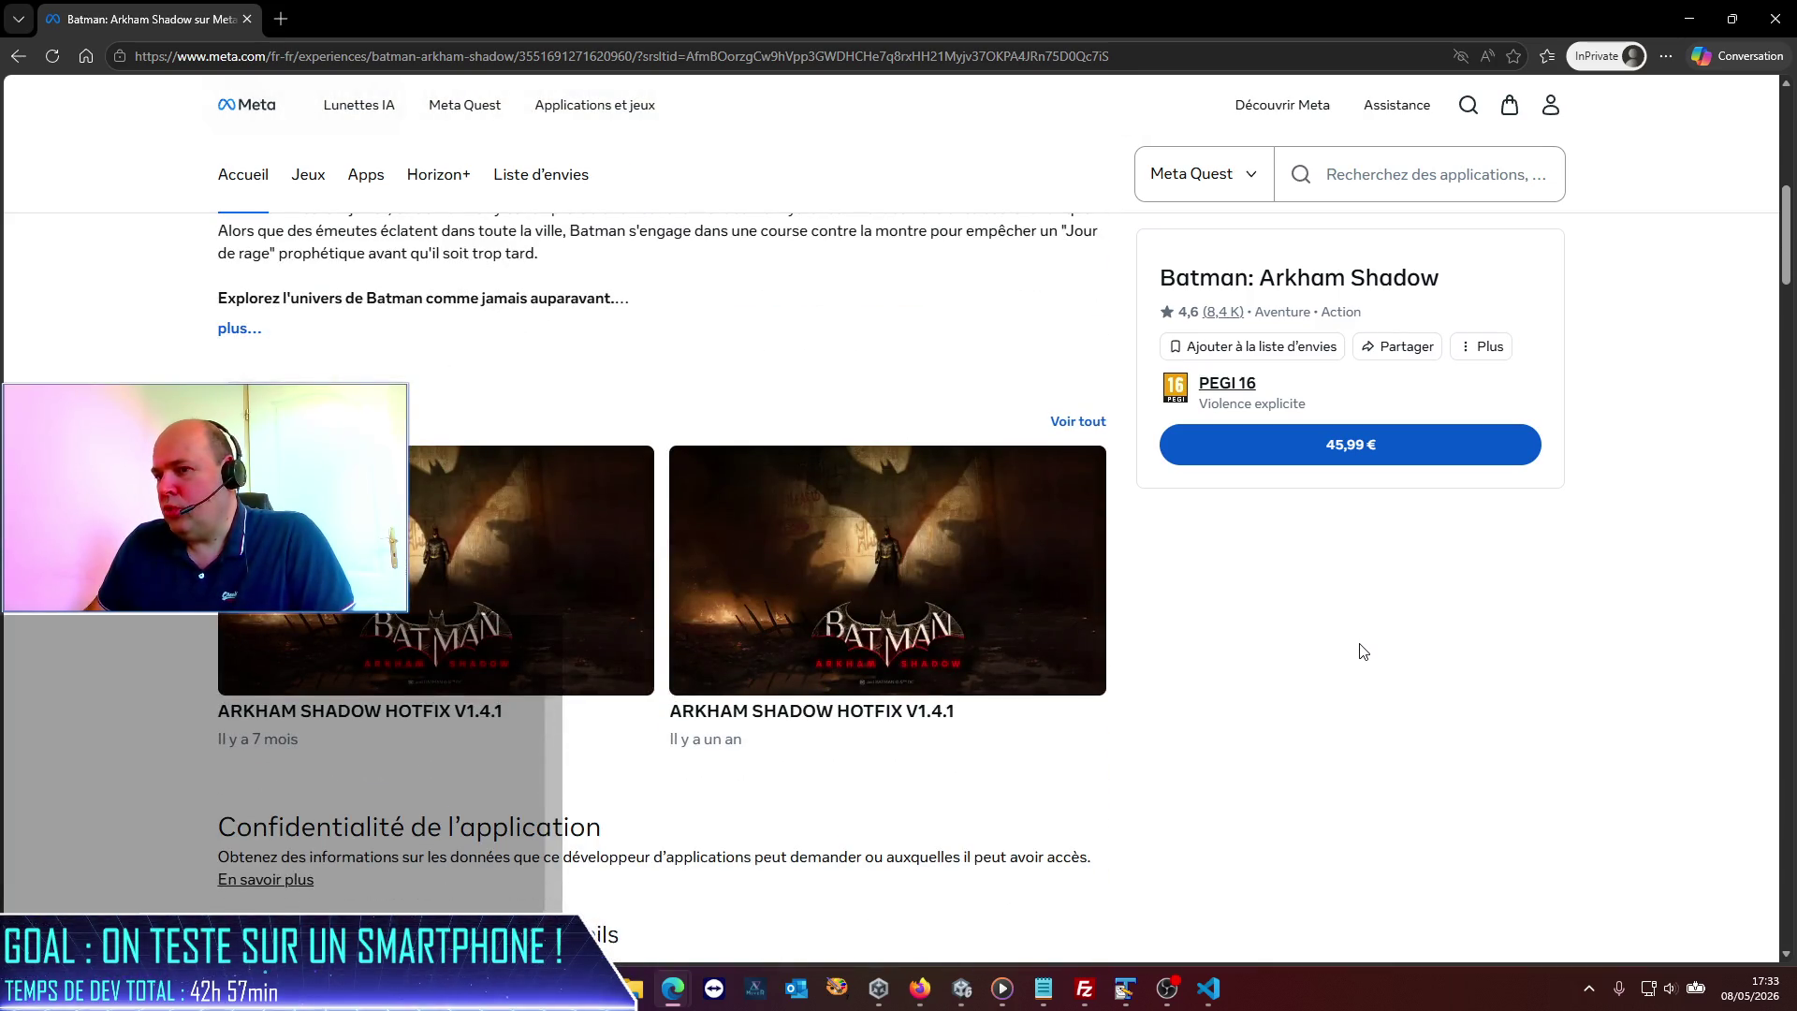
scroll(1363, 651, "up", 5)
scroll(1359, 650, "up", 3)
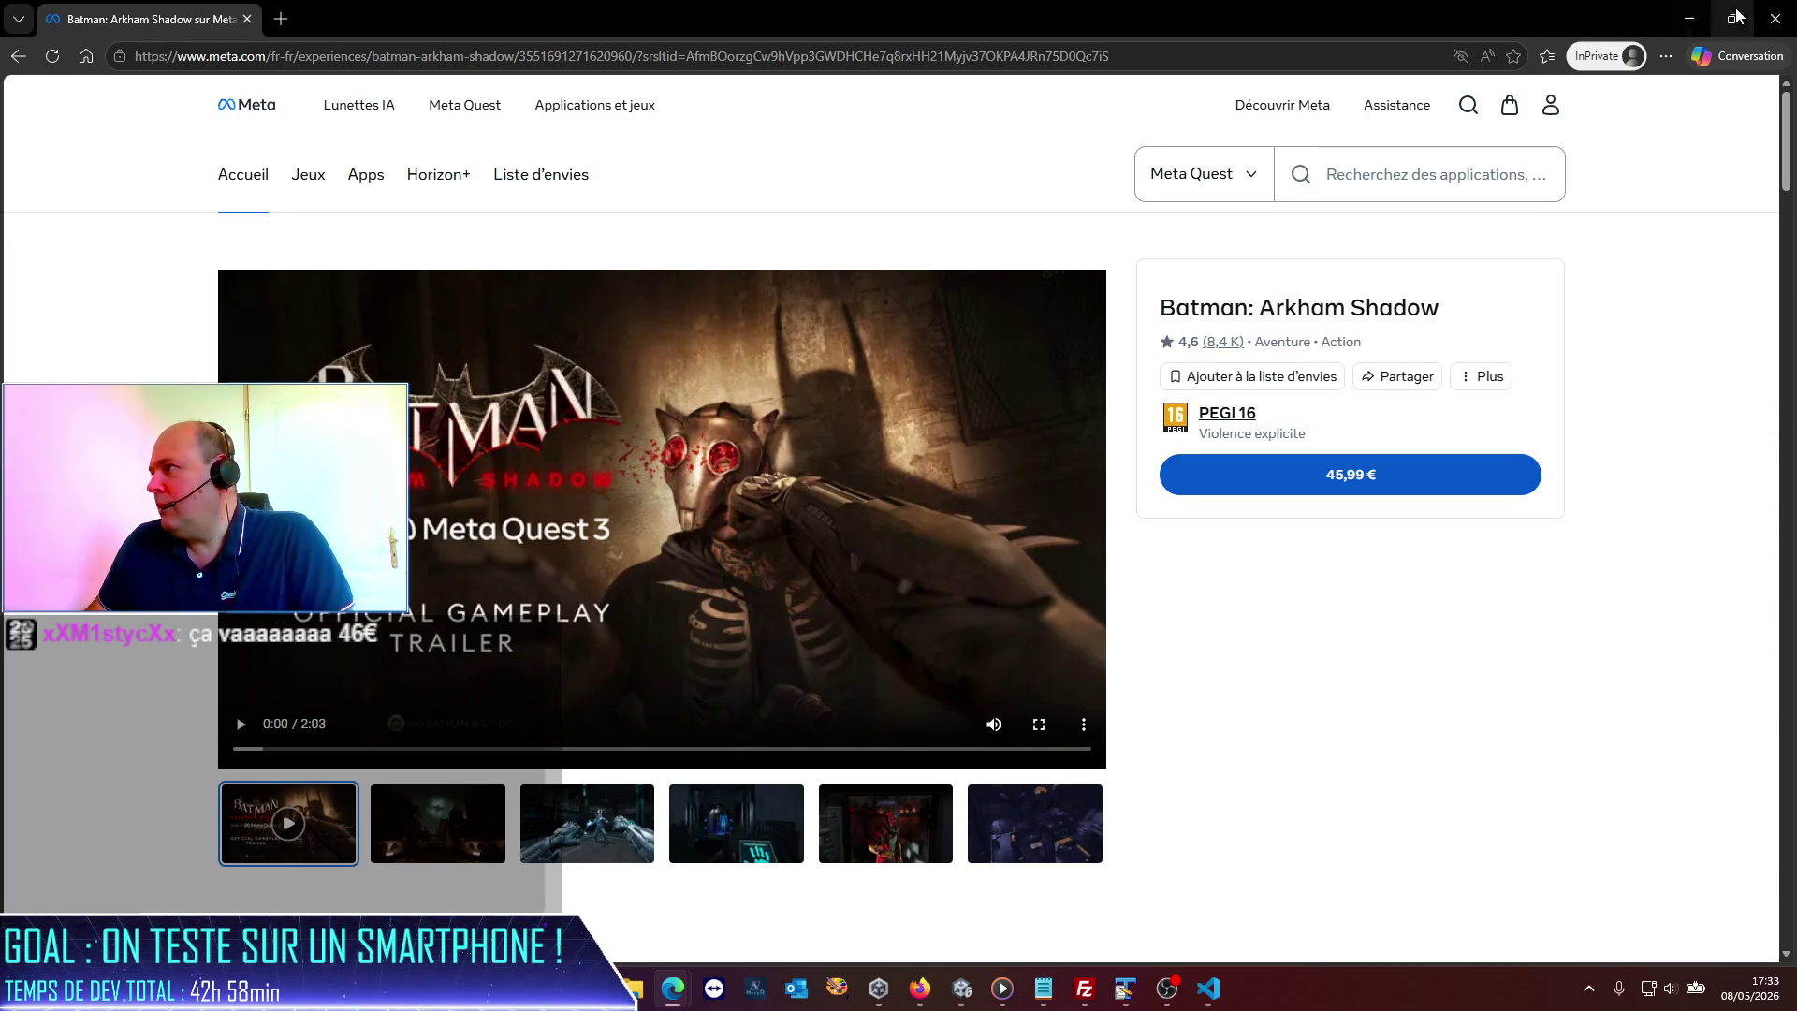
left_click(1778, 17)
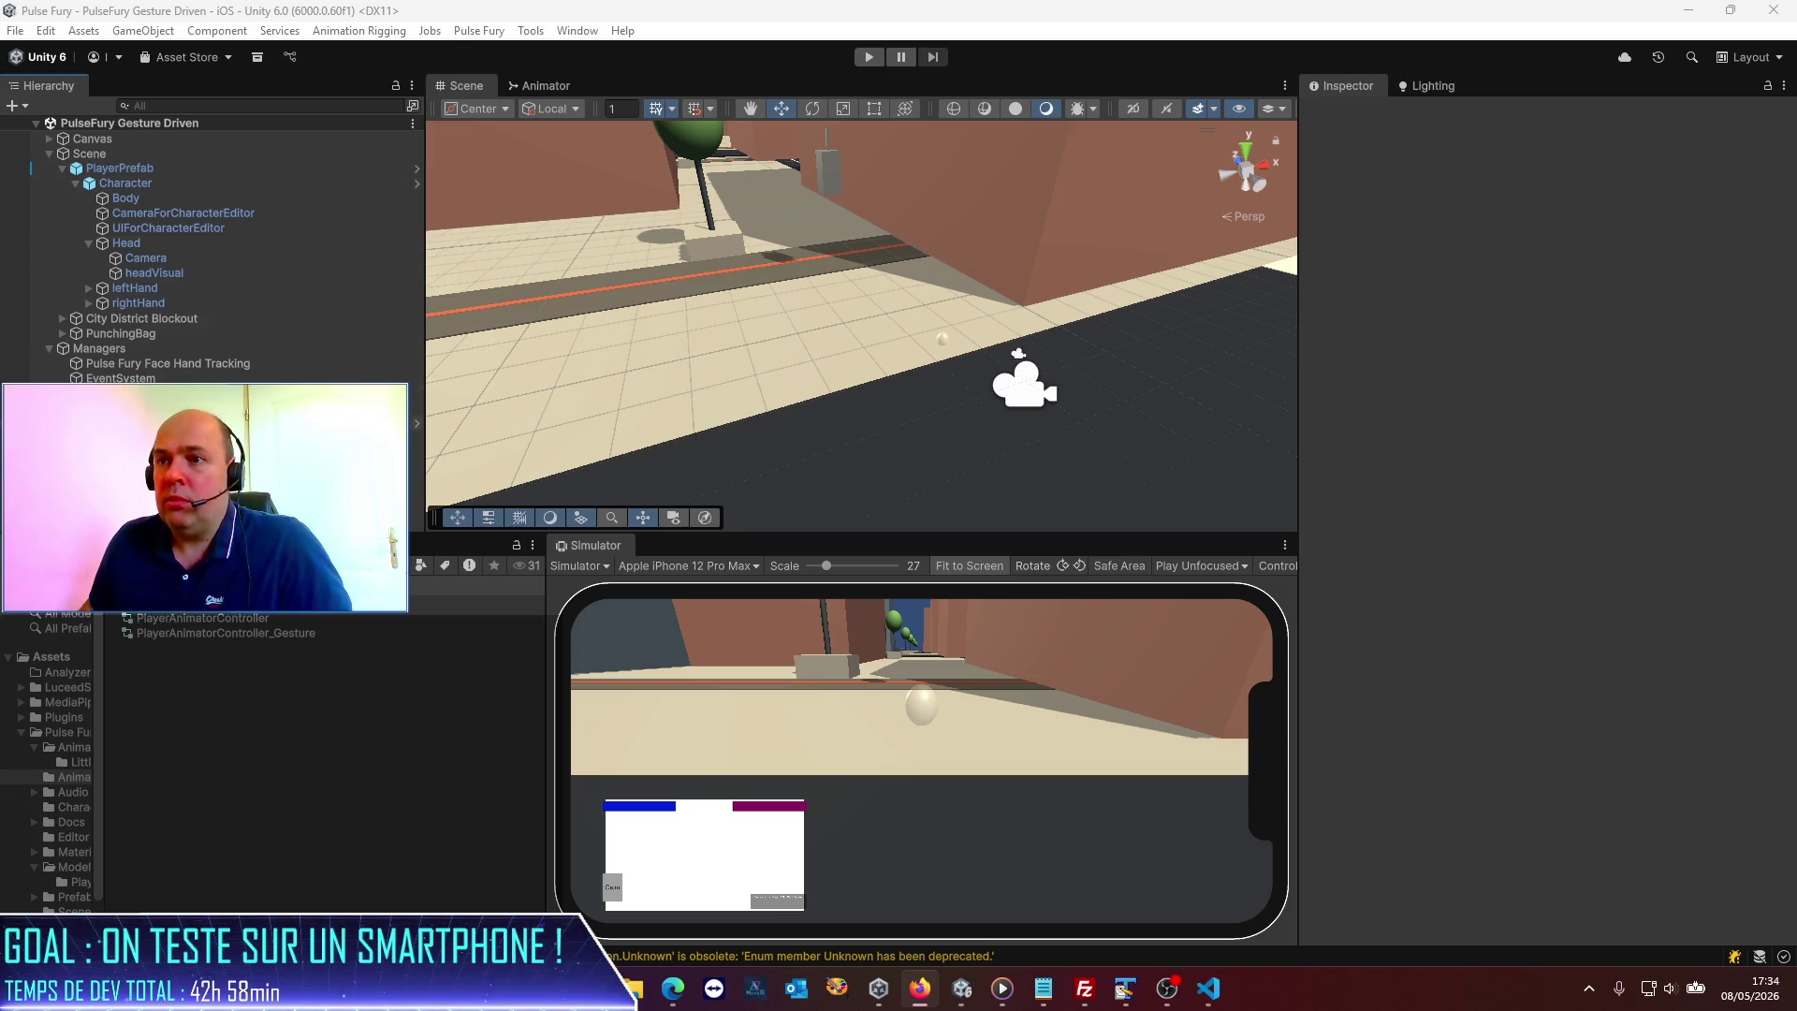
Select EnemySpawner and expand its empty Spawn Points list in the Inspector.
left_click(140, 408)
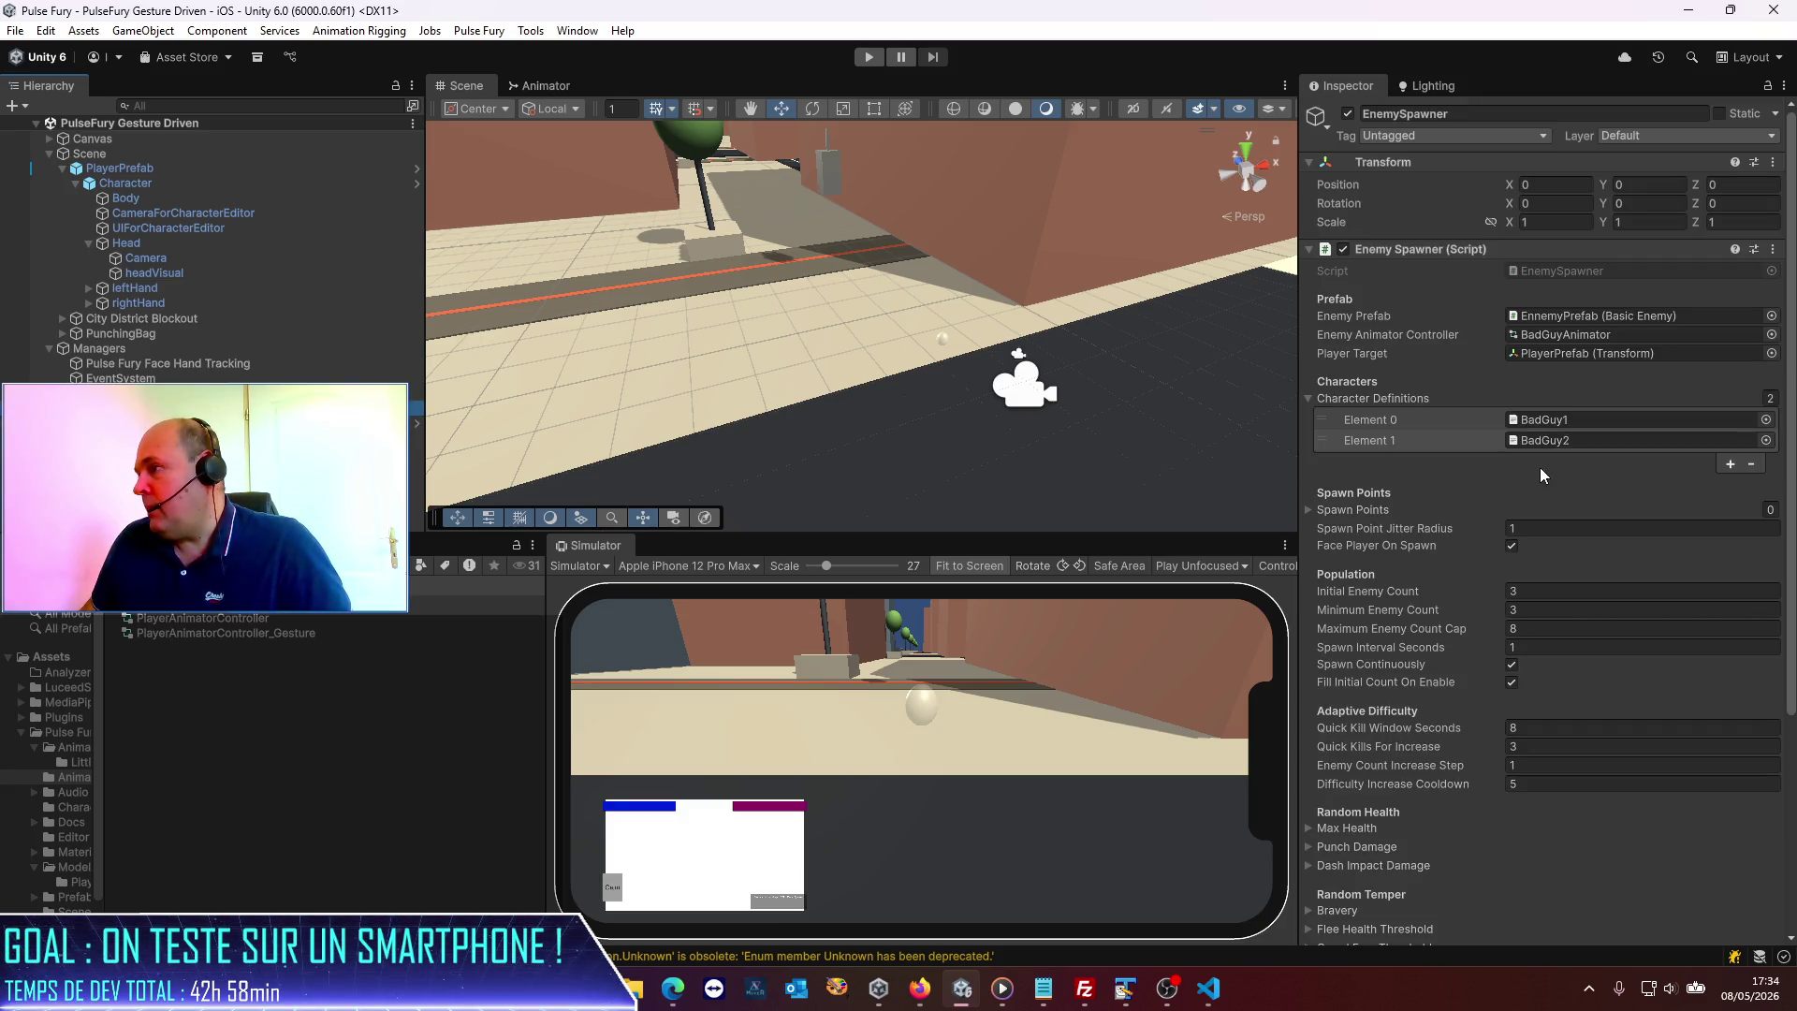
scroll(1468, 497, "down", 4)
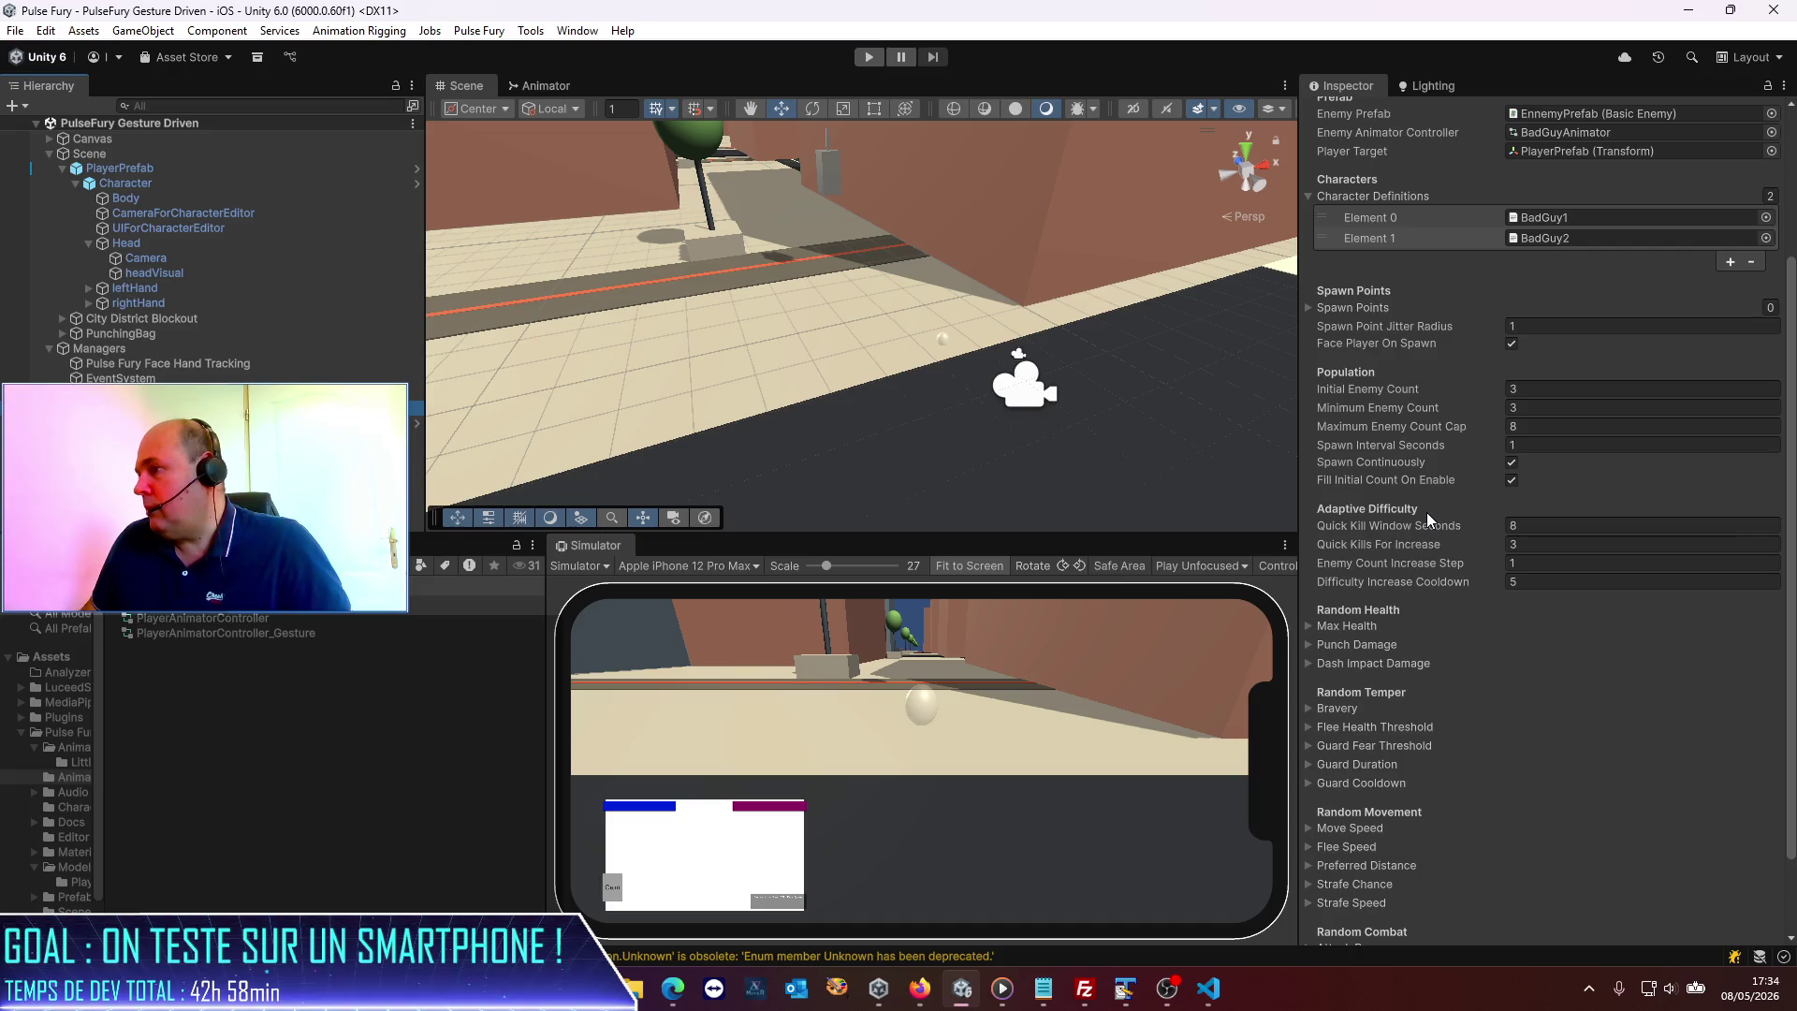
scroll(1427, 513, "down", 2)
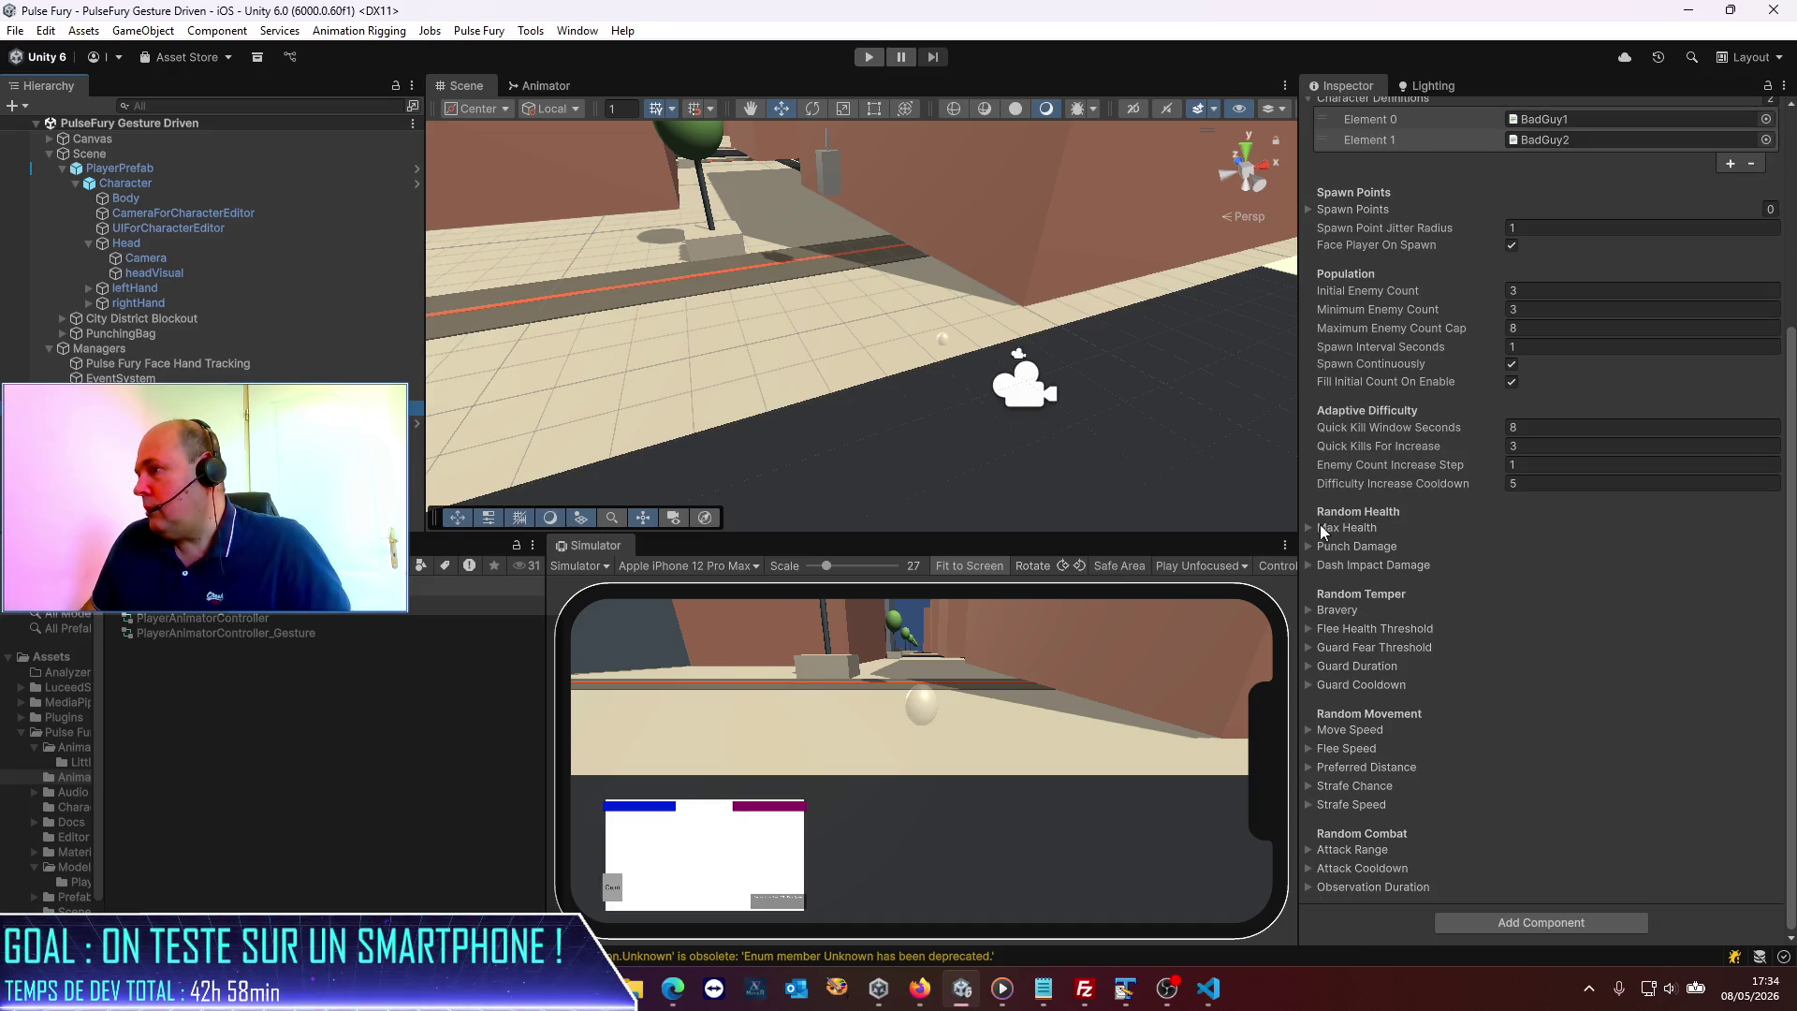
left_click(1311, 528)
left_click(1309, 528)
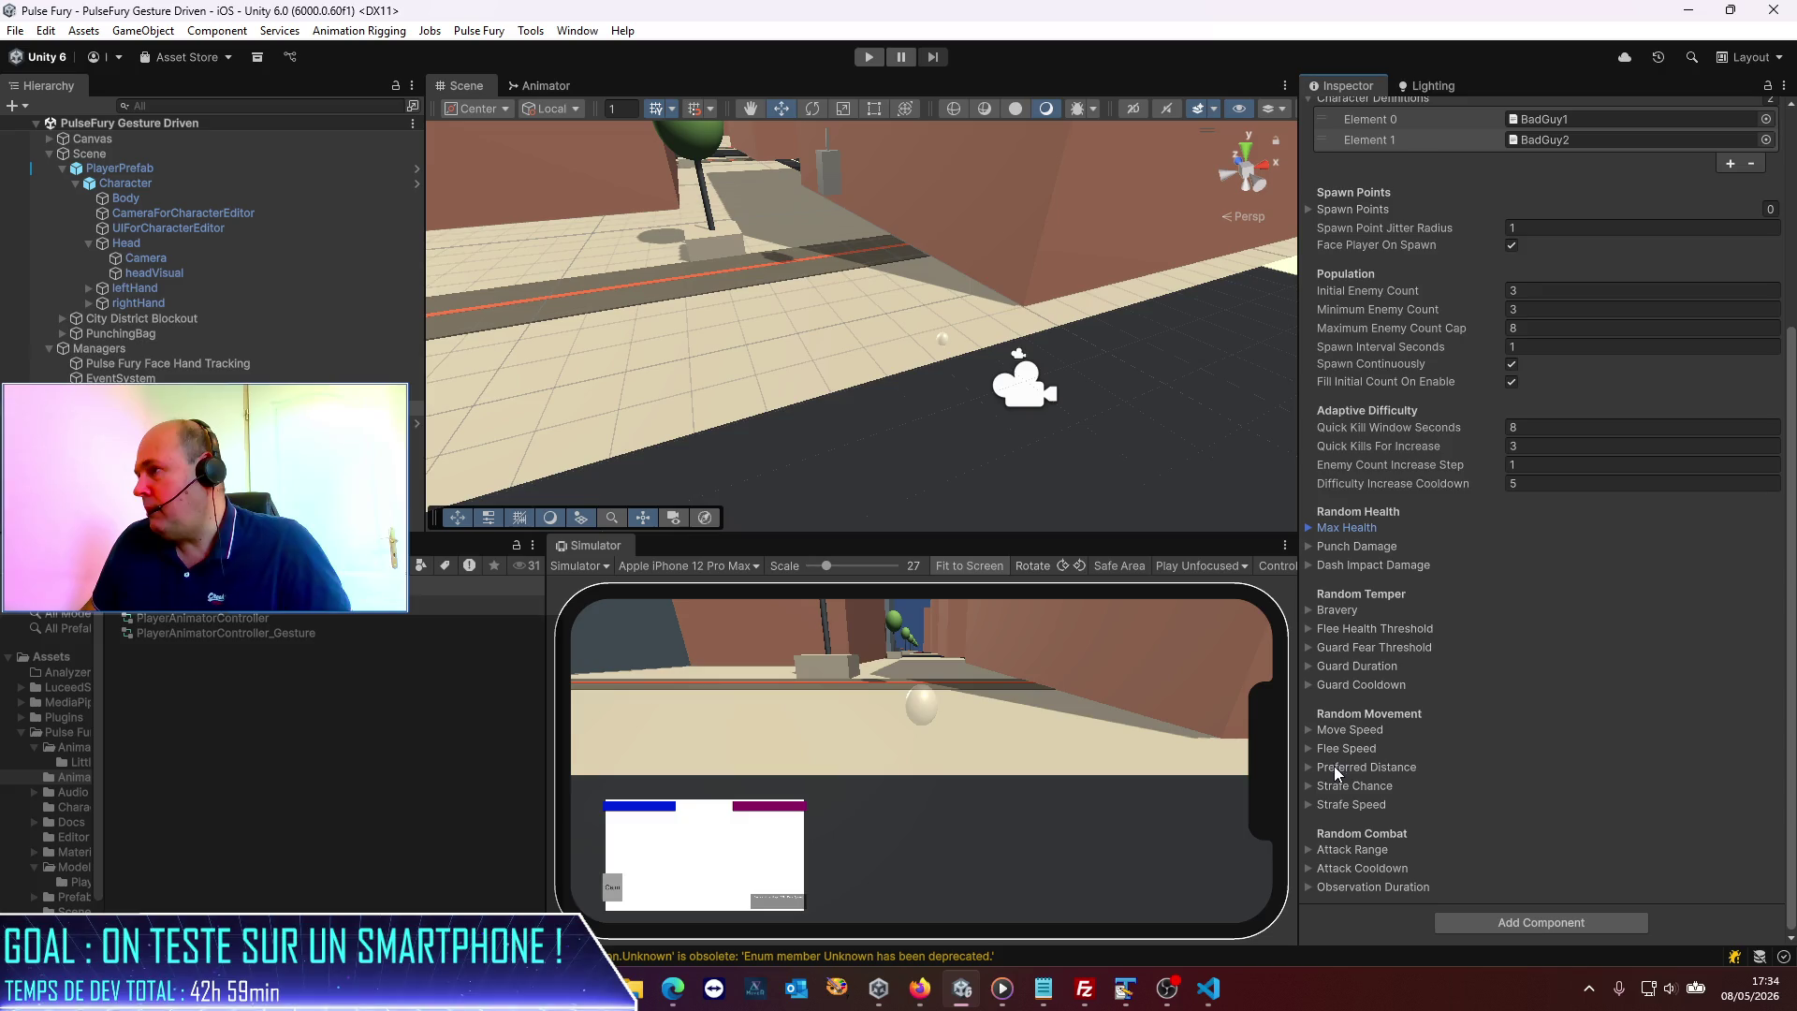
scroll(1469, 589, "up", 5)
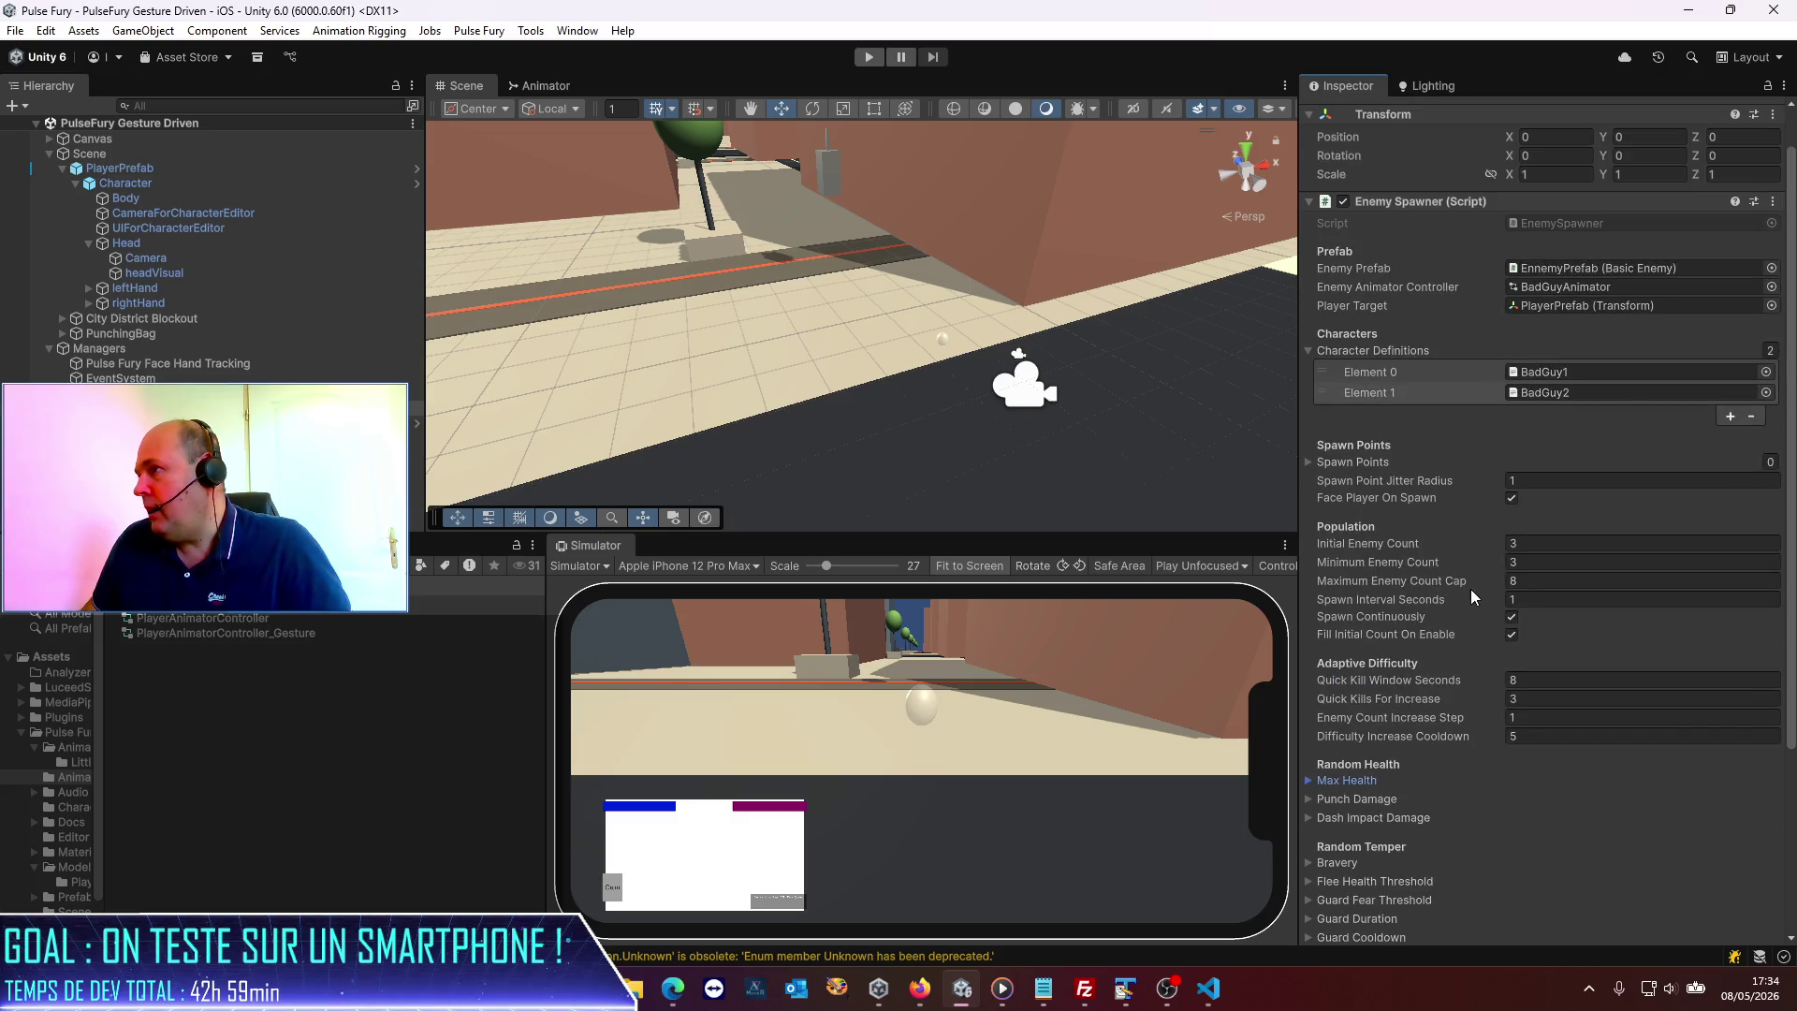
left_click(1311, 463)
scroll(766, 399, "down", 3)
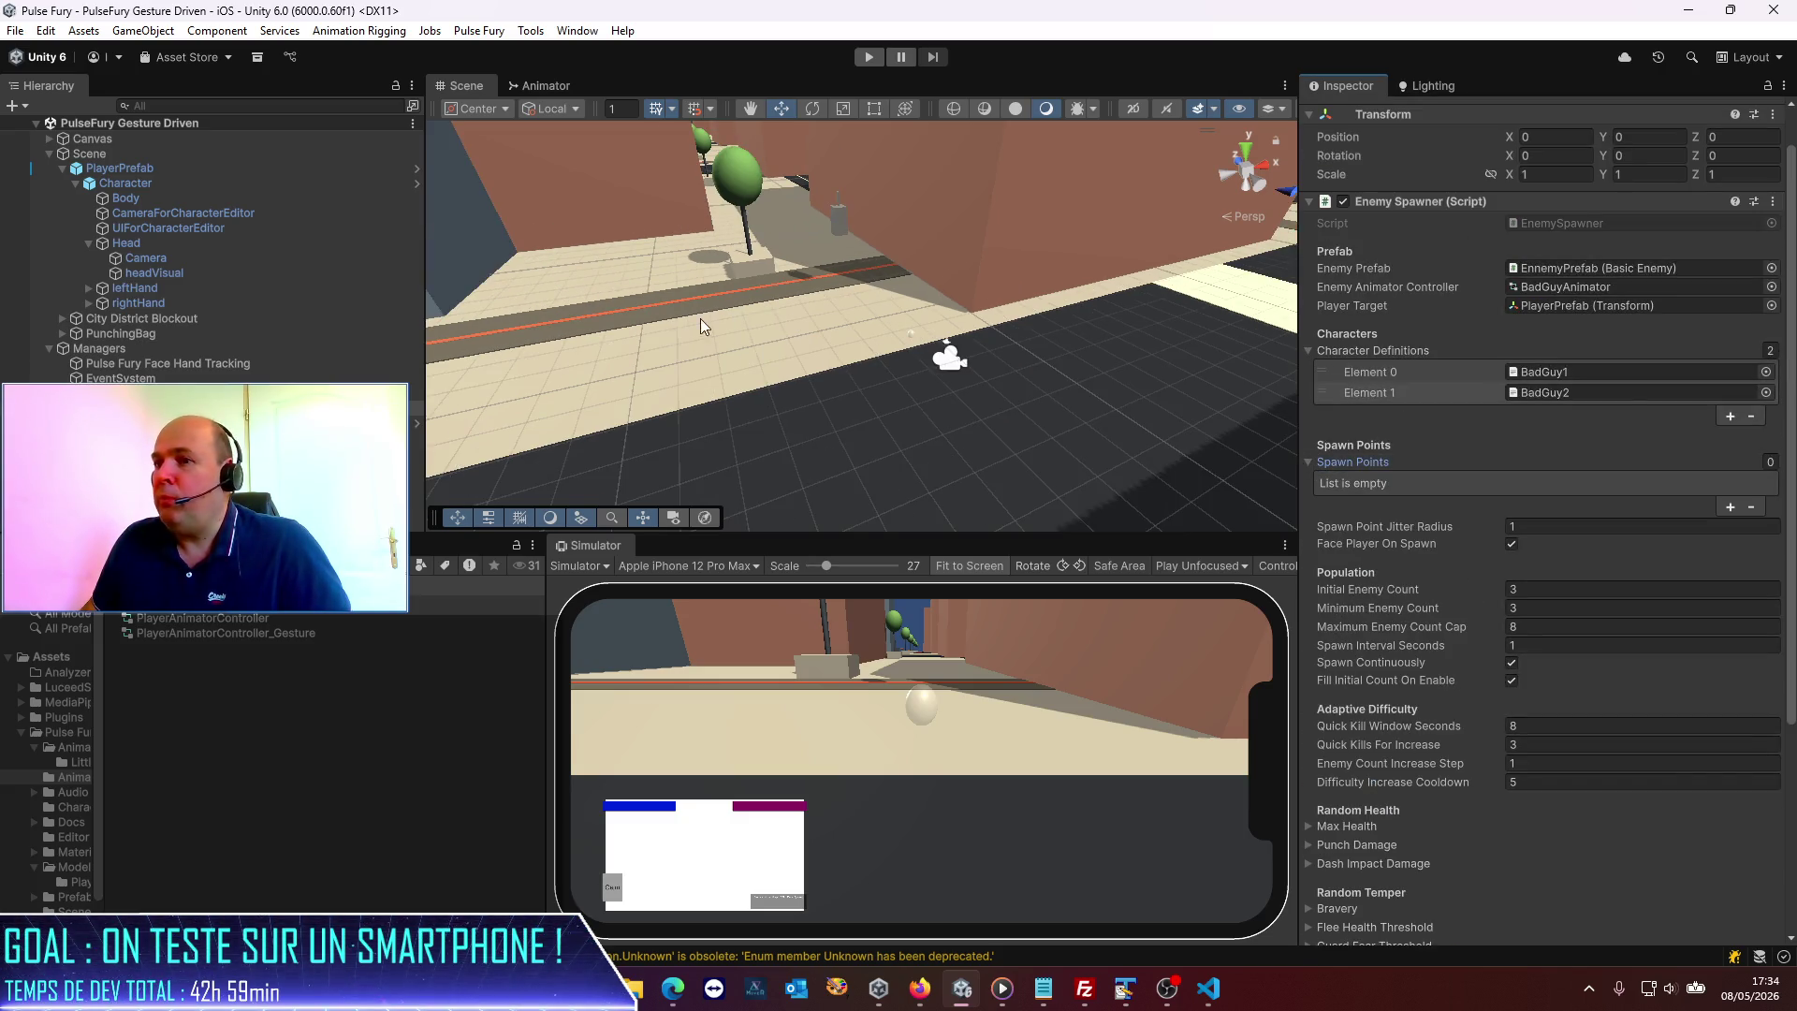
right_click(141, 193)
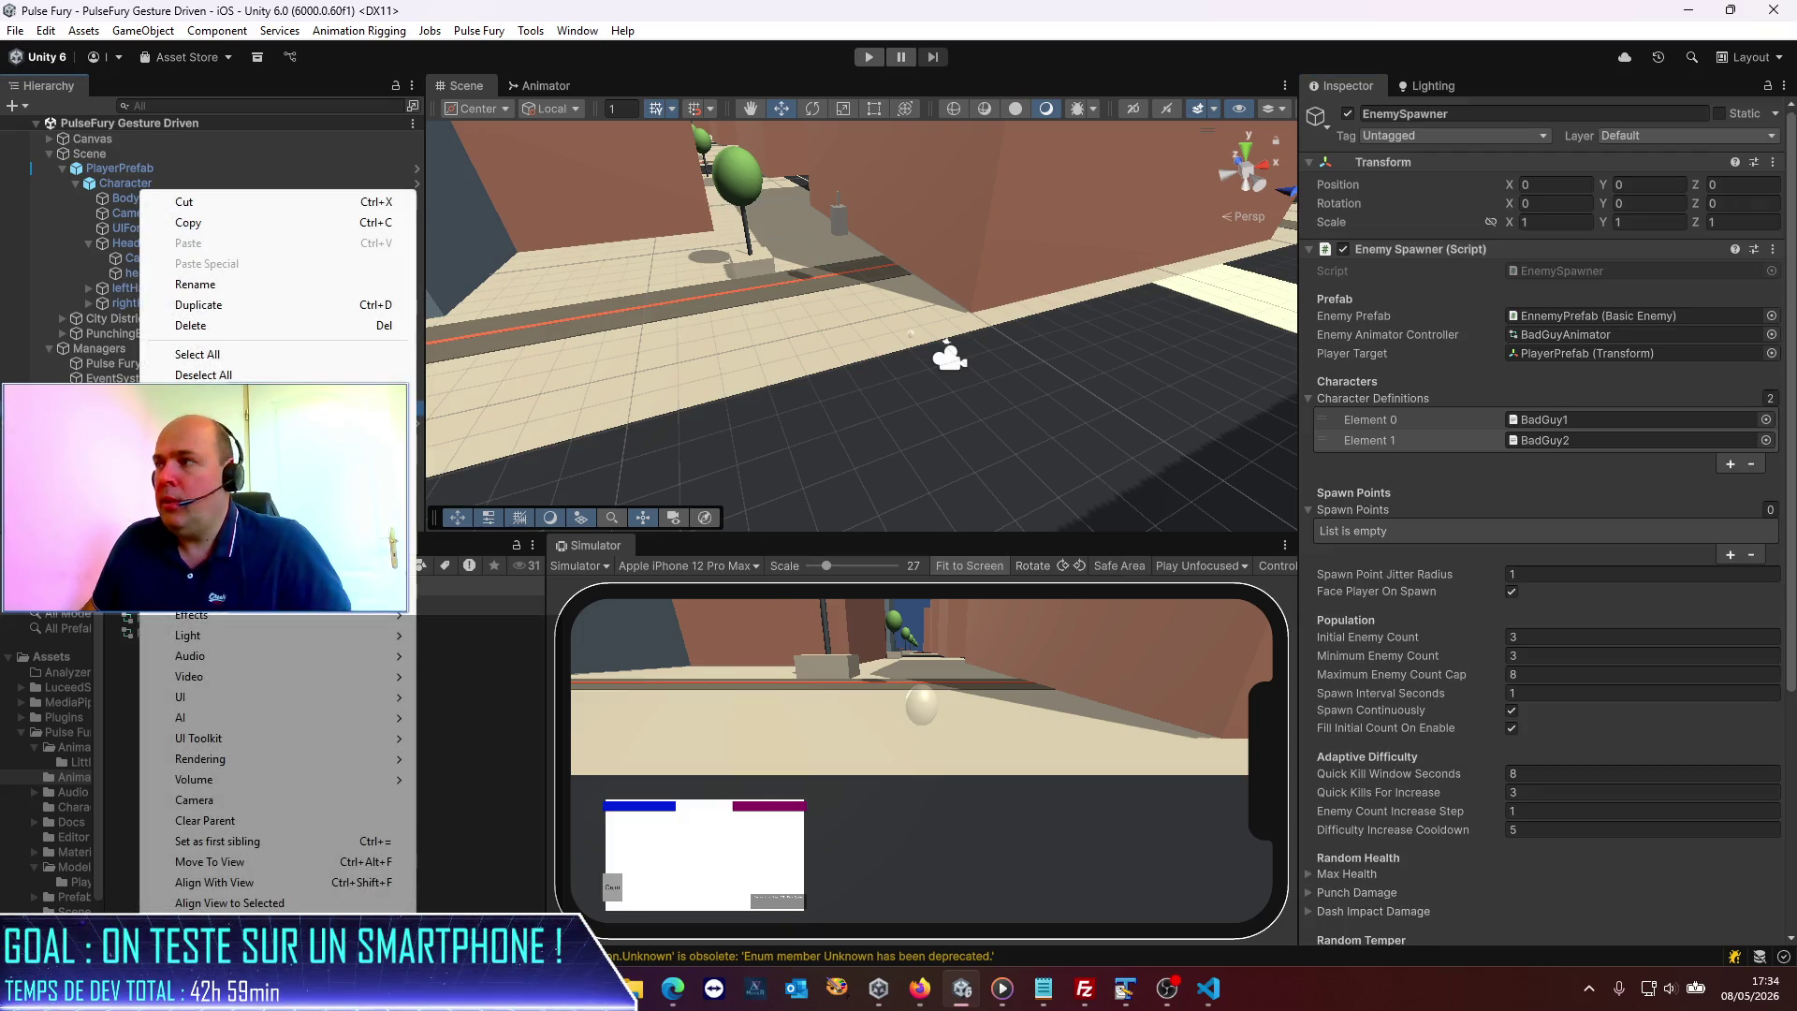
Create a 3D Object > Sphere and remove its Sphere Collider component.
left_click(203, 375)
right_click(127, 394)
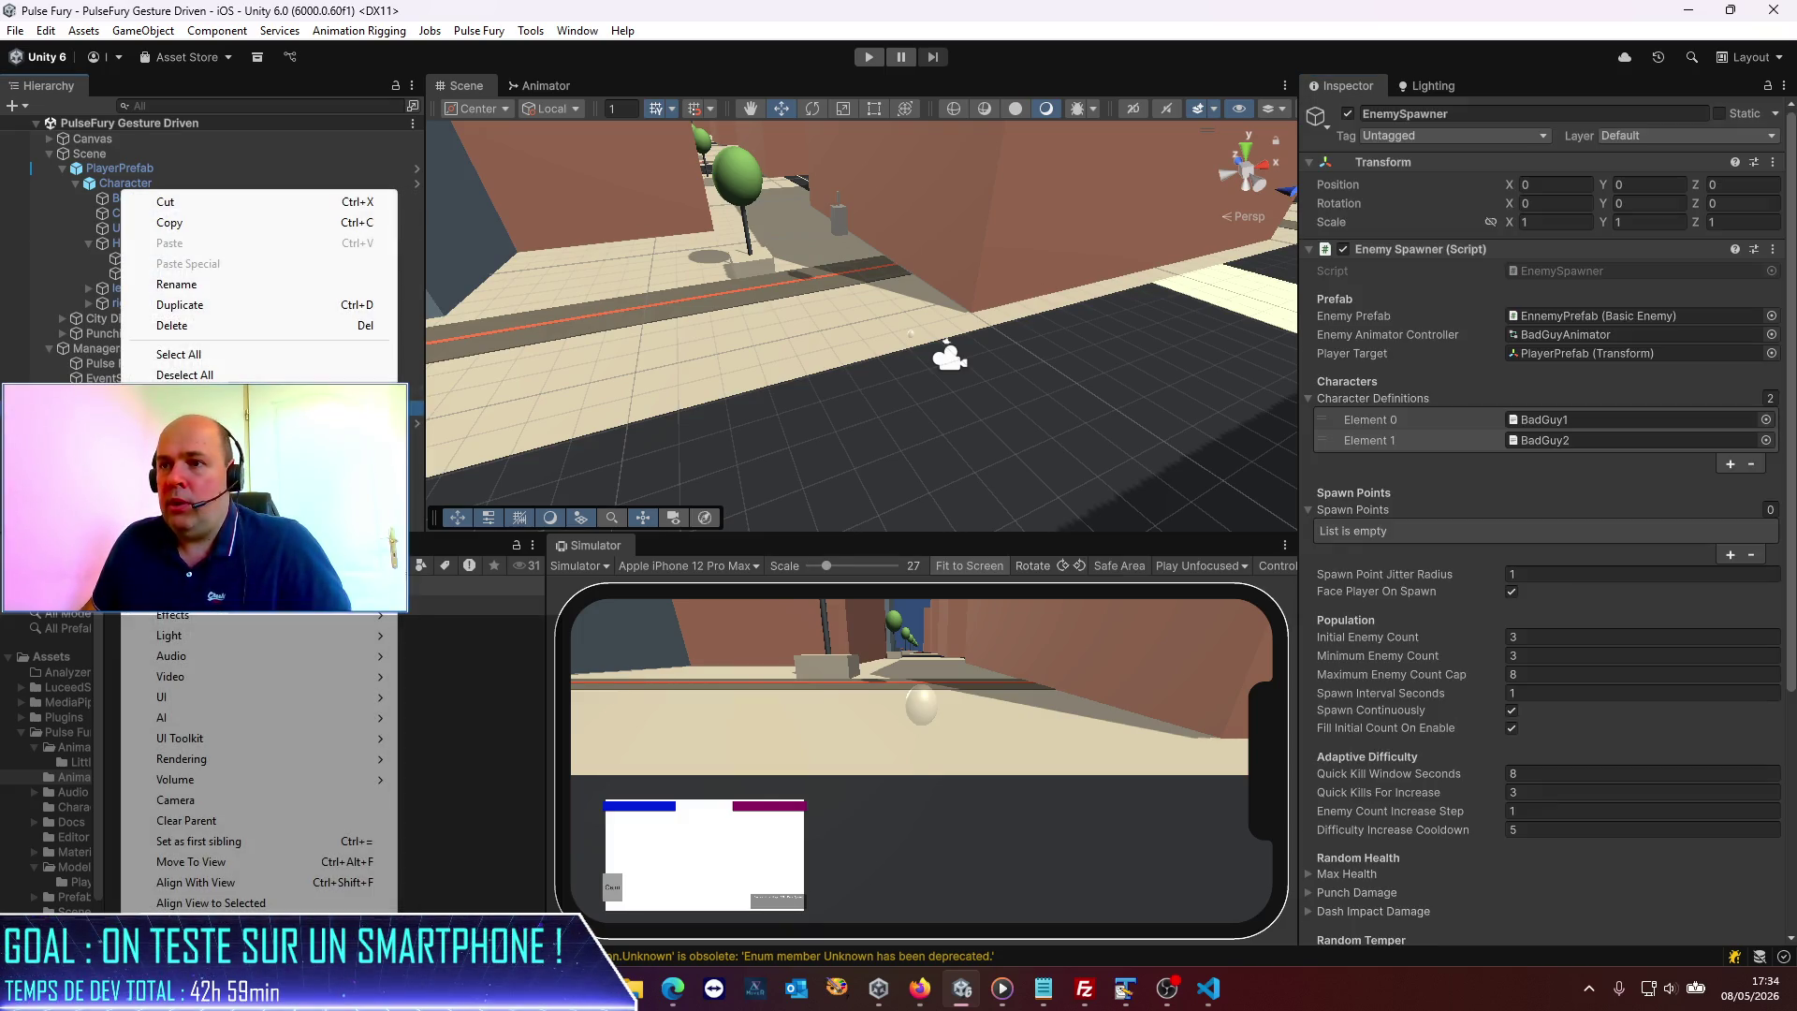
mouse_move(234, 594)
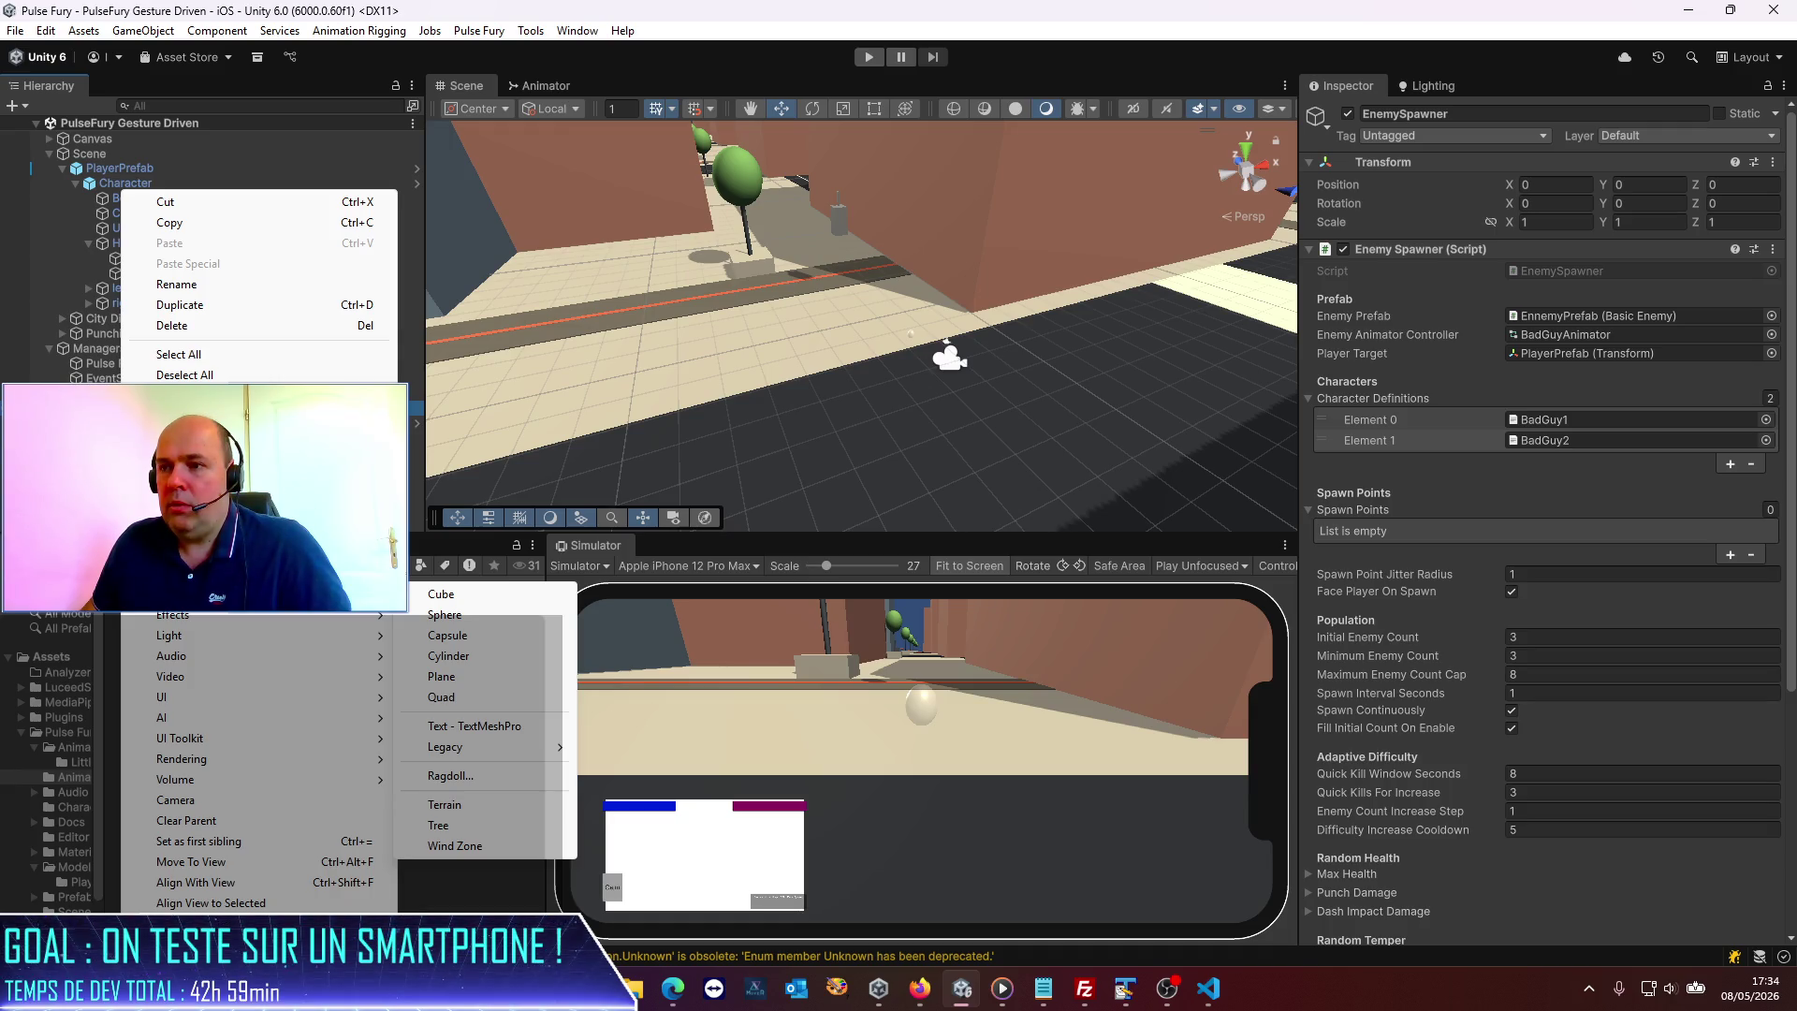
left_click(457, 621)
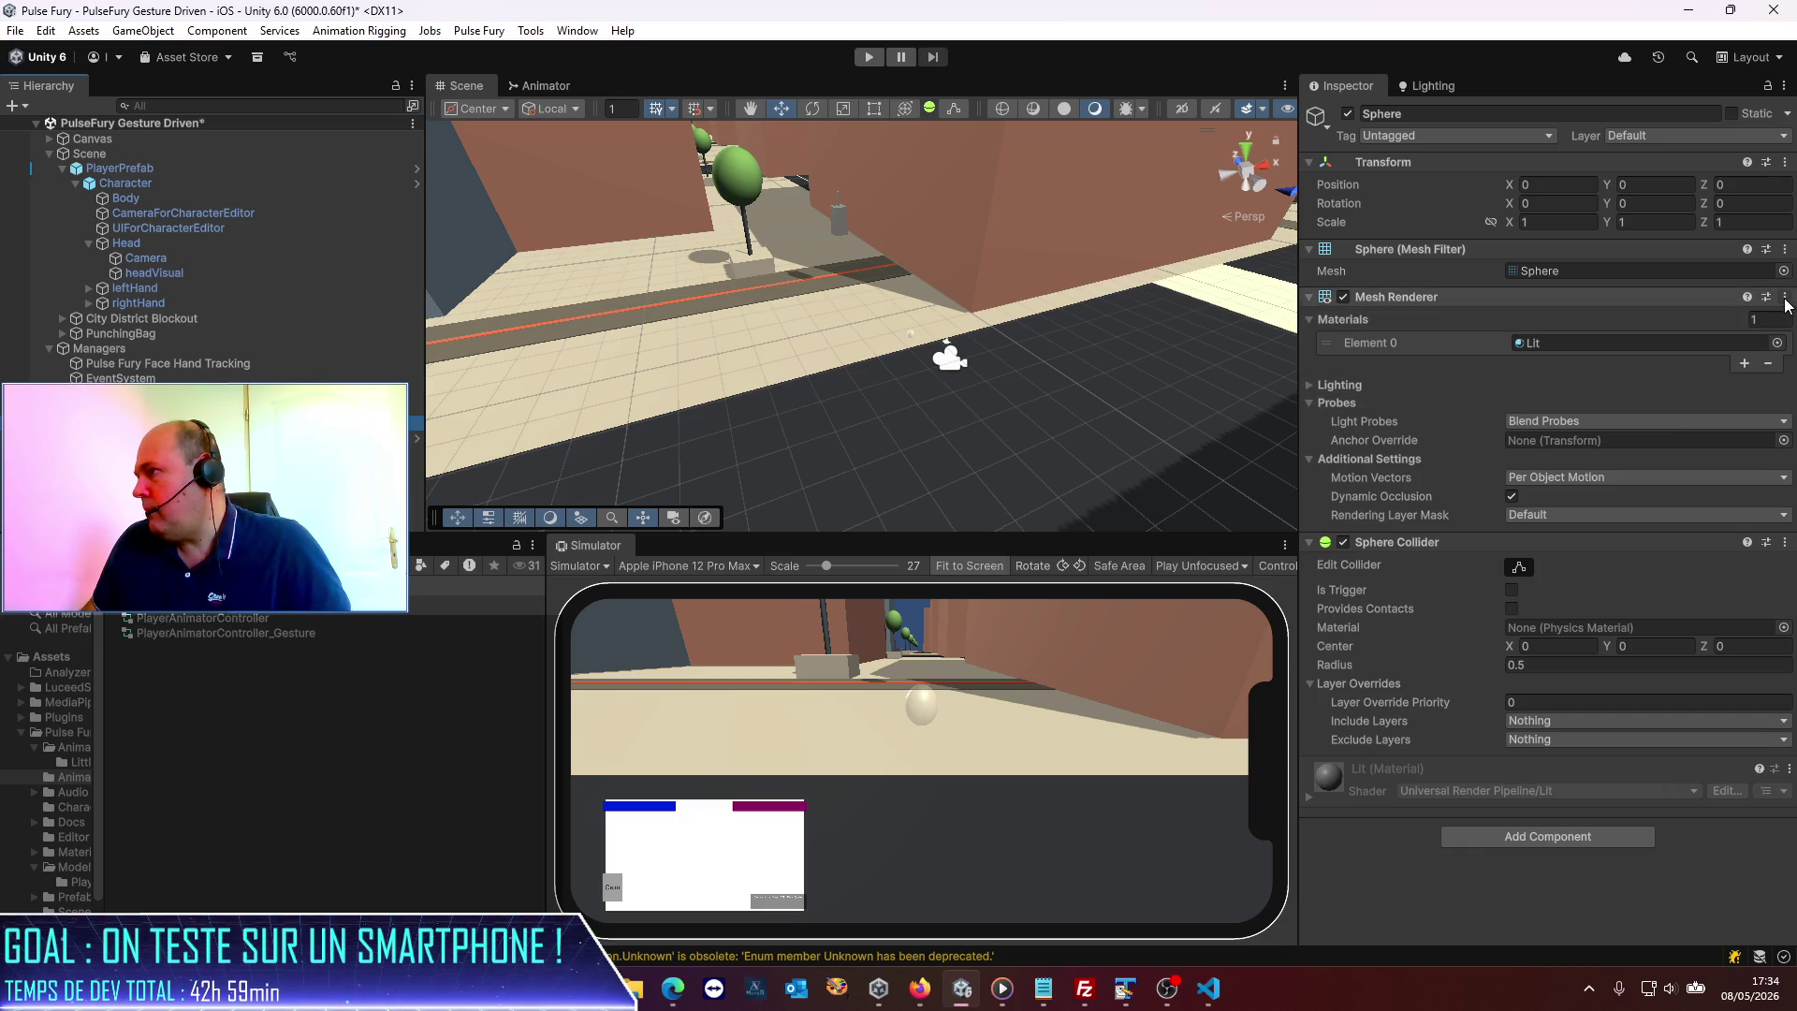
left_click(1785, 542)
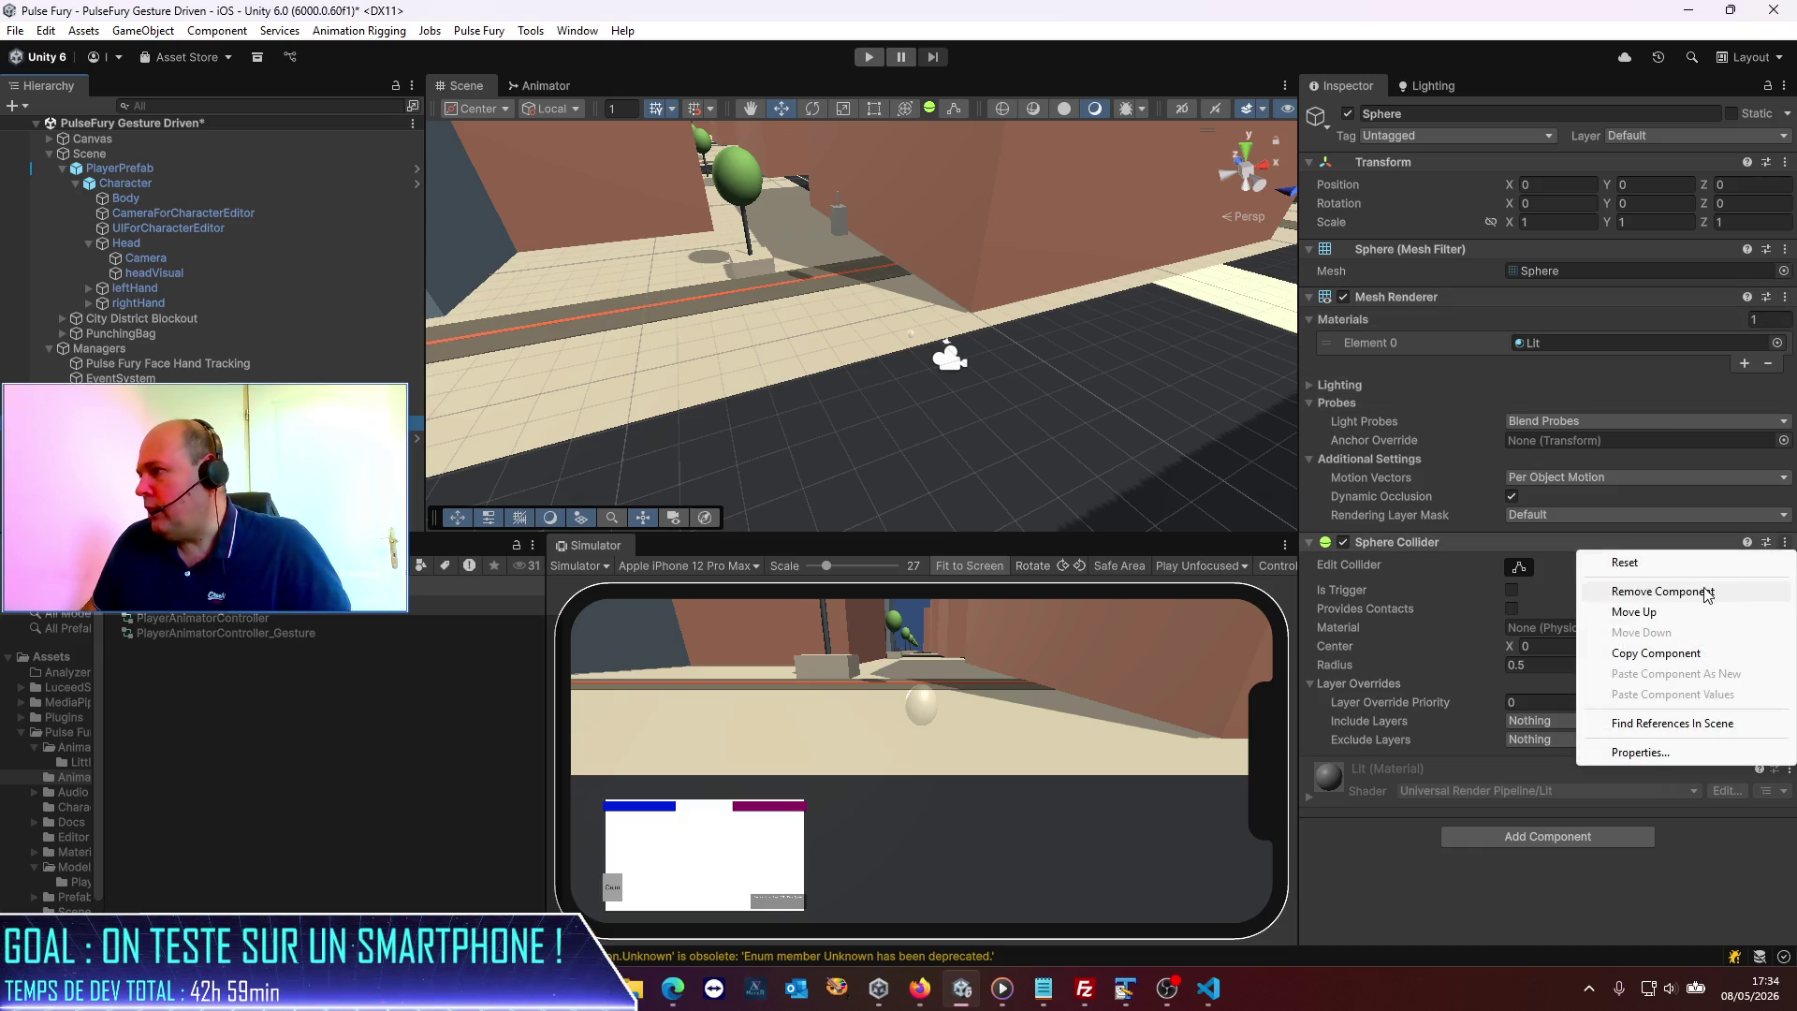
left_click(1698, 590)
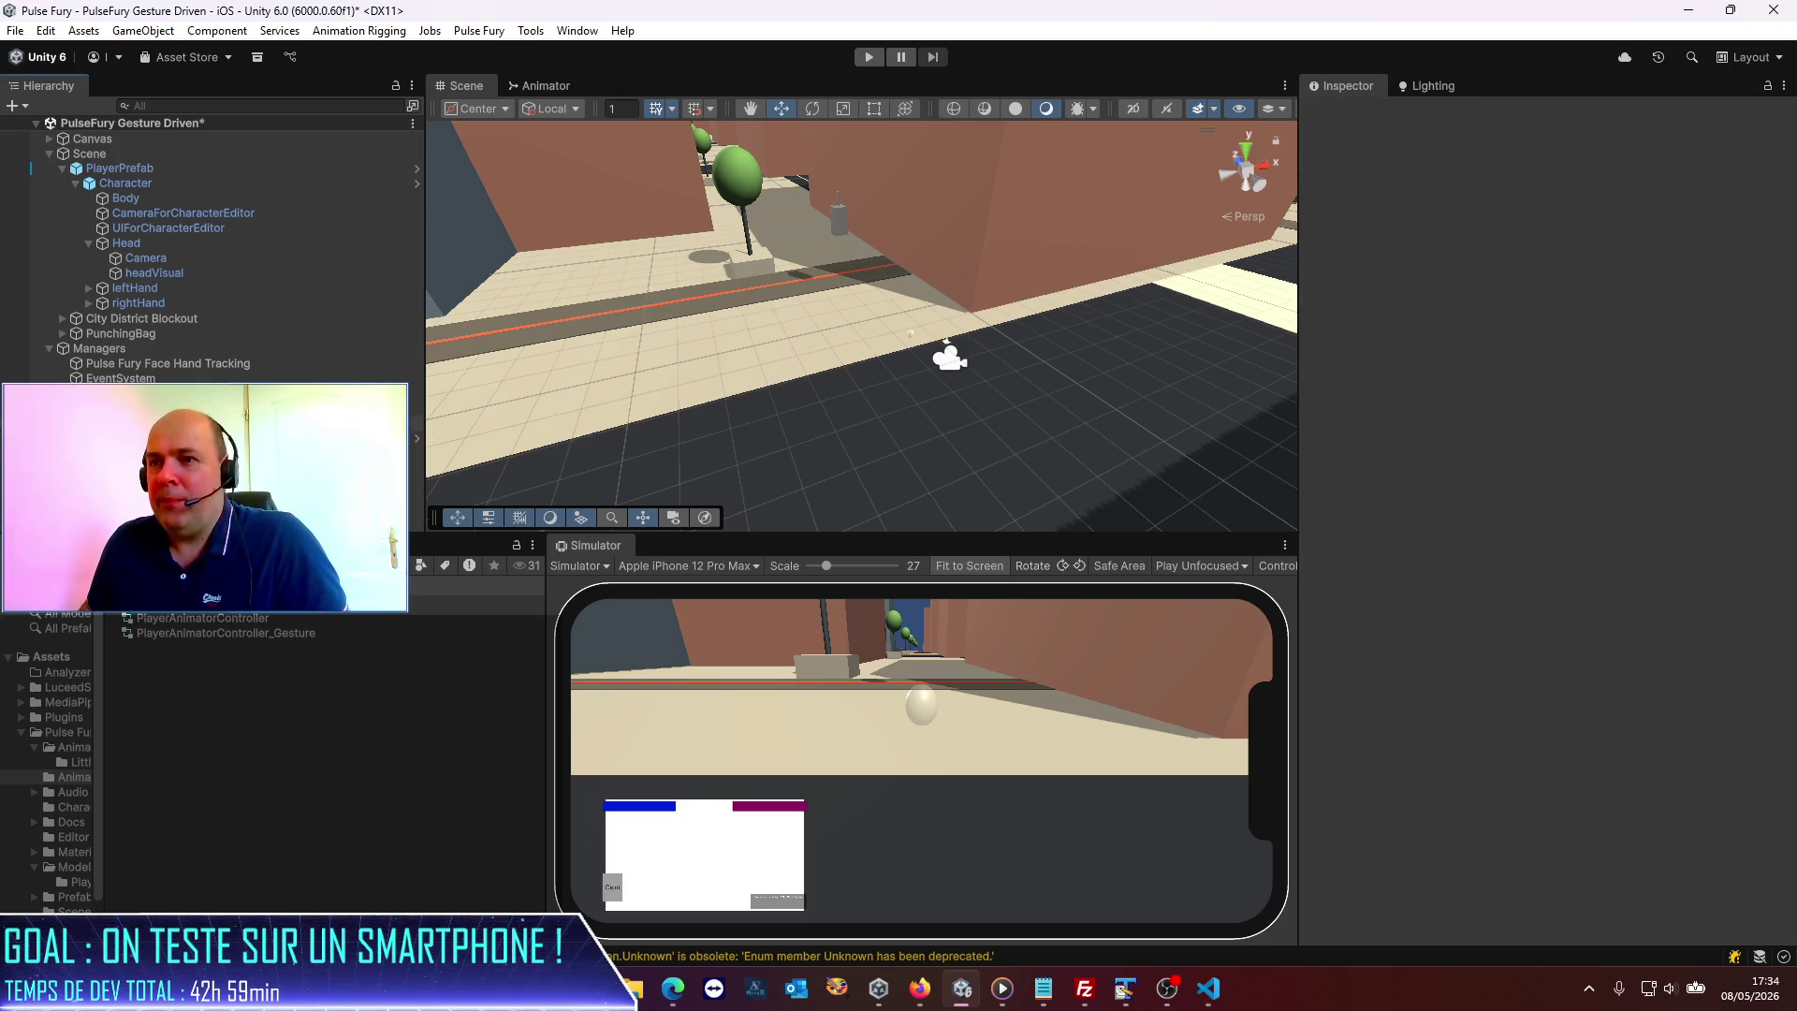
Rename the sphere to SpawnPoint1 and set its Position Y to 0.
key("f")
scroll(828, 465, "down", 10)
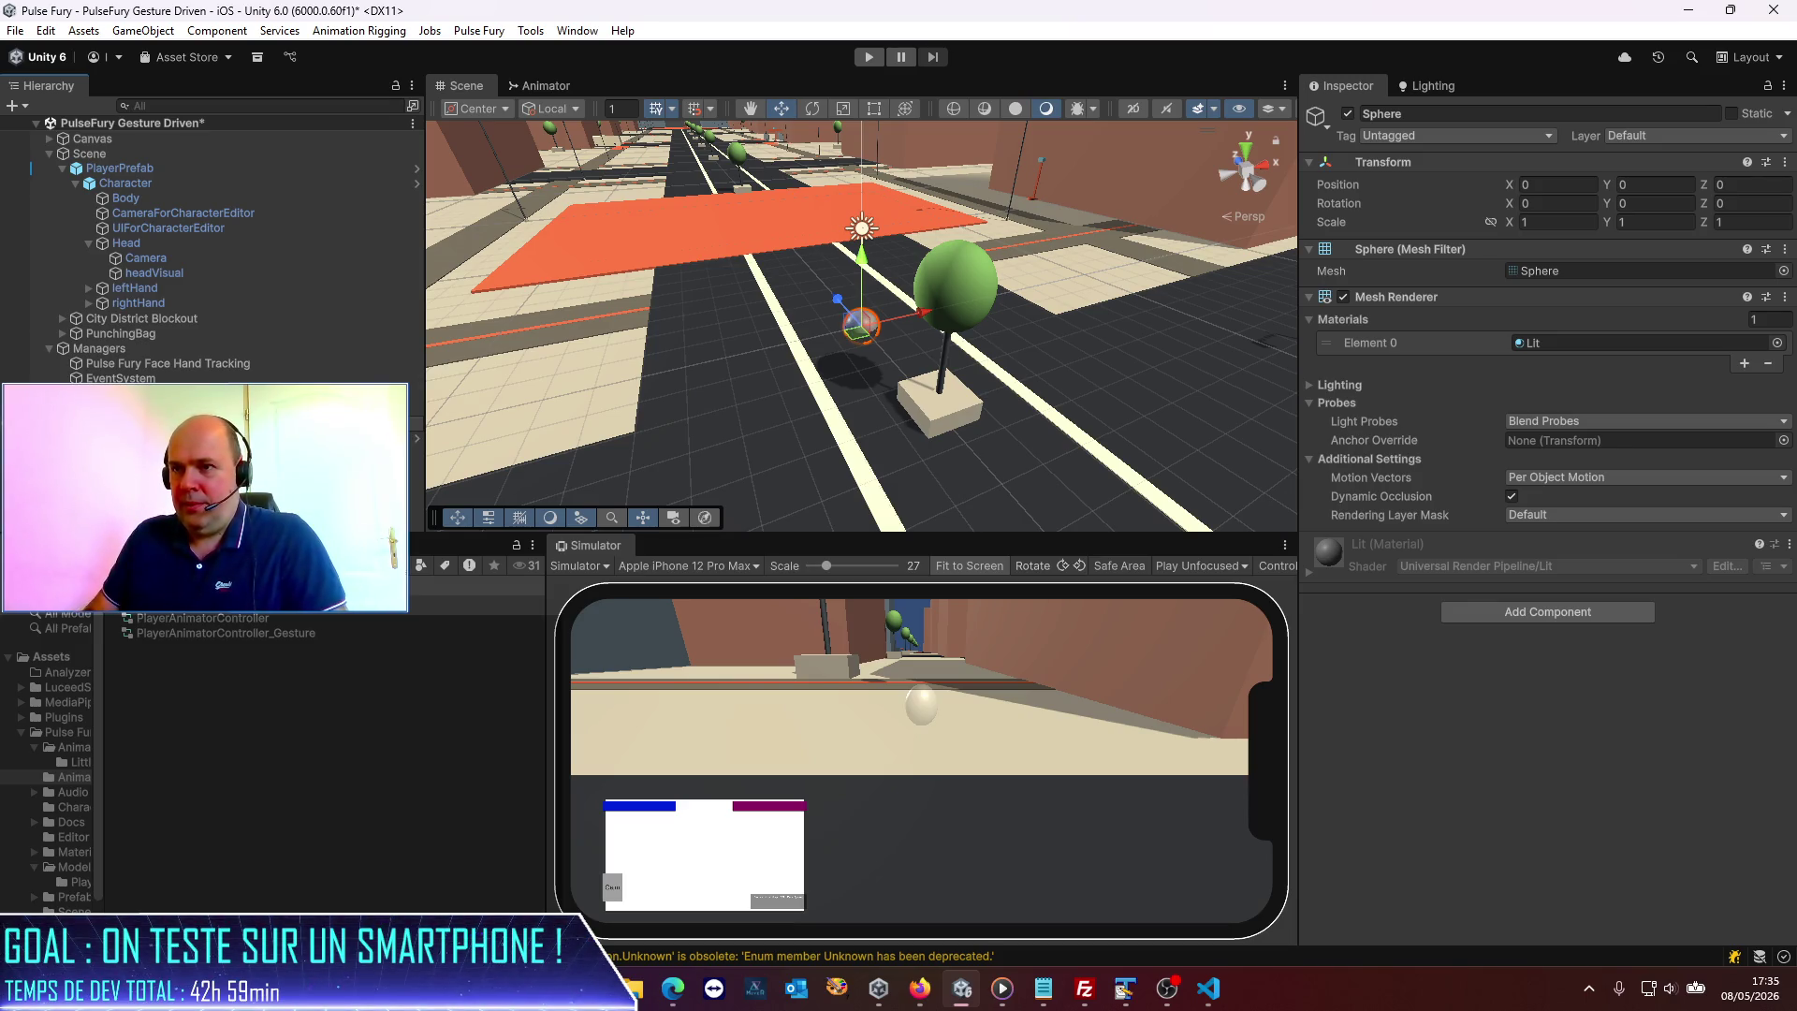
type("SpawnPoint1")
key("Return")
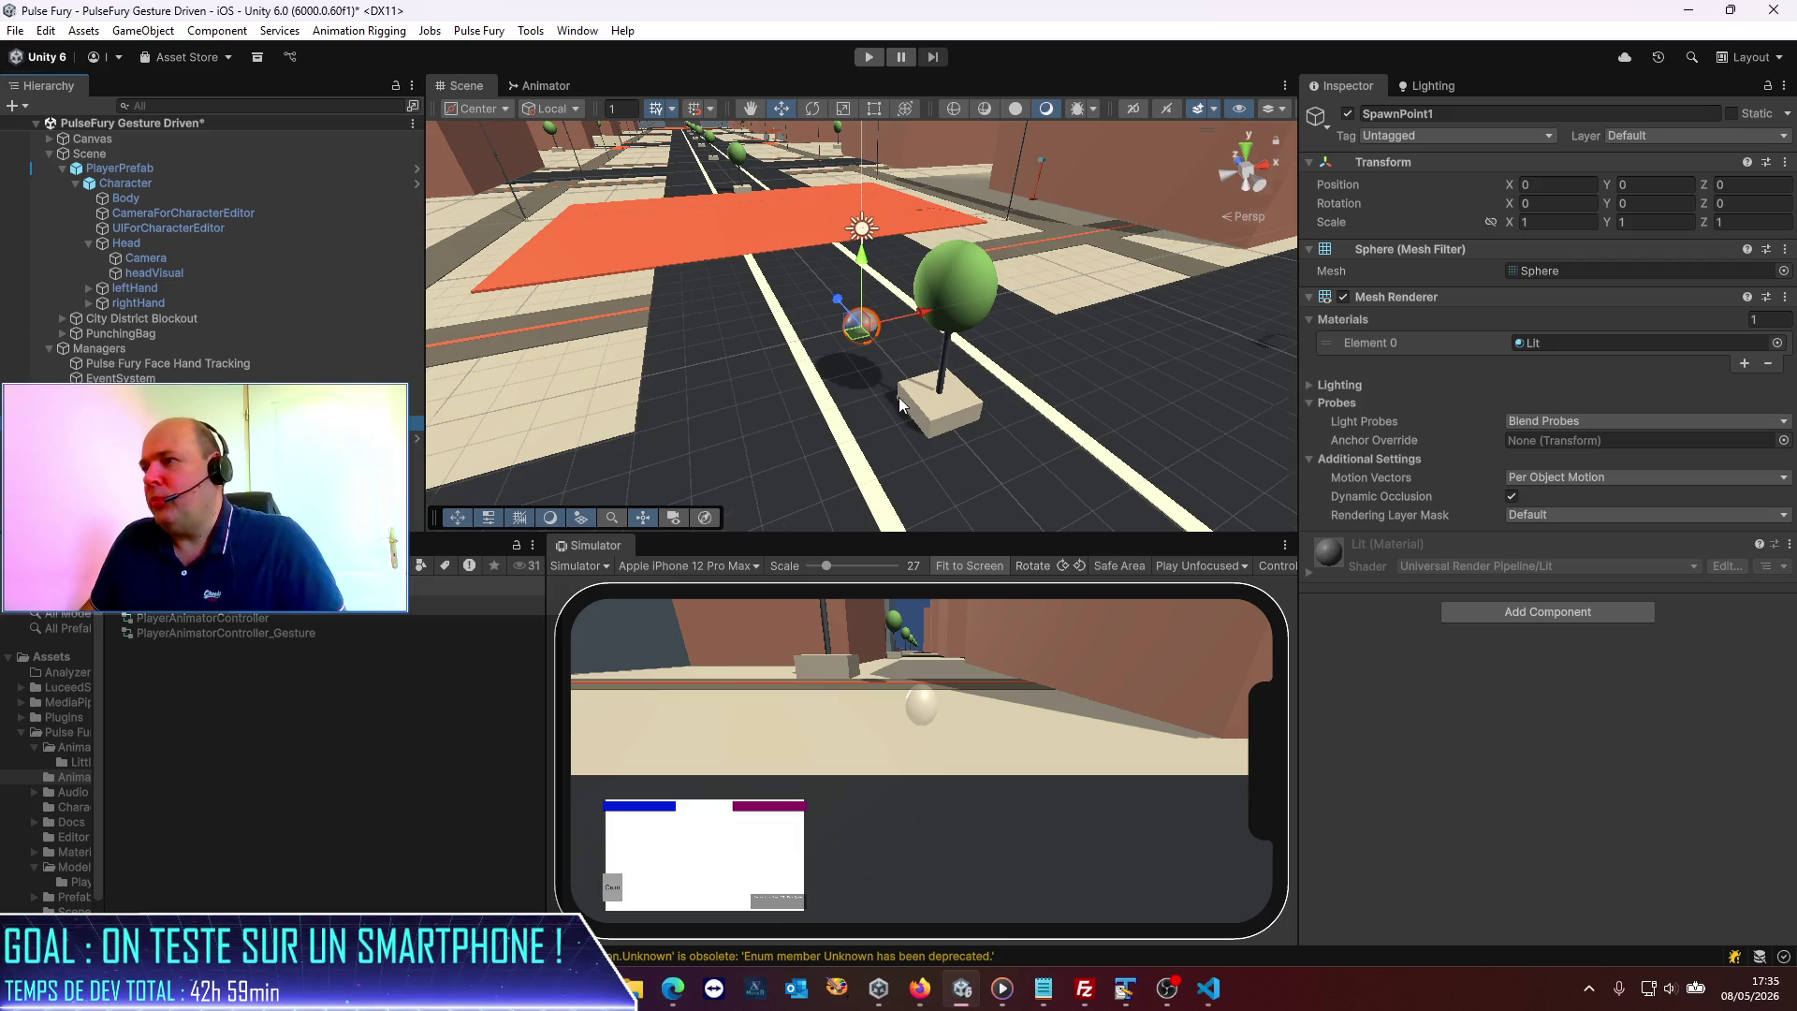
scroll(901, 404, "down", 2)
left_click_drag(863, 278, 863, 285)
left_click(1659, 185)
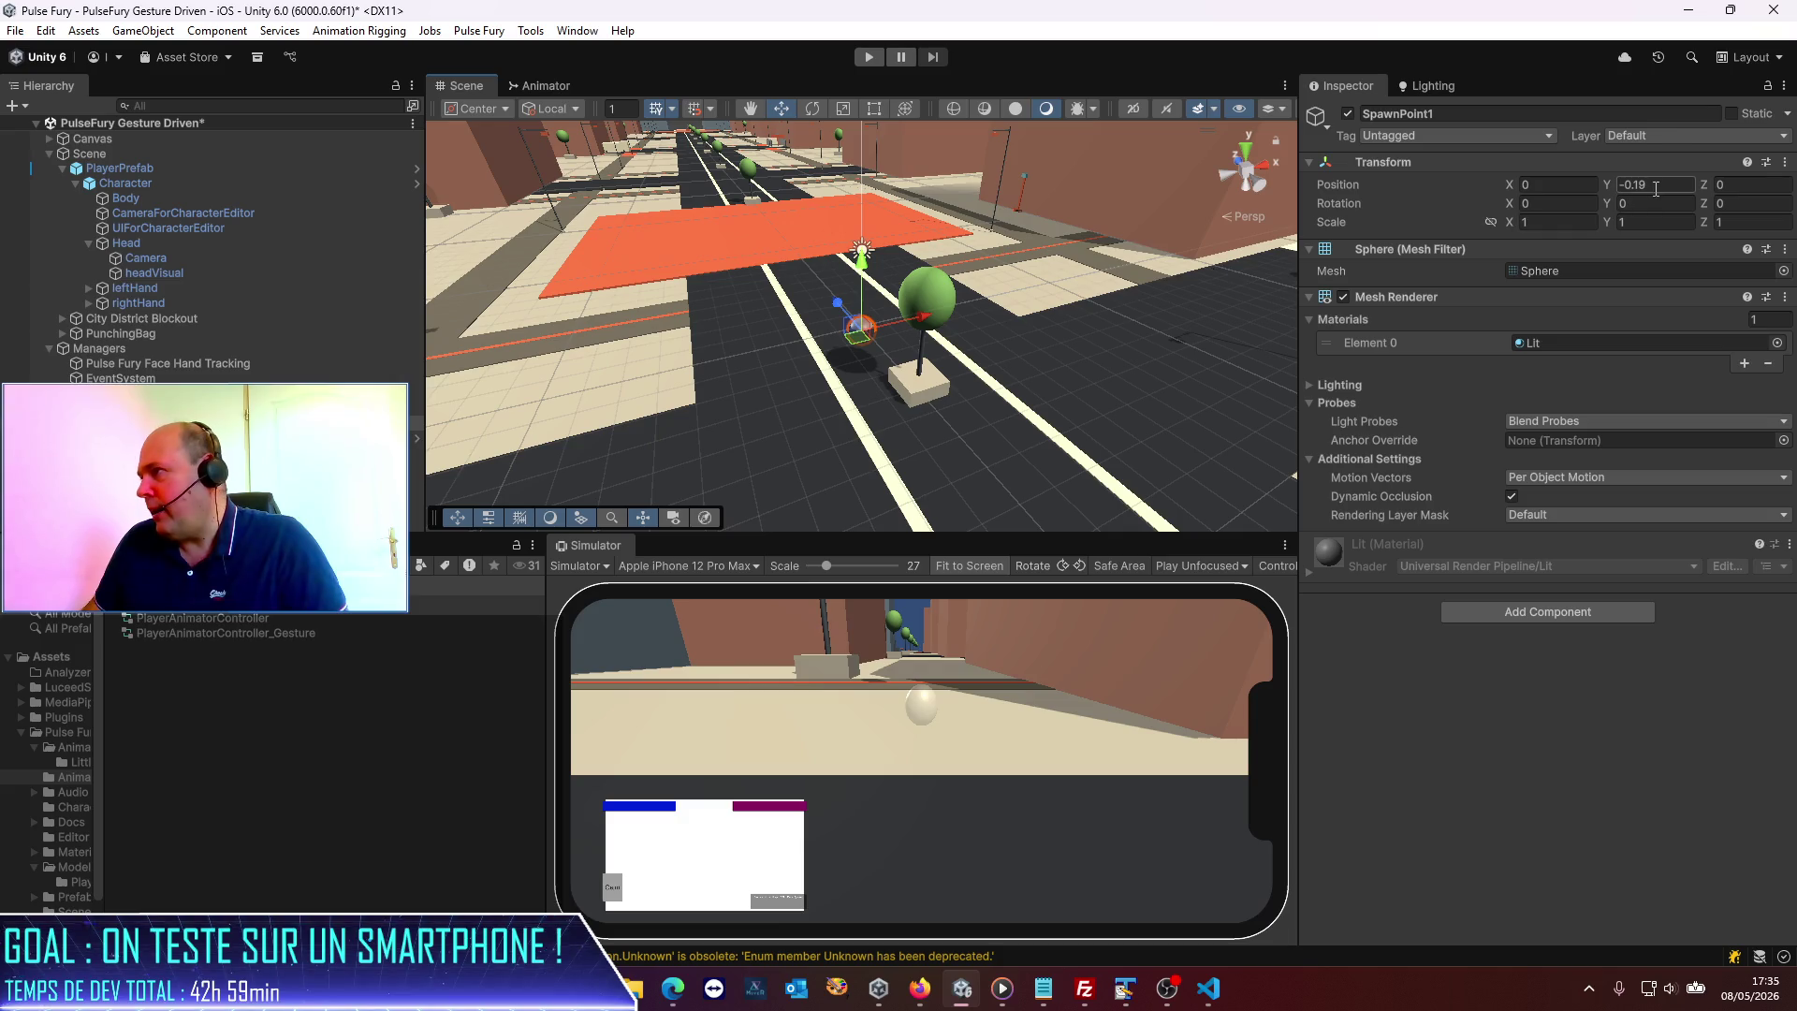
type("0")
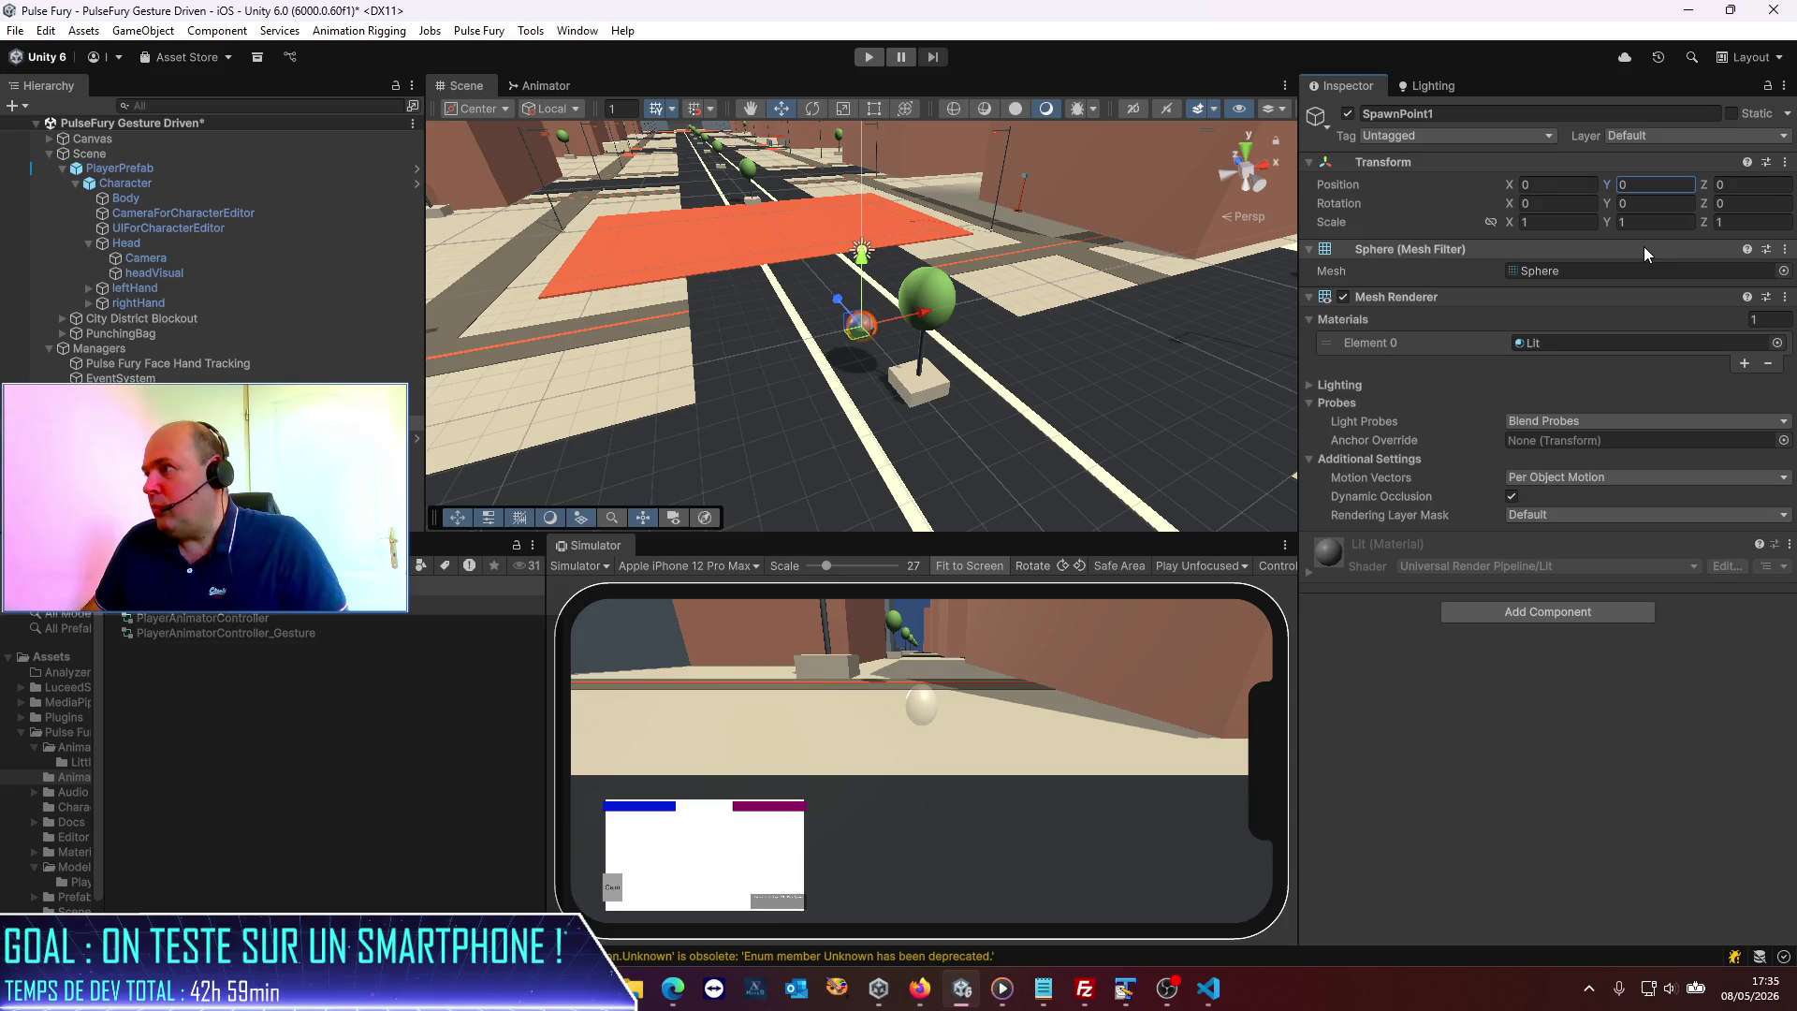
Link the scale axes and scale SpawnPoint1 uniformly to 0.5.
left_click(1490, 222)
left_click(1566, 222)
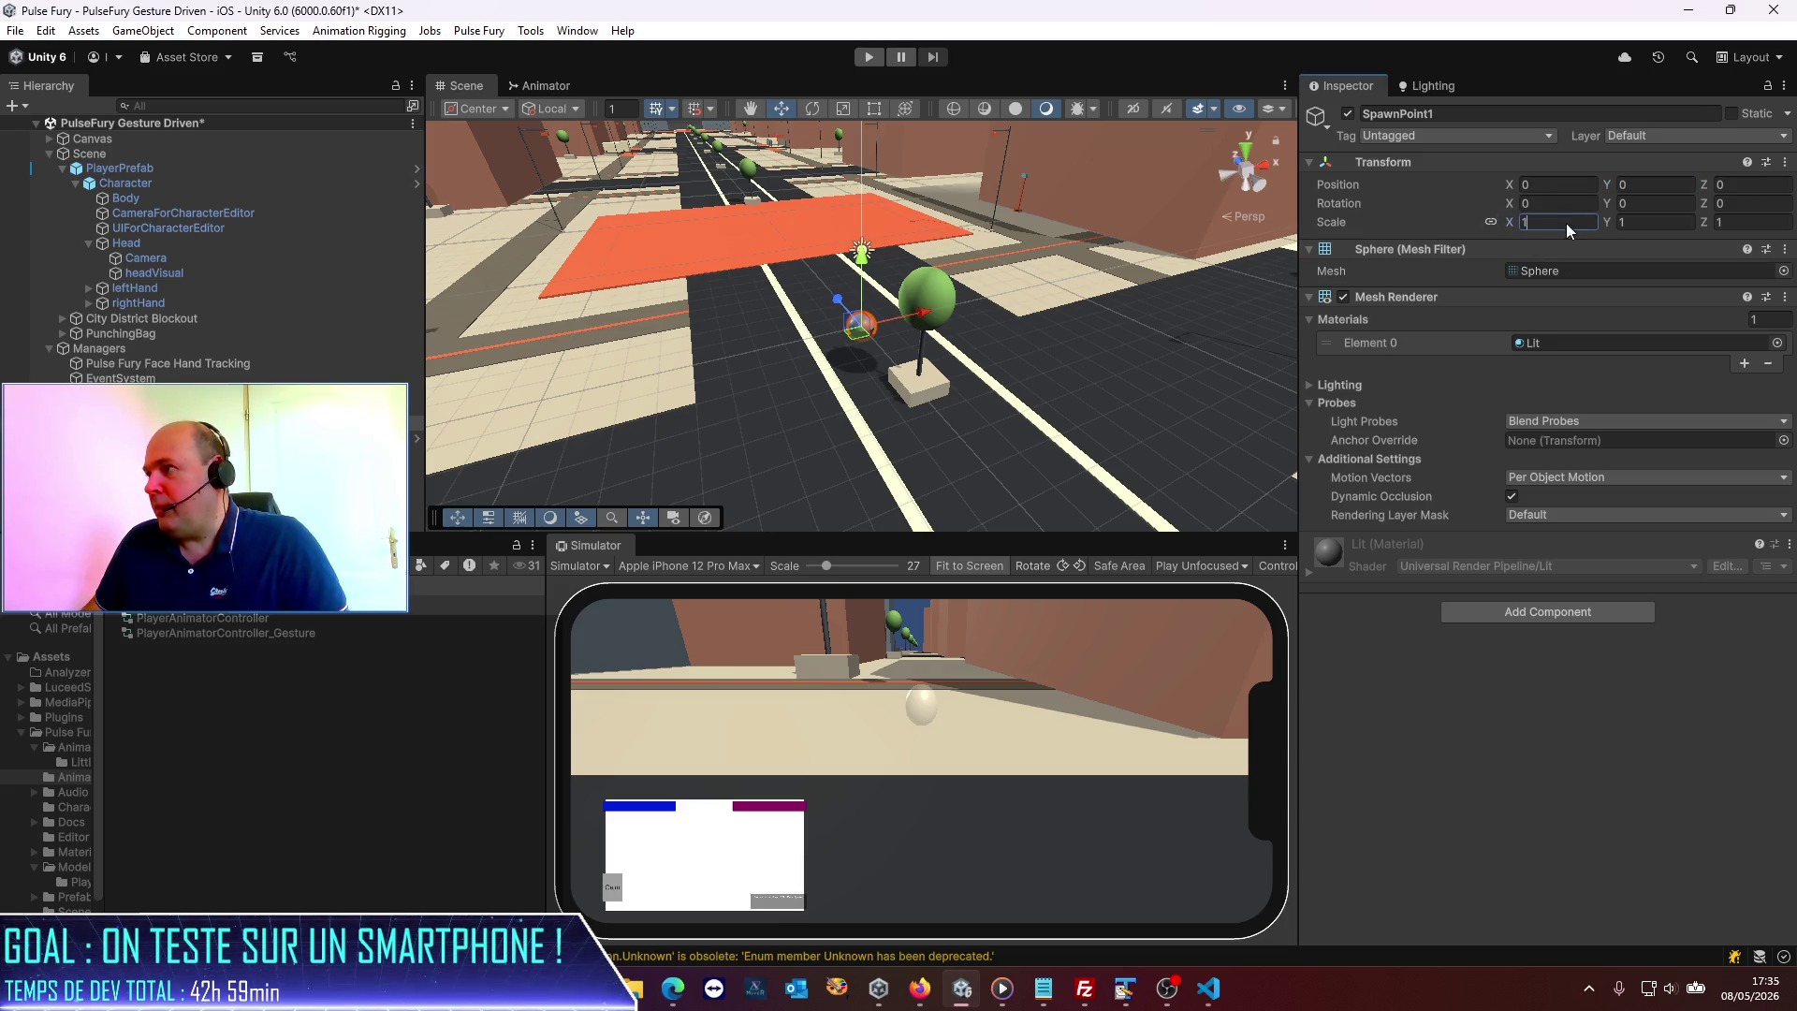
type("0")
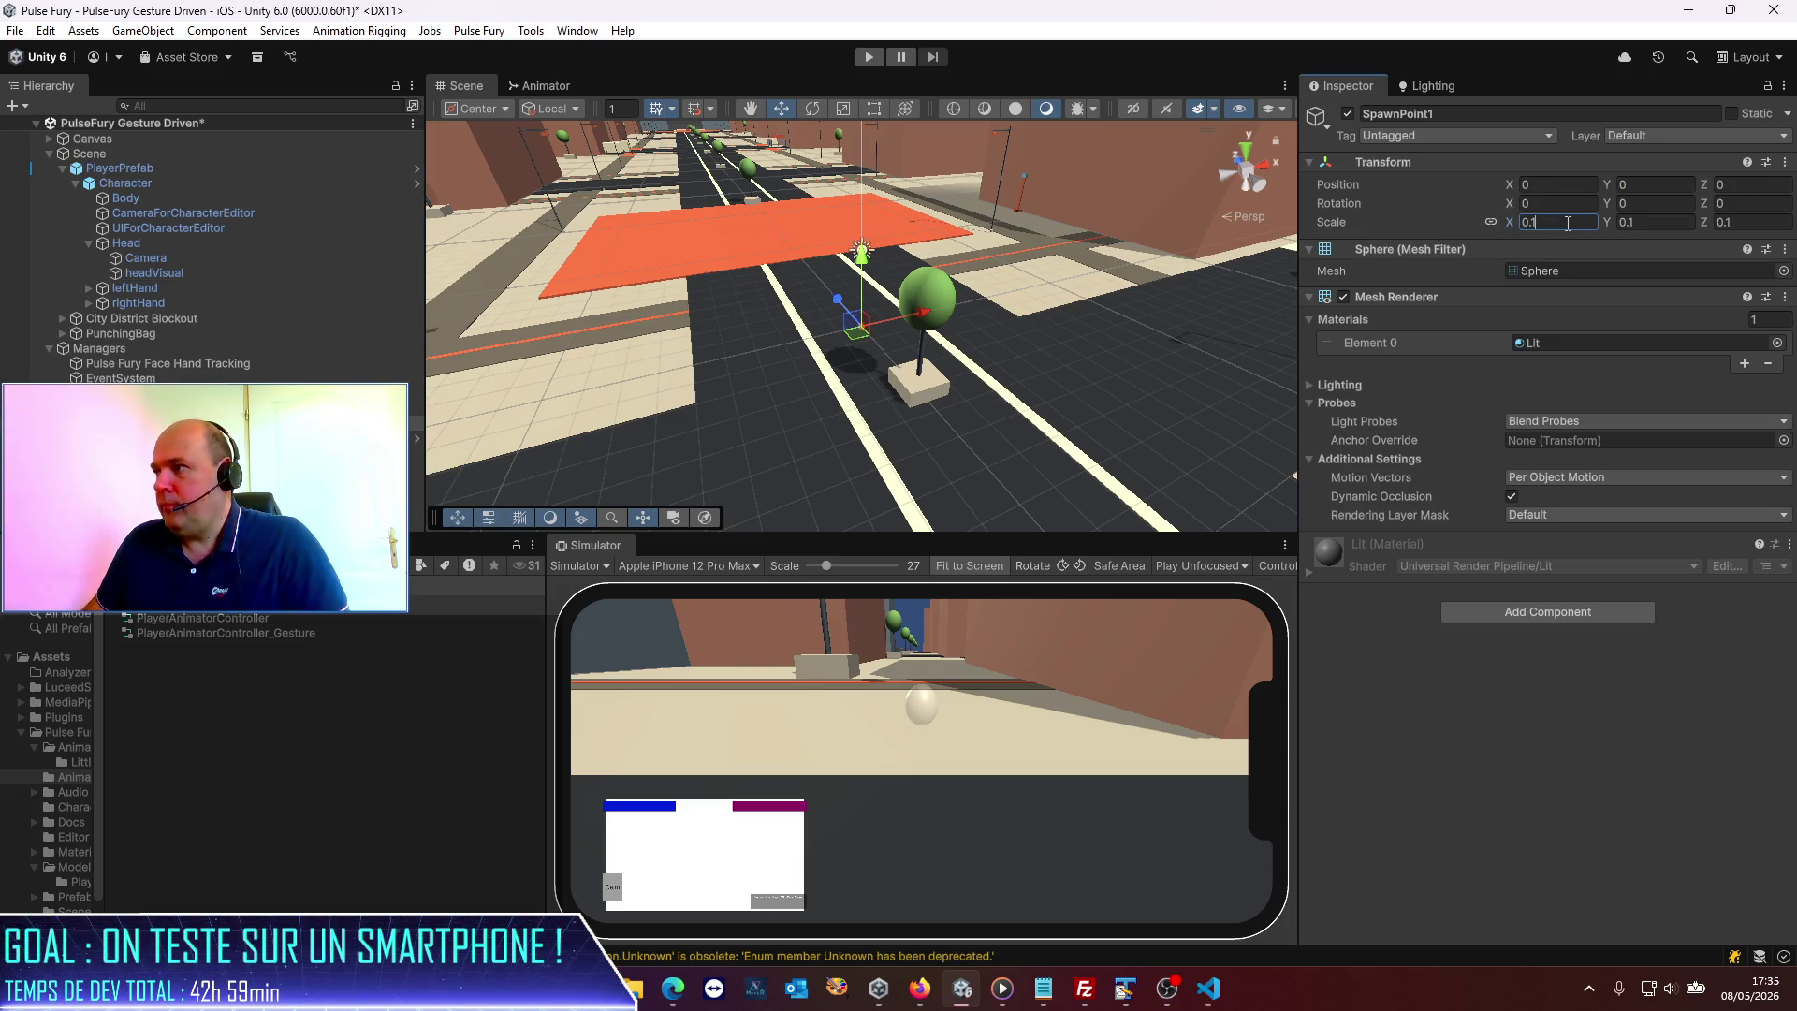
type(".5")
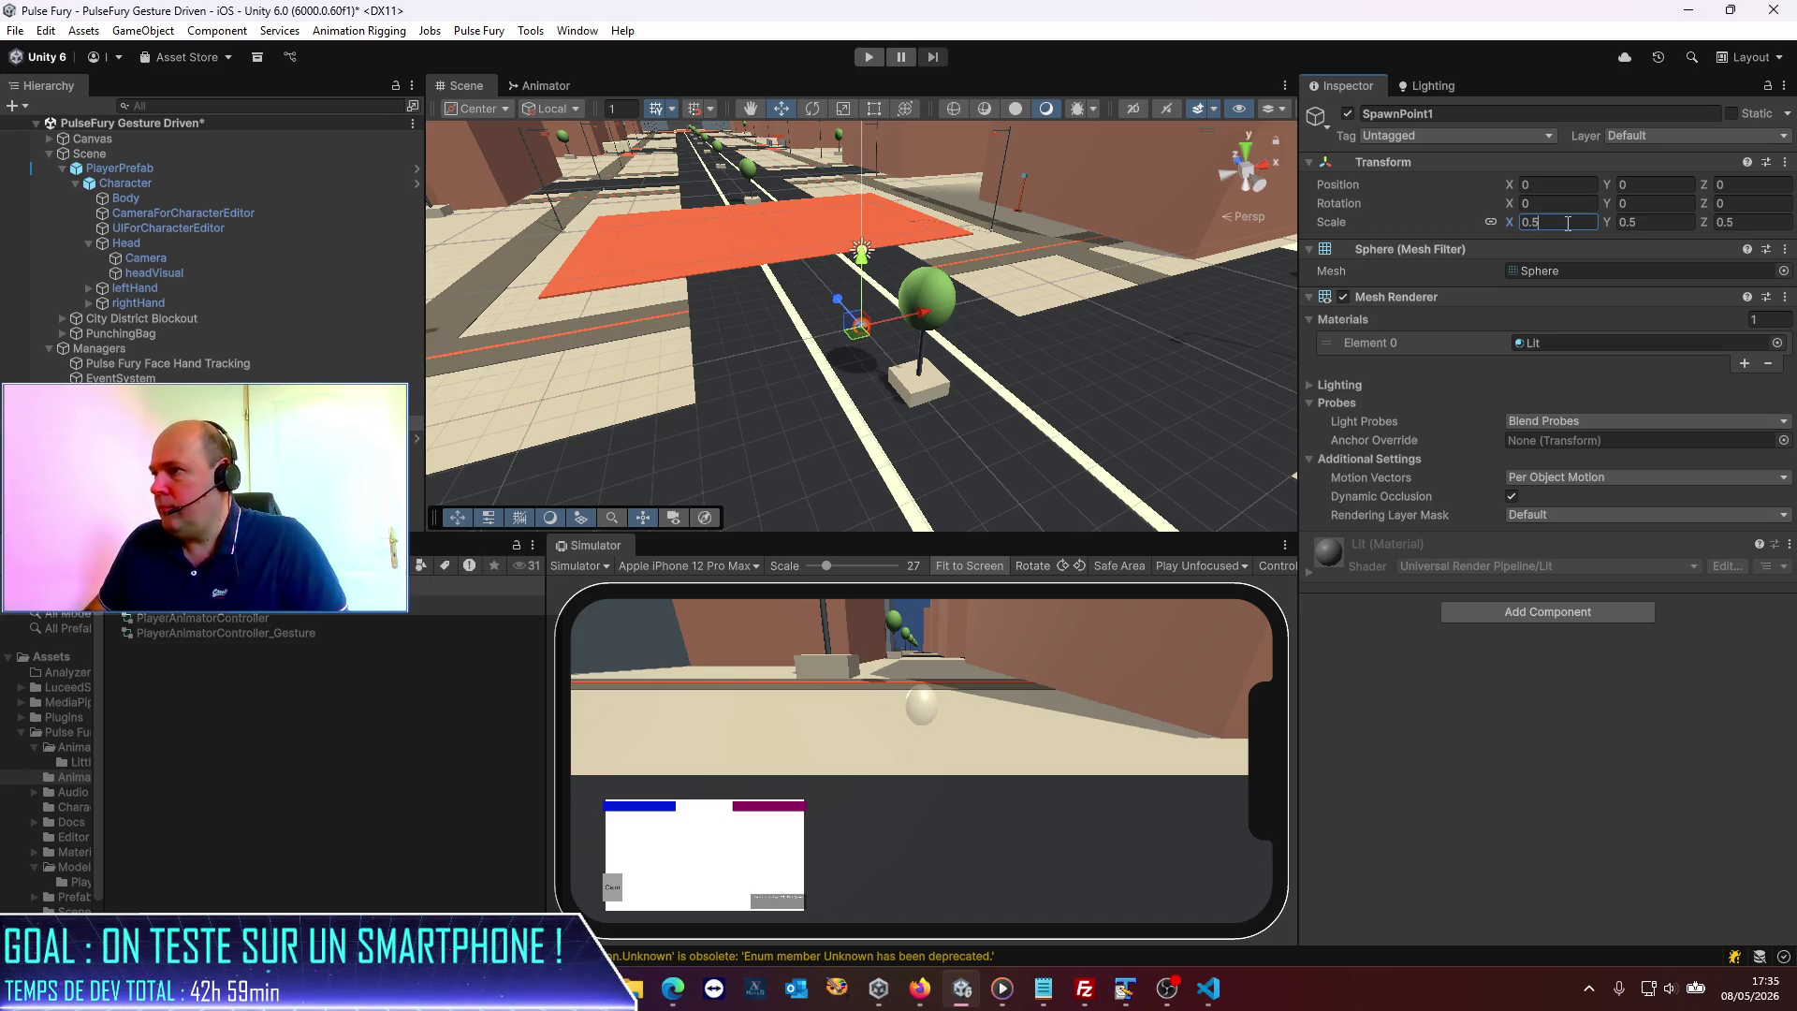
left_click(456, 487)
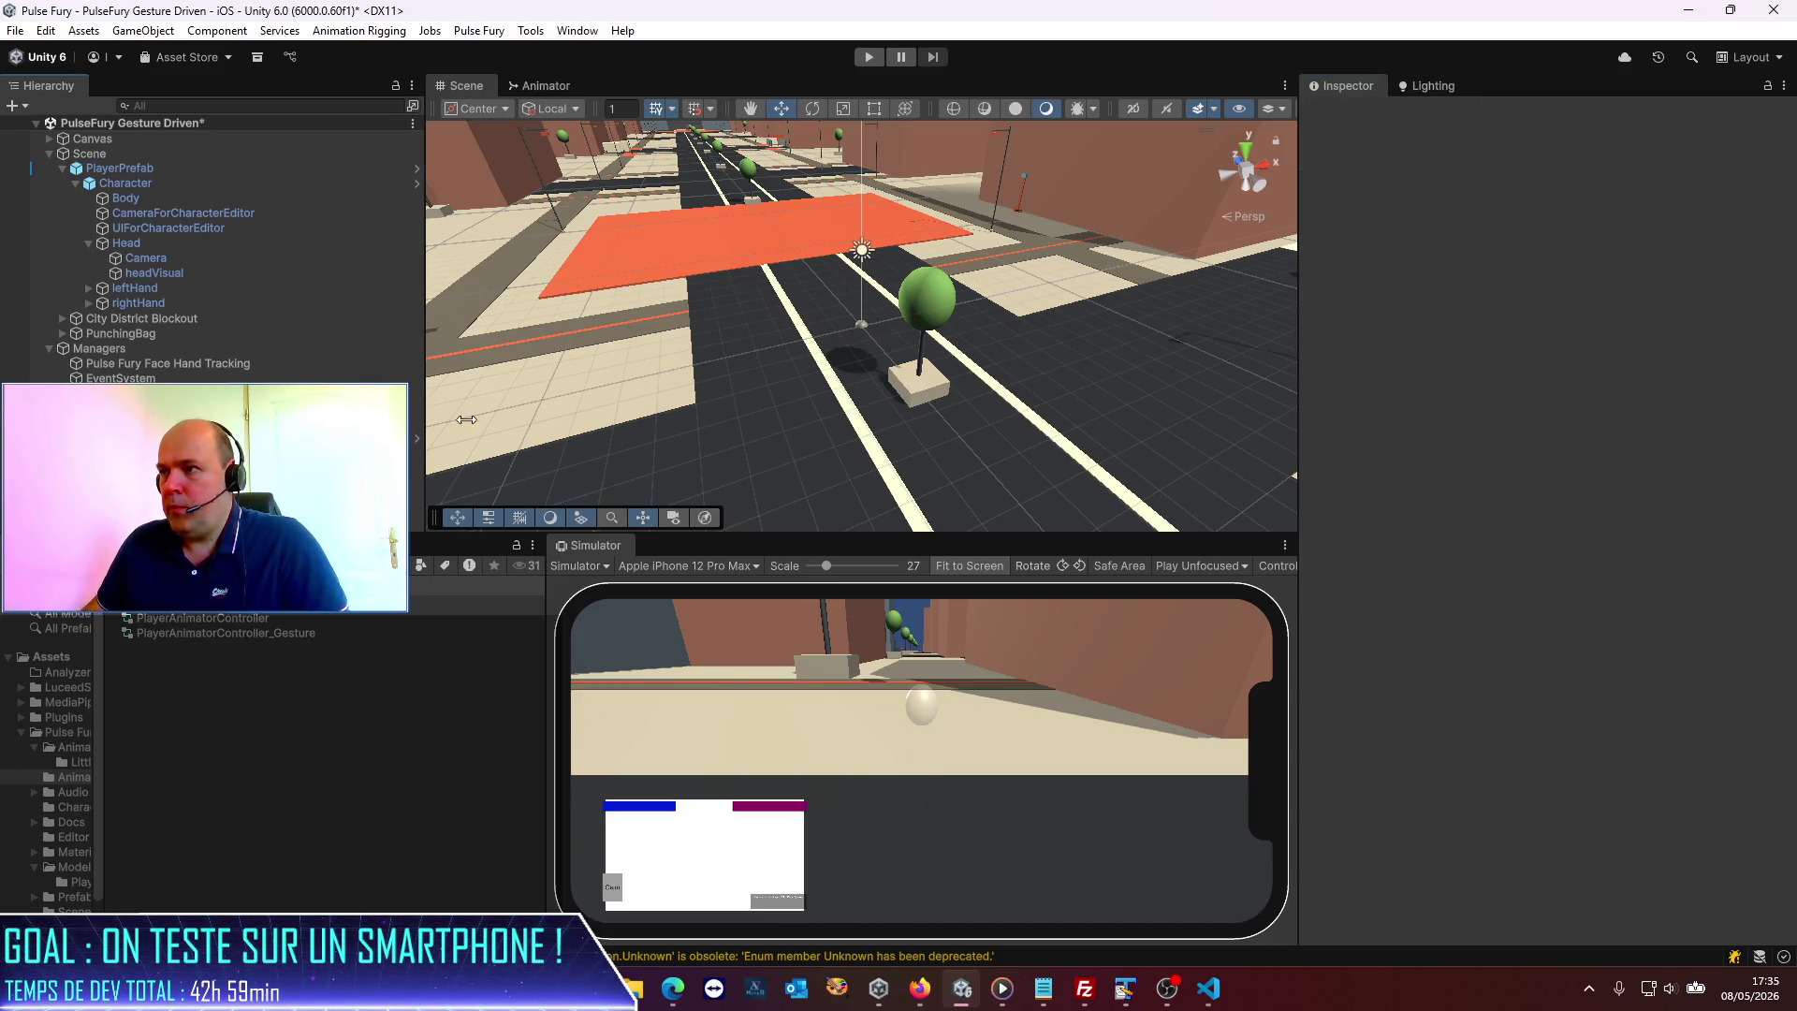
scroll(730, 382, "down", 5)
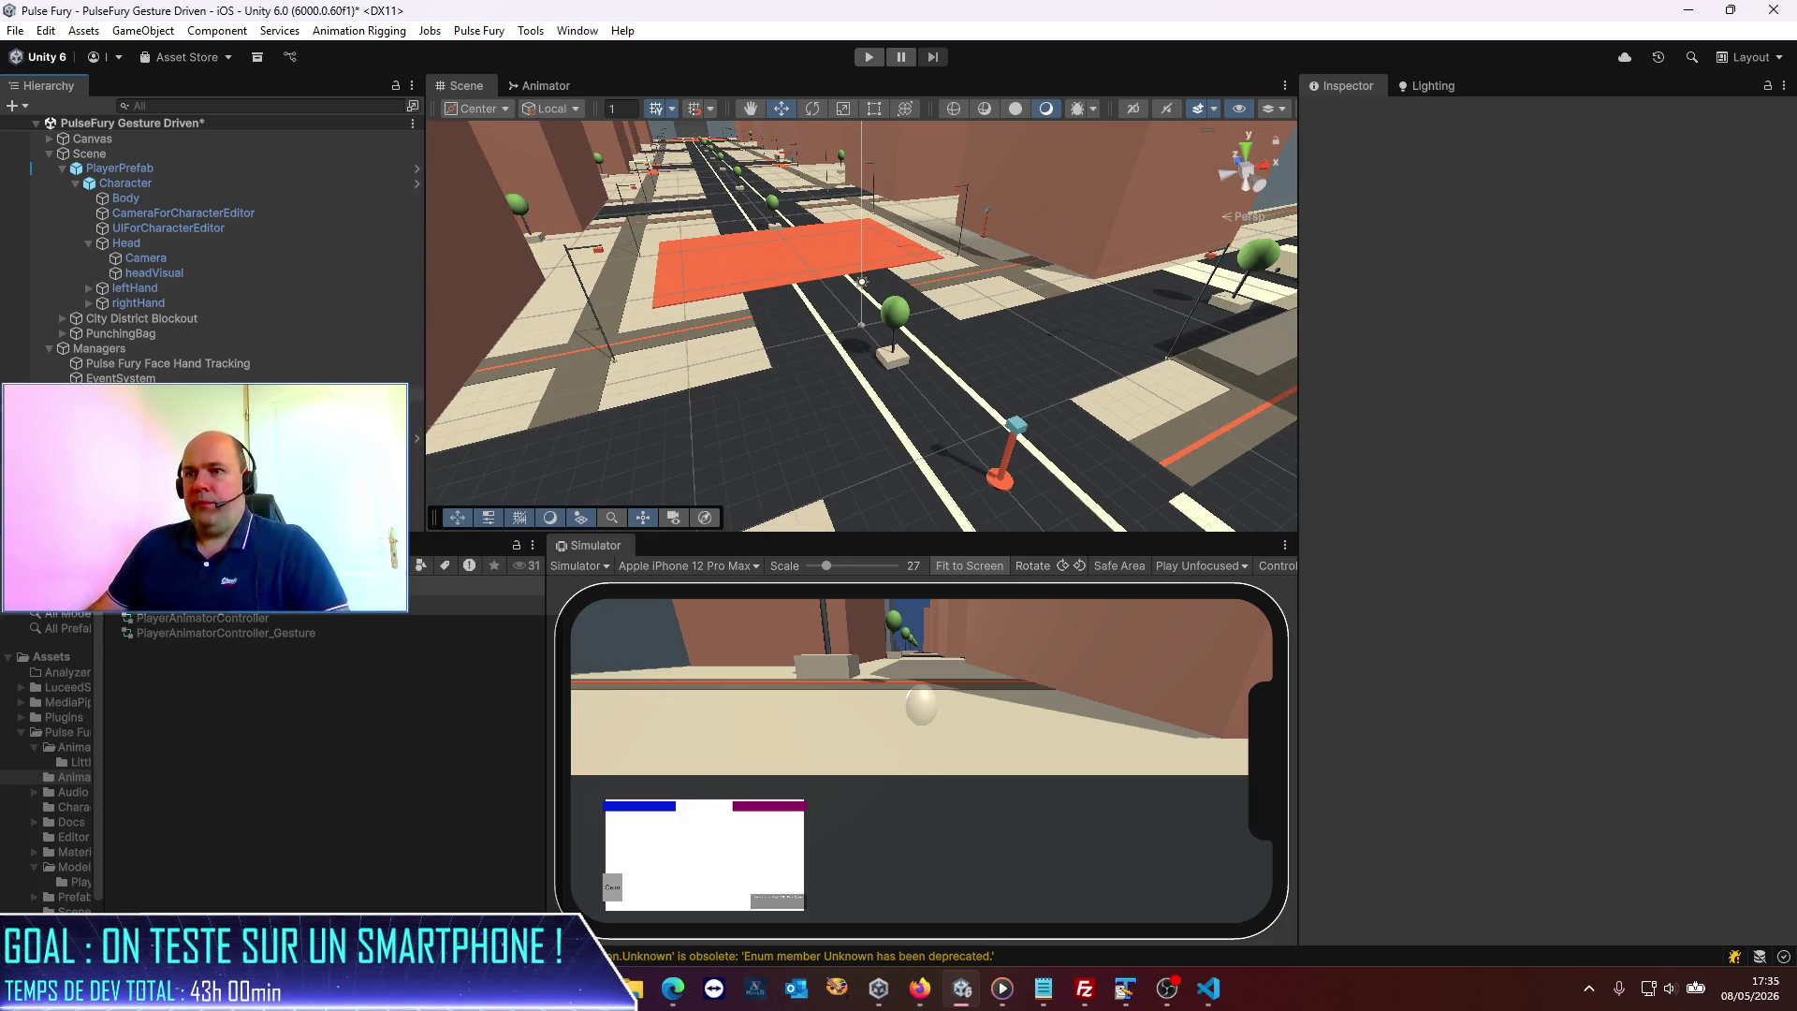
key("ctrl+z")
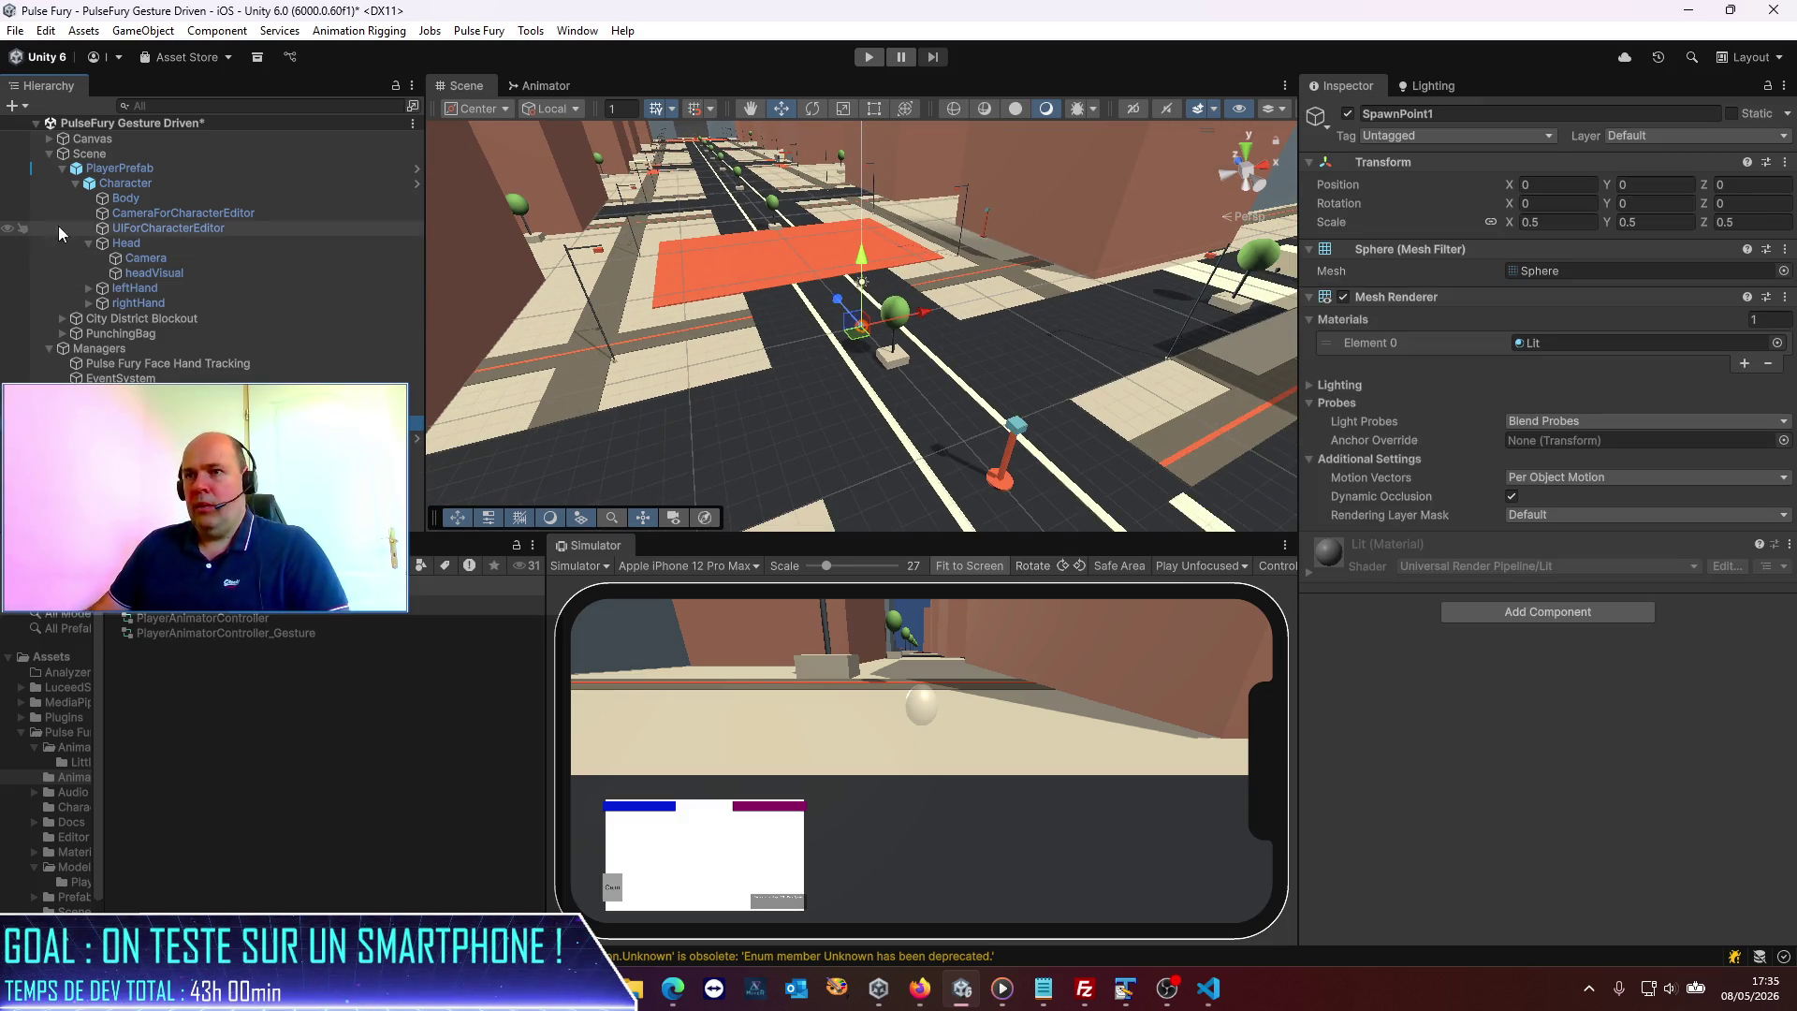
left_click(127, 169)
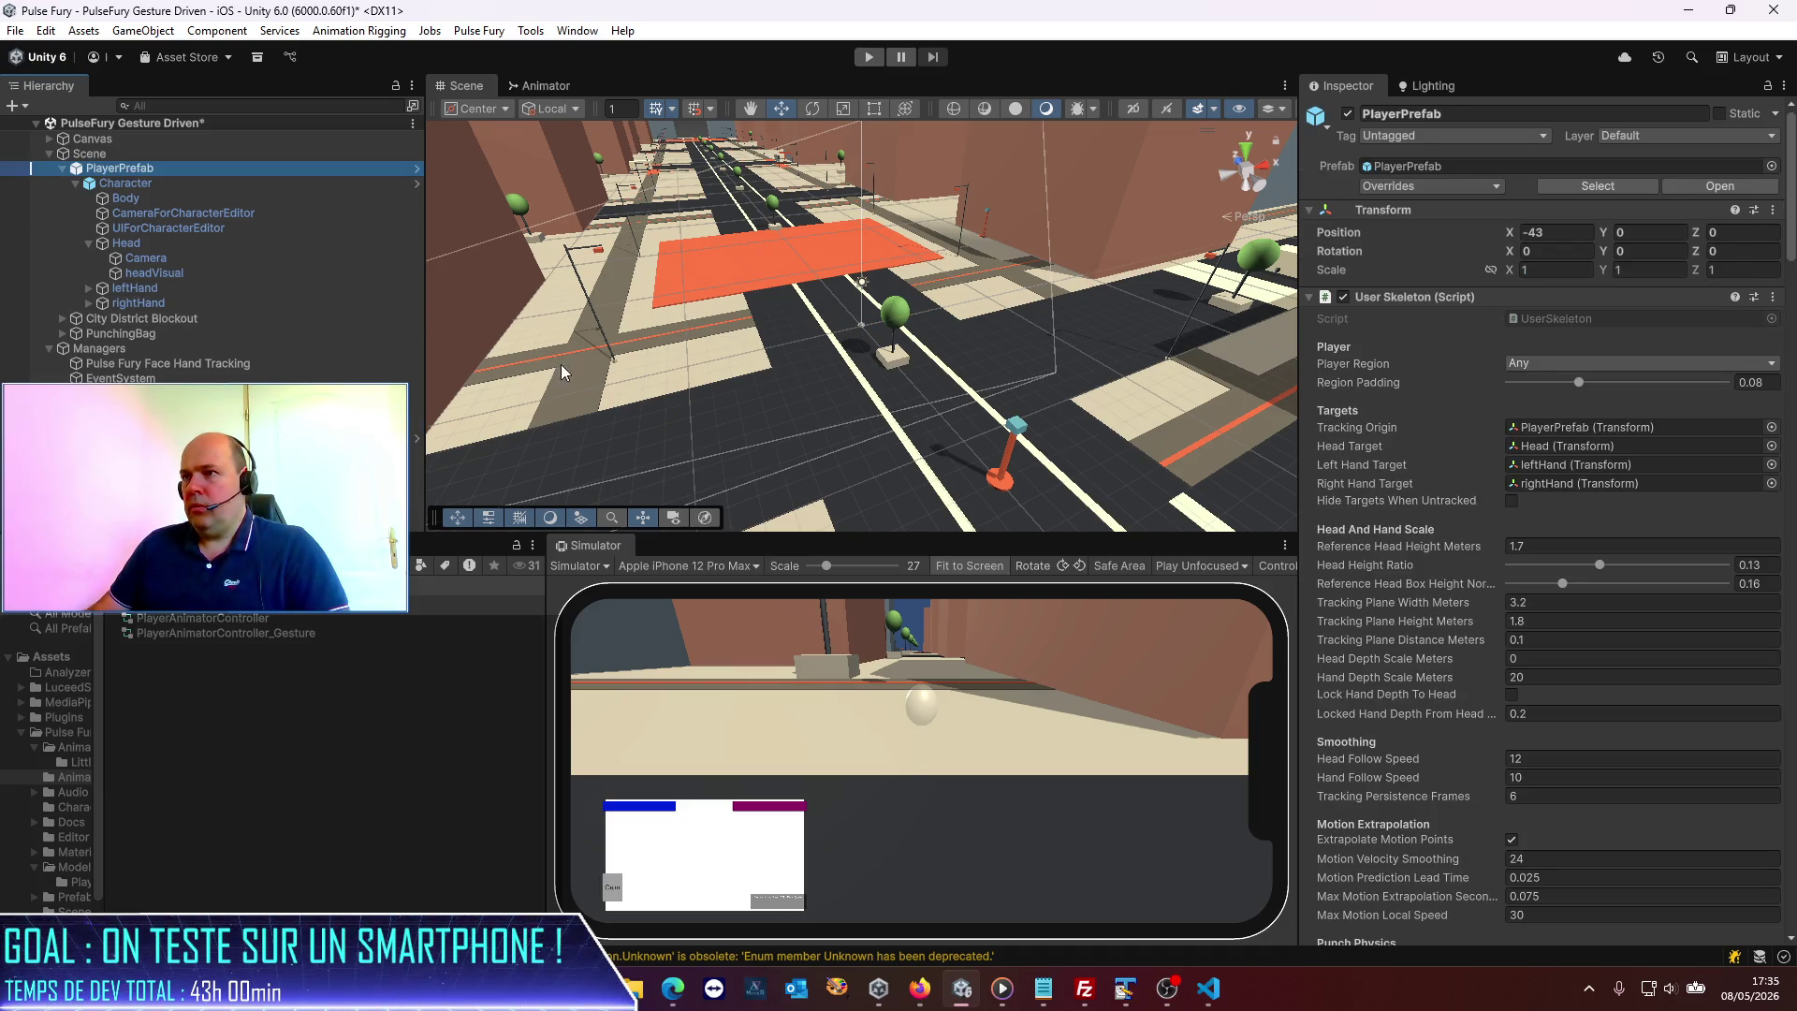
Move SpawnPoint1 to a spot beside the street in the Scene view.
left_click_drag(566, 372, 1031, 291)
scroll(1031, 291, "down", 5)
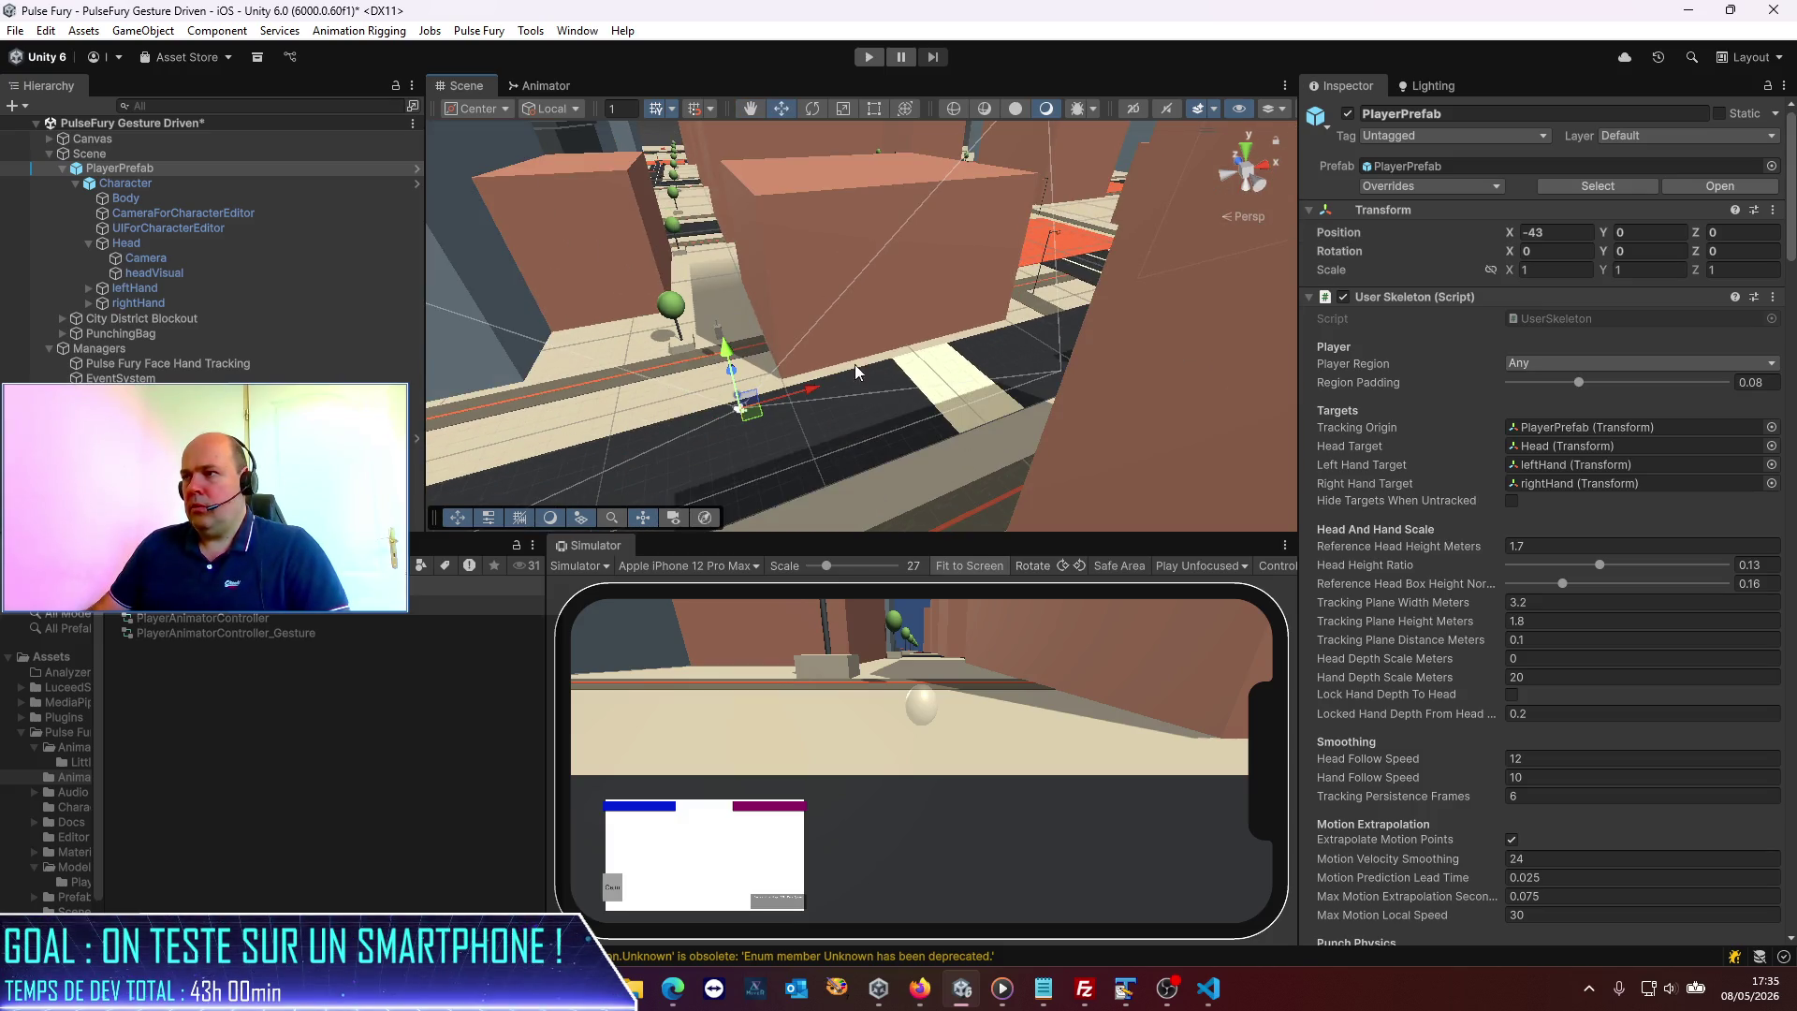
left_click_drag(757, 366, 750, 401)
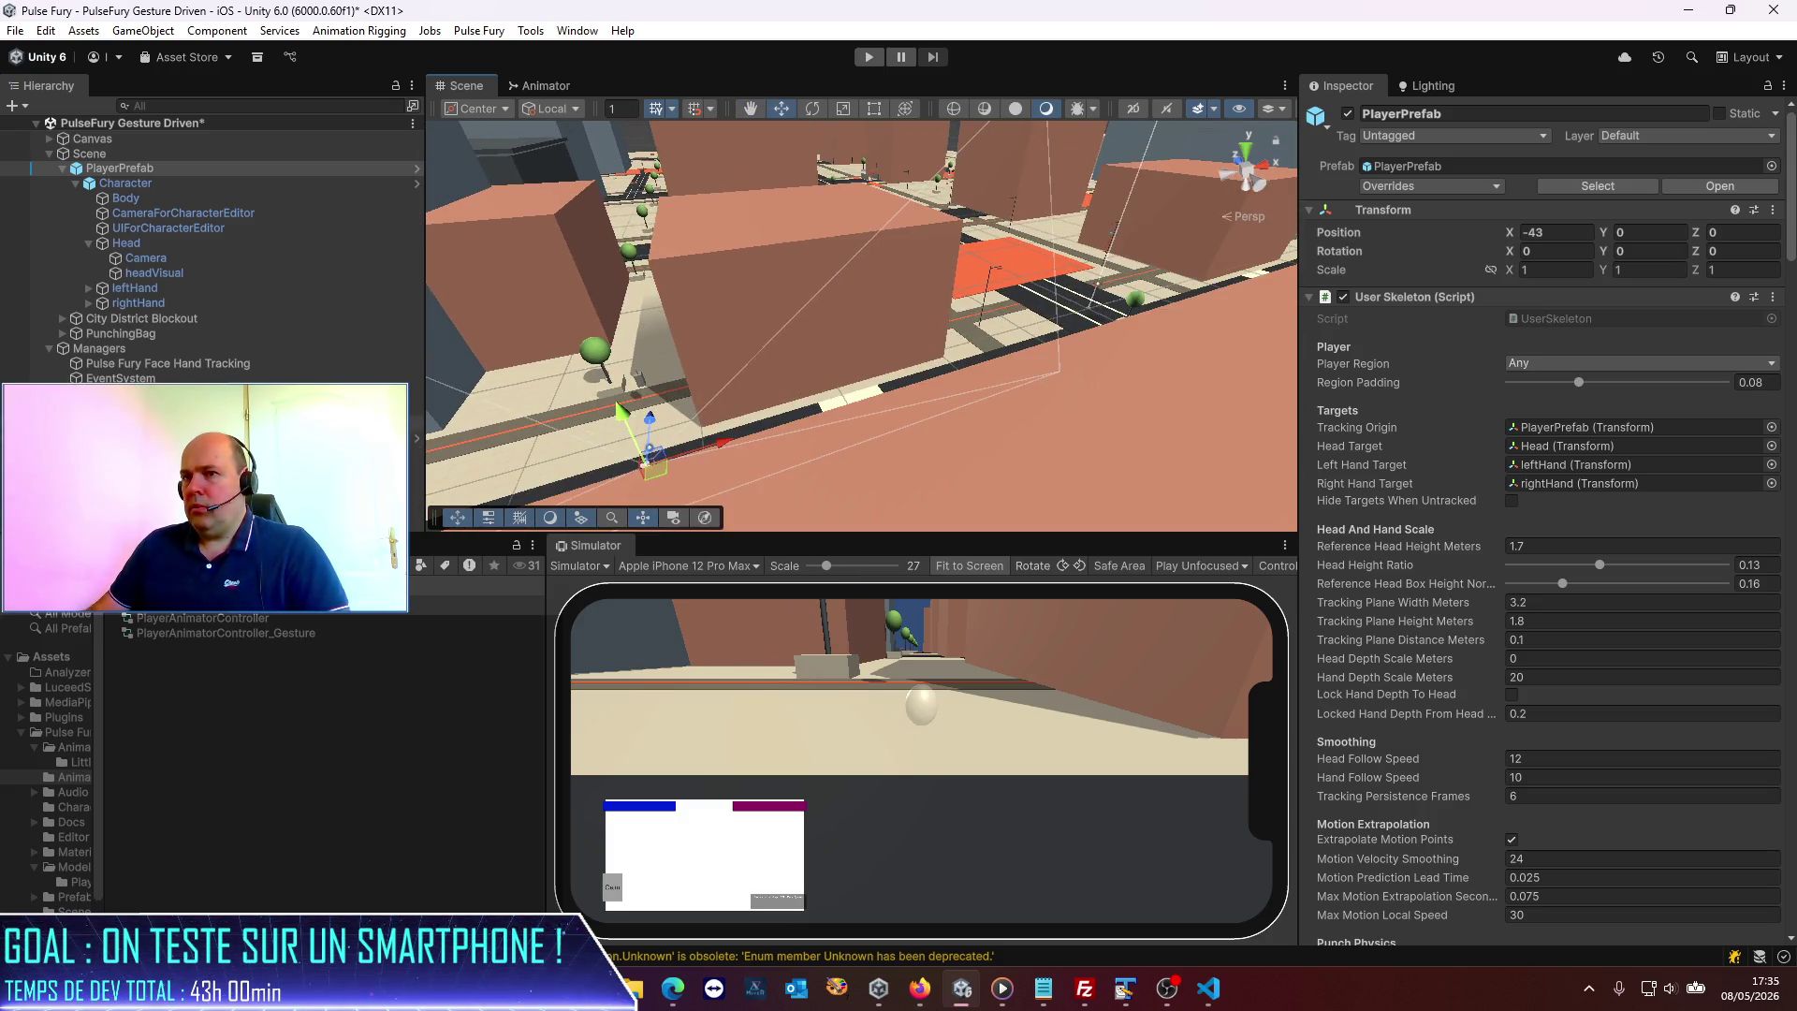
left_click(1119, 318)
mouse_move(1092, 313)
left_mouse_down()
mouse_move(469, 383)
mouse_move(534, 396)
left_mouse_up()
scroll(560, 466, "down", 2)
scroll(560, 467, "up", 4)
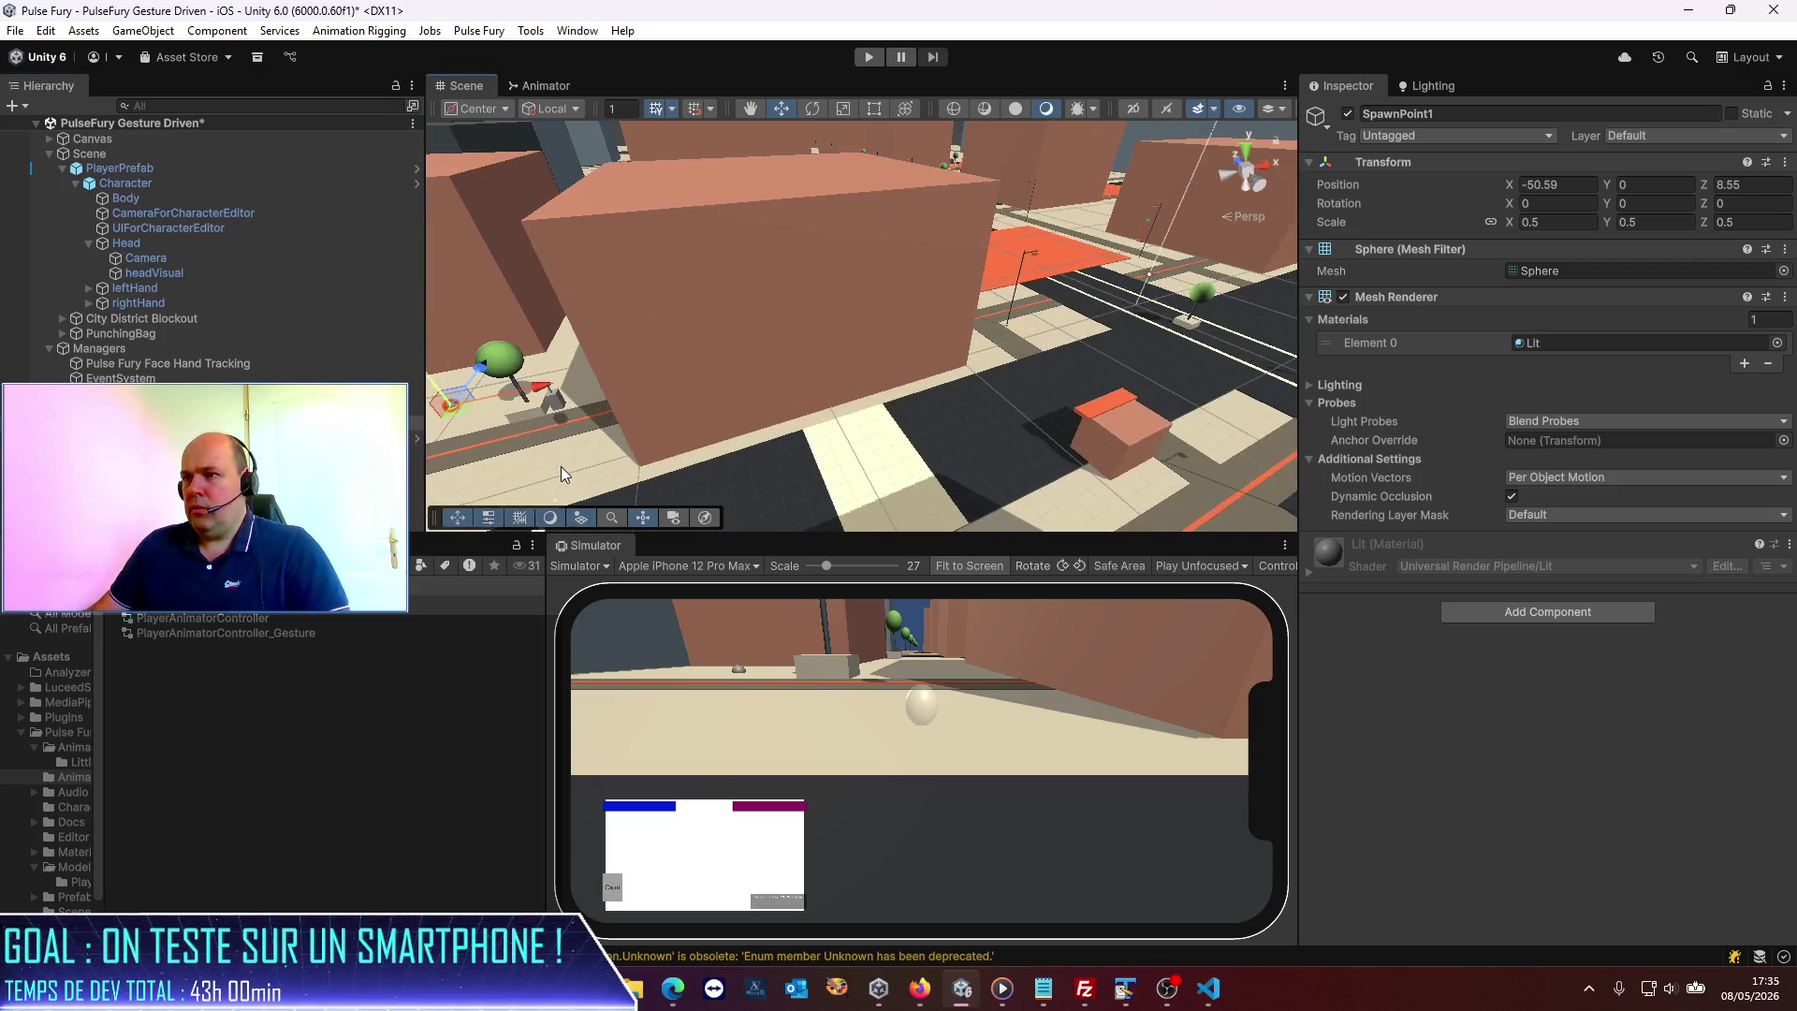
mouse_move(665, 458)
left_mouse_down()
mouse_move(876, 304)
mouse_move(710, 362)
left_mouse_up()
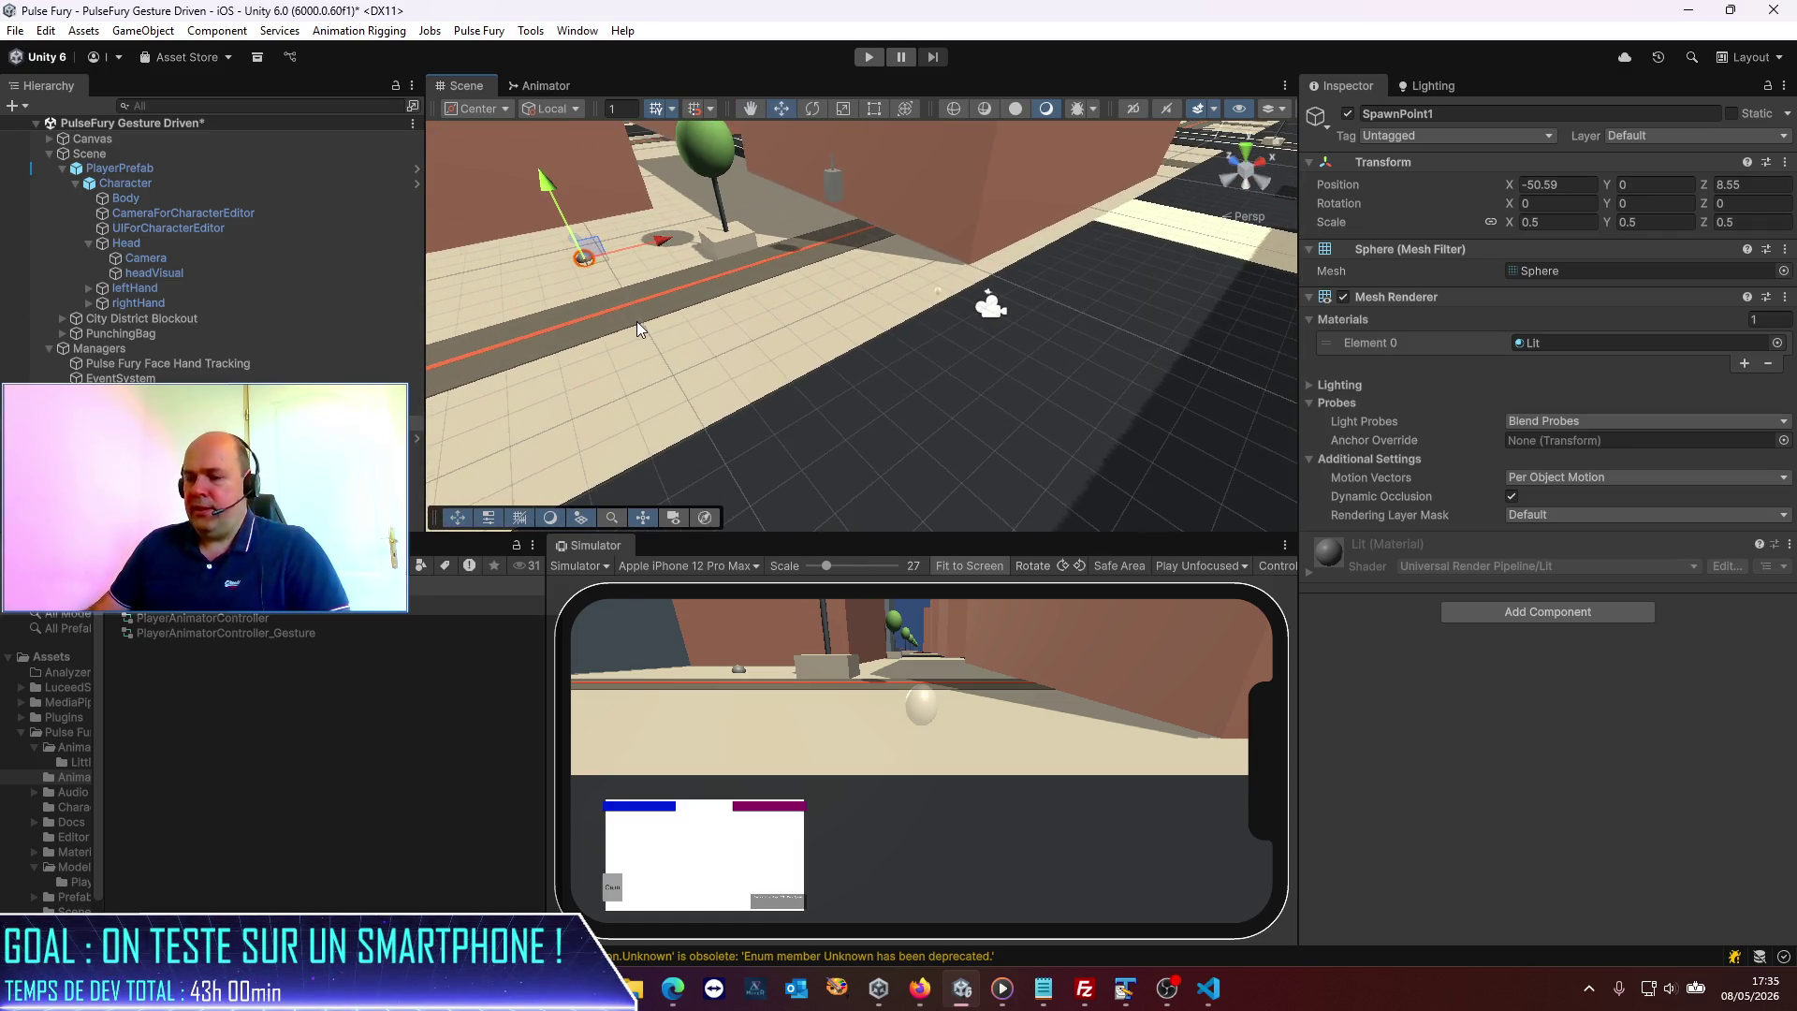
Duplicate SpawnPoint1 and spread the copies along nearby streets, SpawnPoint1 (3) at X -49.73, Z -15.69.
key("ctrl+d")
mouse_move(599, 261)
left_mouse_down()
mouse_move(633, 417)
mouse_move(598, 453)
mouse_move(671, 192)
mouse_move(637, 127)
left_mouse_up()
key("ctrl+d")
key("ctrl+d")
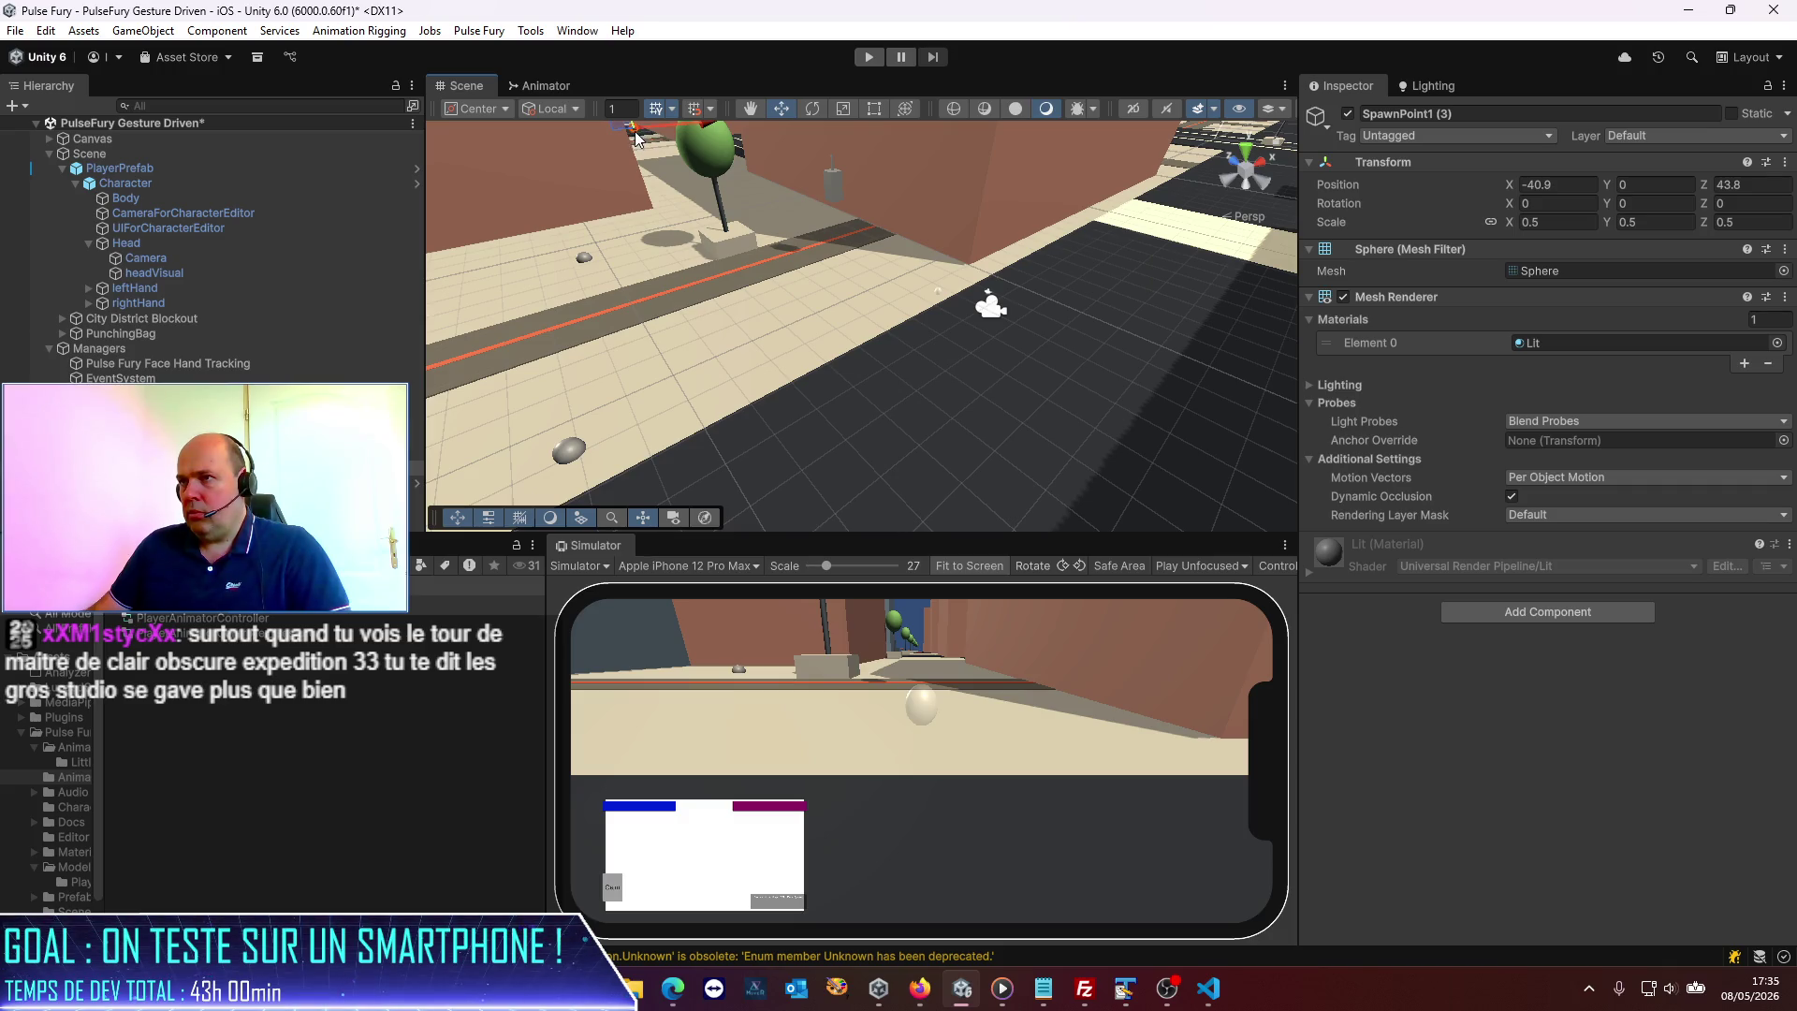
scroll(636, 187, "up", 5)
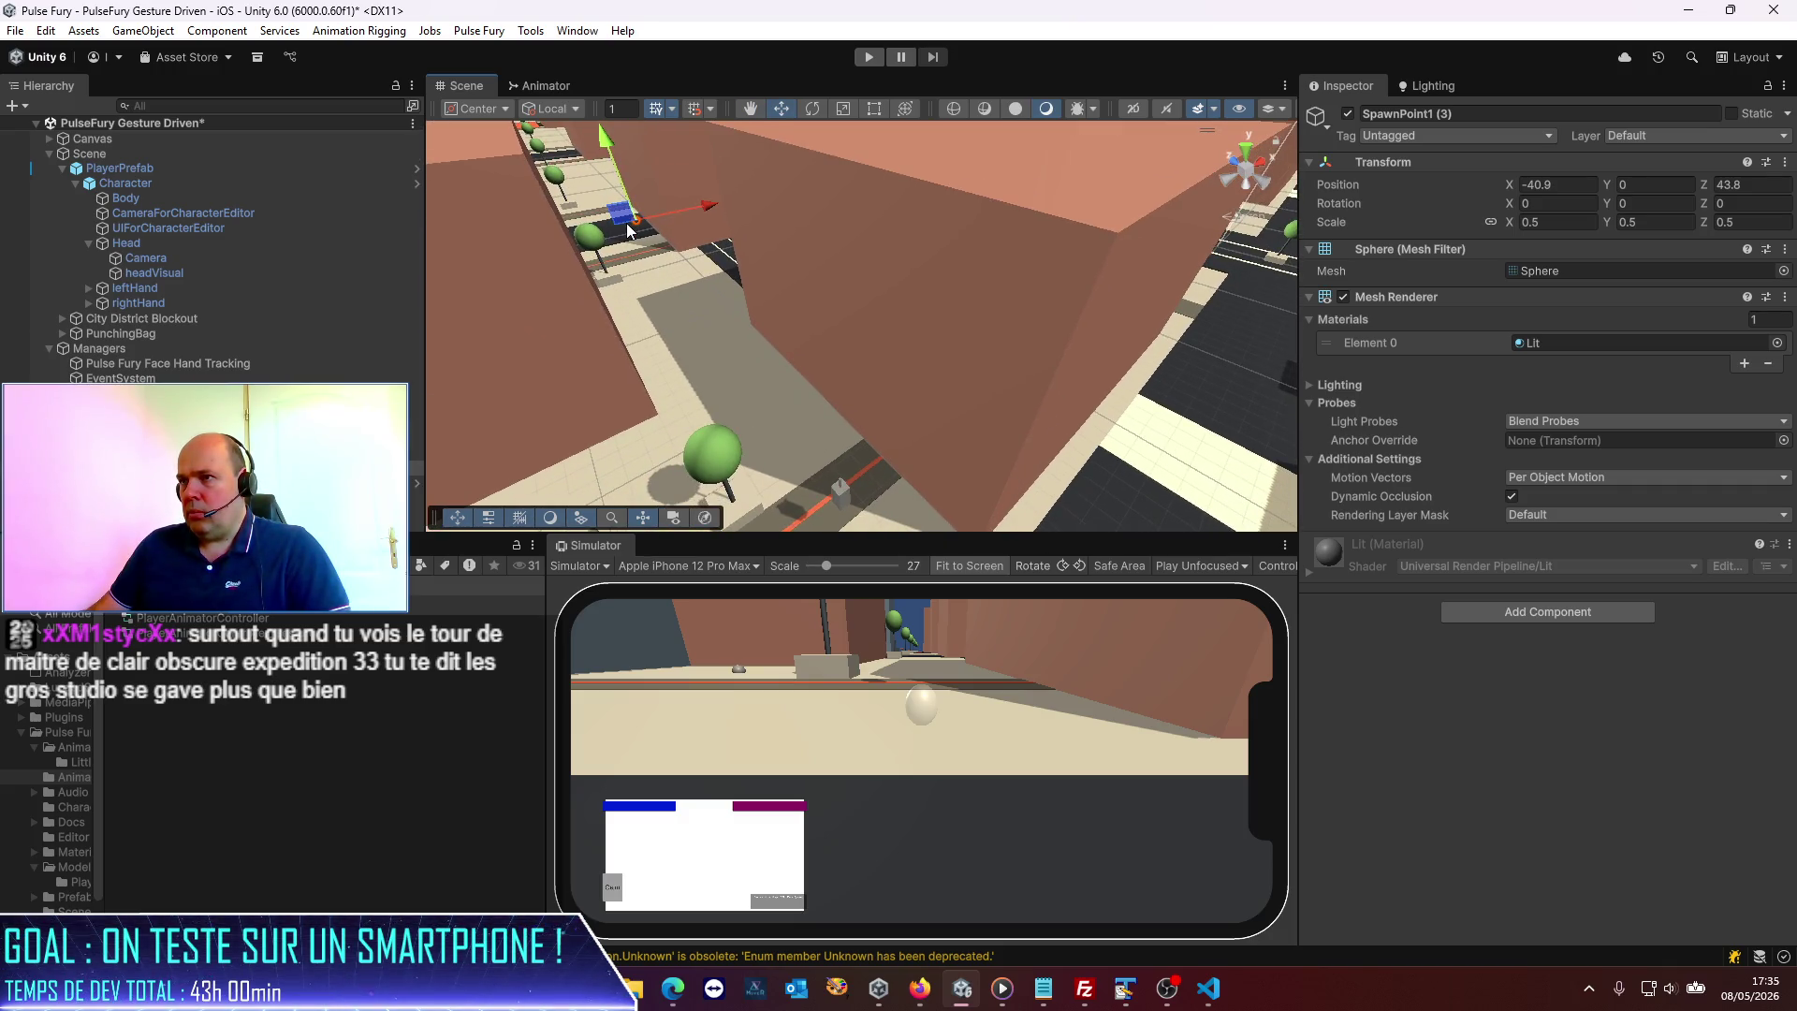
mouse_move(687, 206)
left_mouse_down()
mouse_move(771, 189)
mouse_move(839, 263)
mouse_move(1267, 479)
mouse_move(1170, 459)
mouse_move(1024, 477)
mouse_move(875, 328)
mouse_move(869, 534)
left_mouse_up()
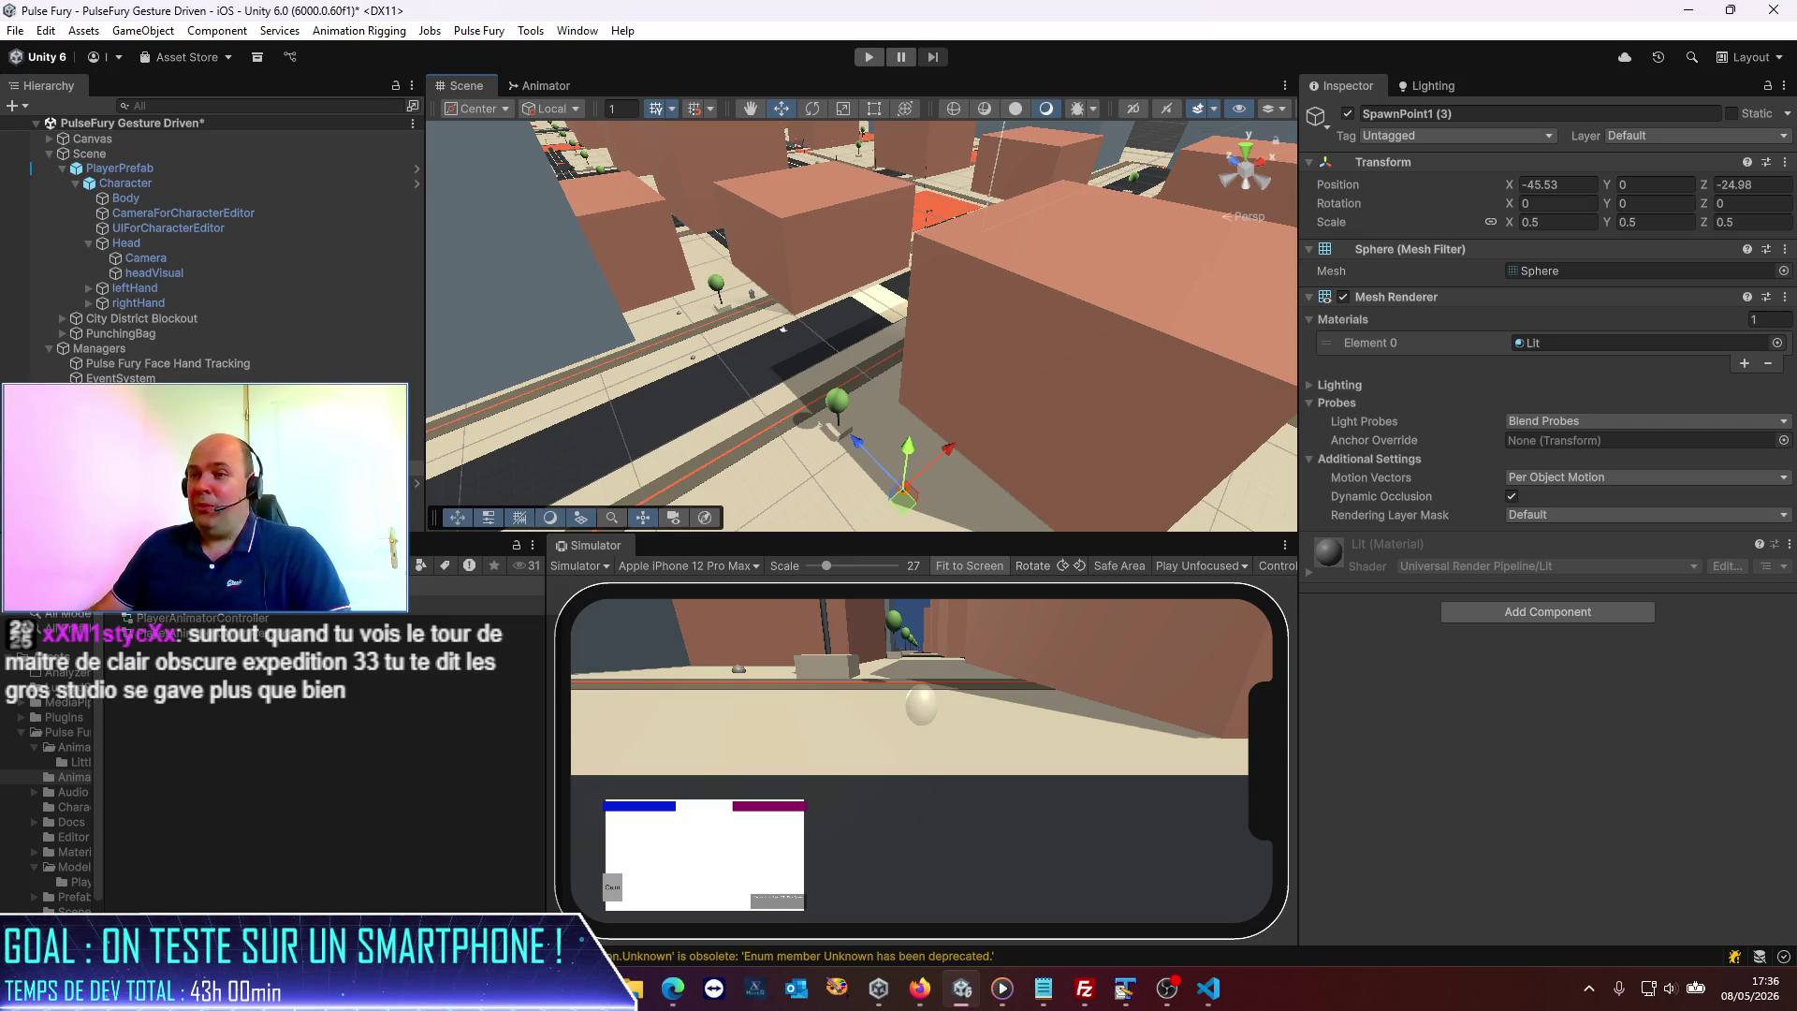
left_click(140, 423)
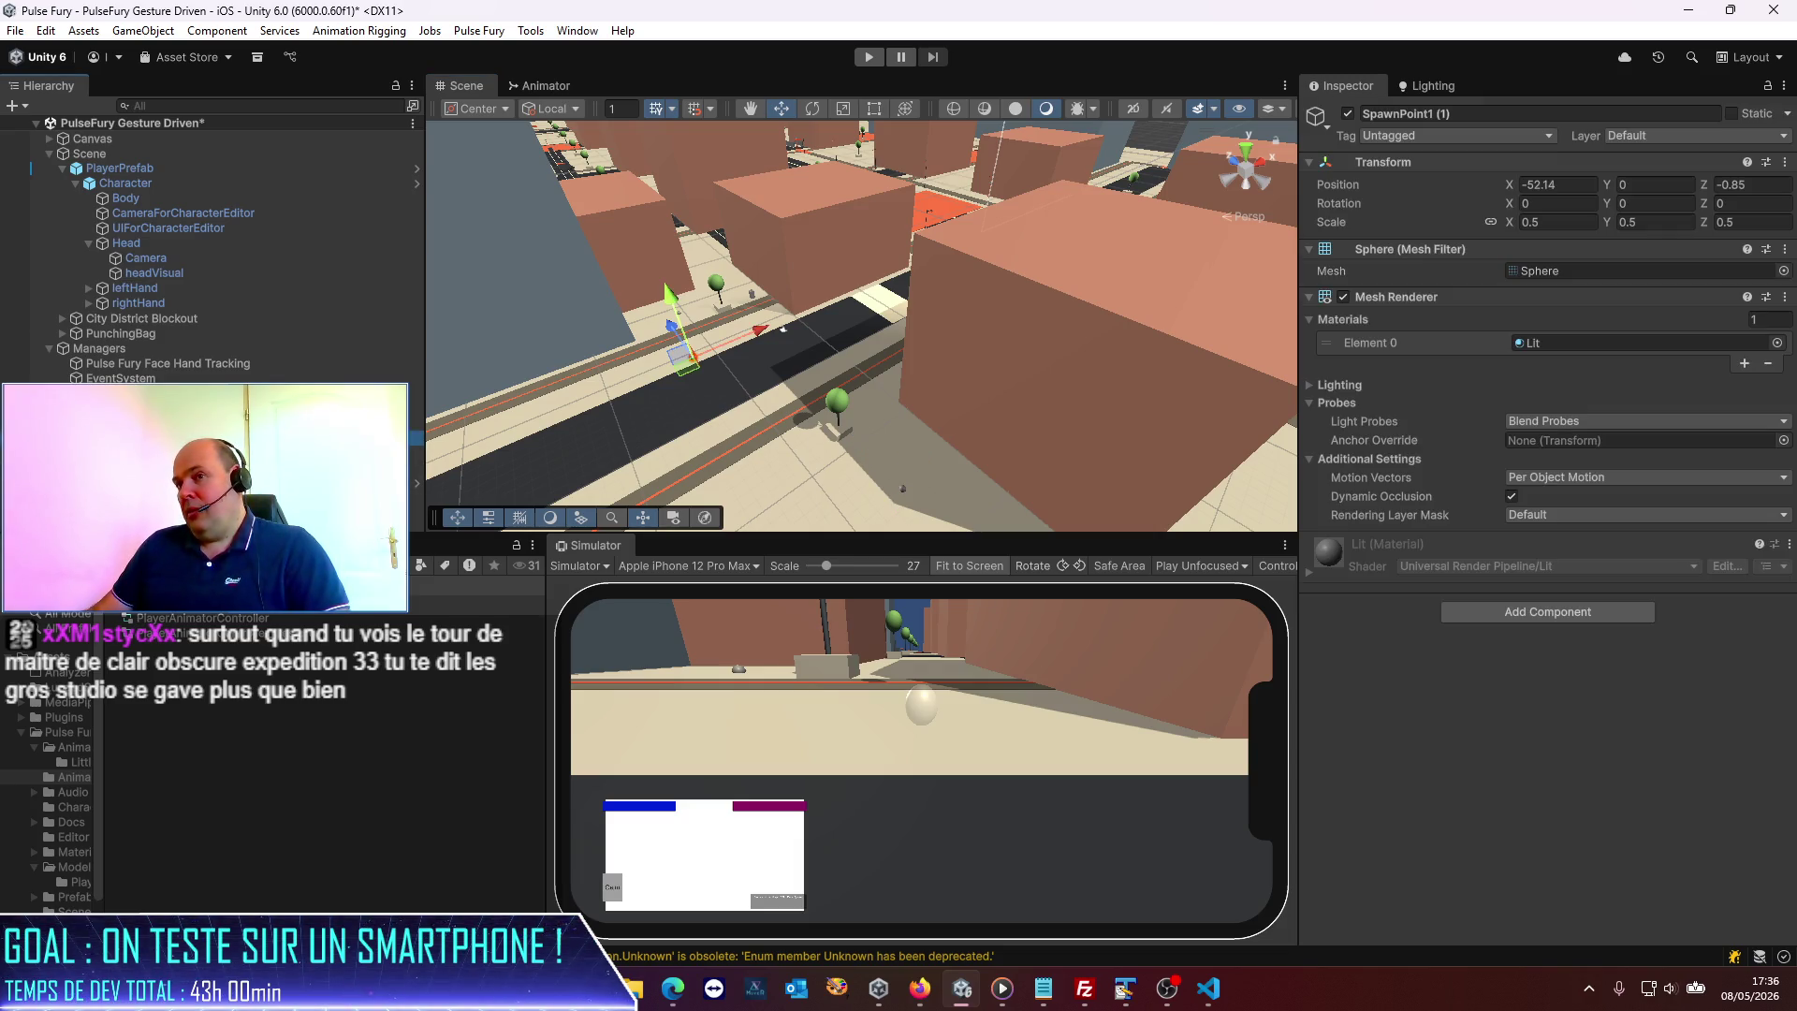
key("Down")
key("Down")
key("Down")
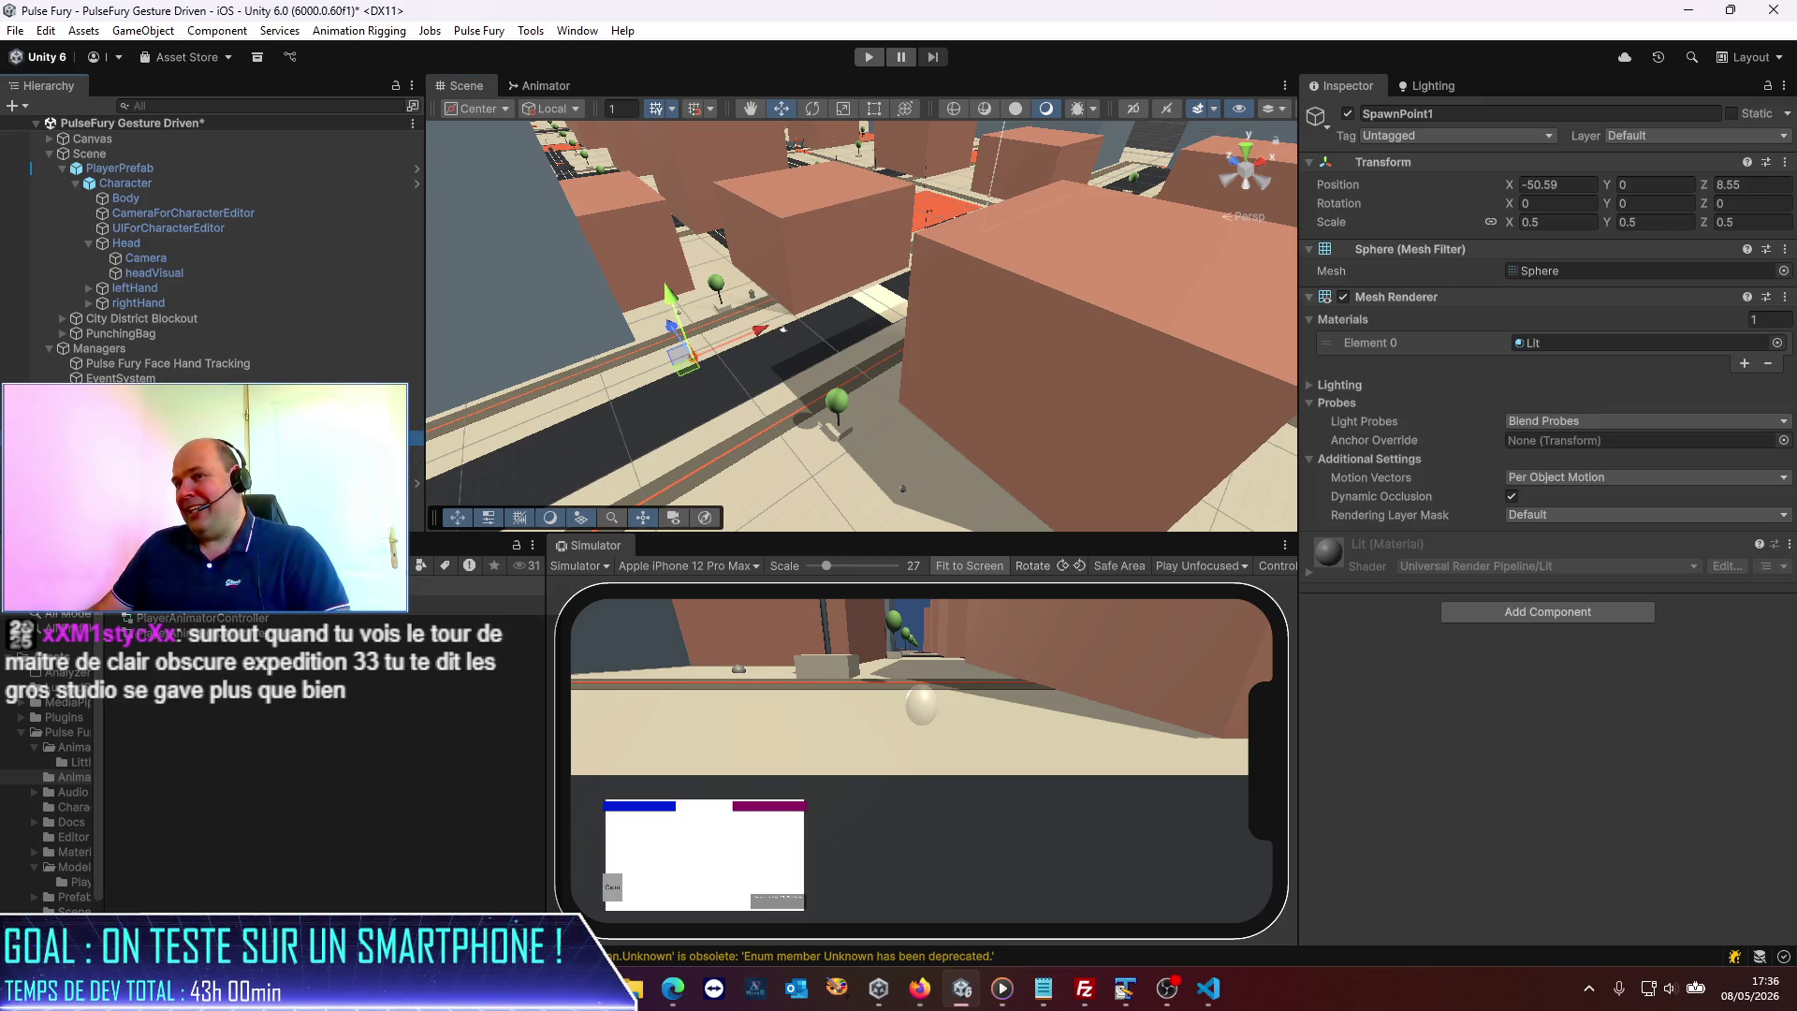
key("shift+d")
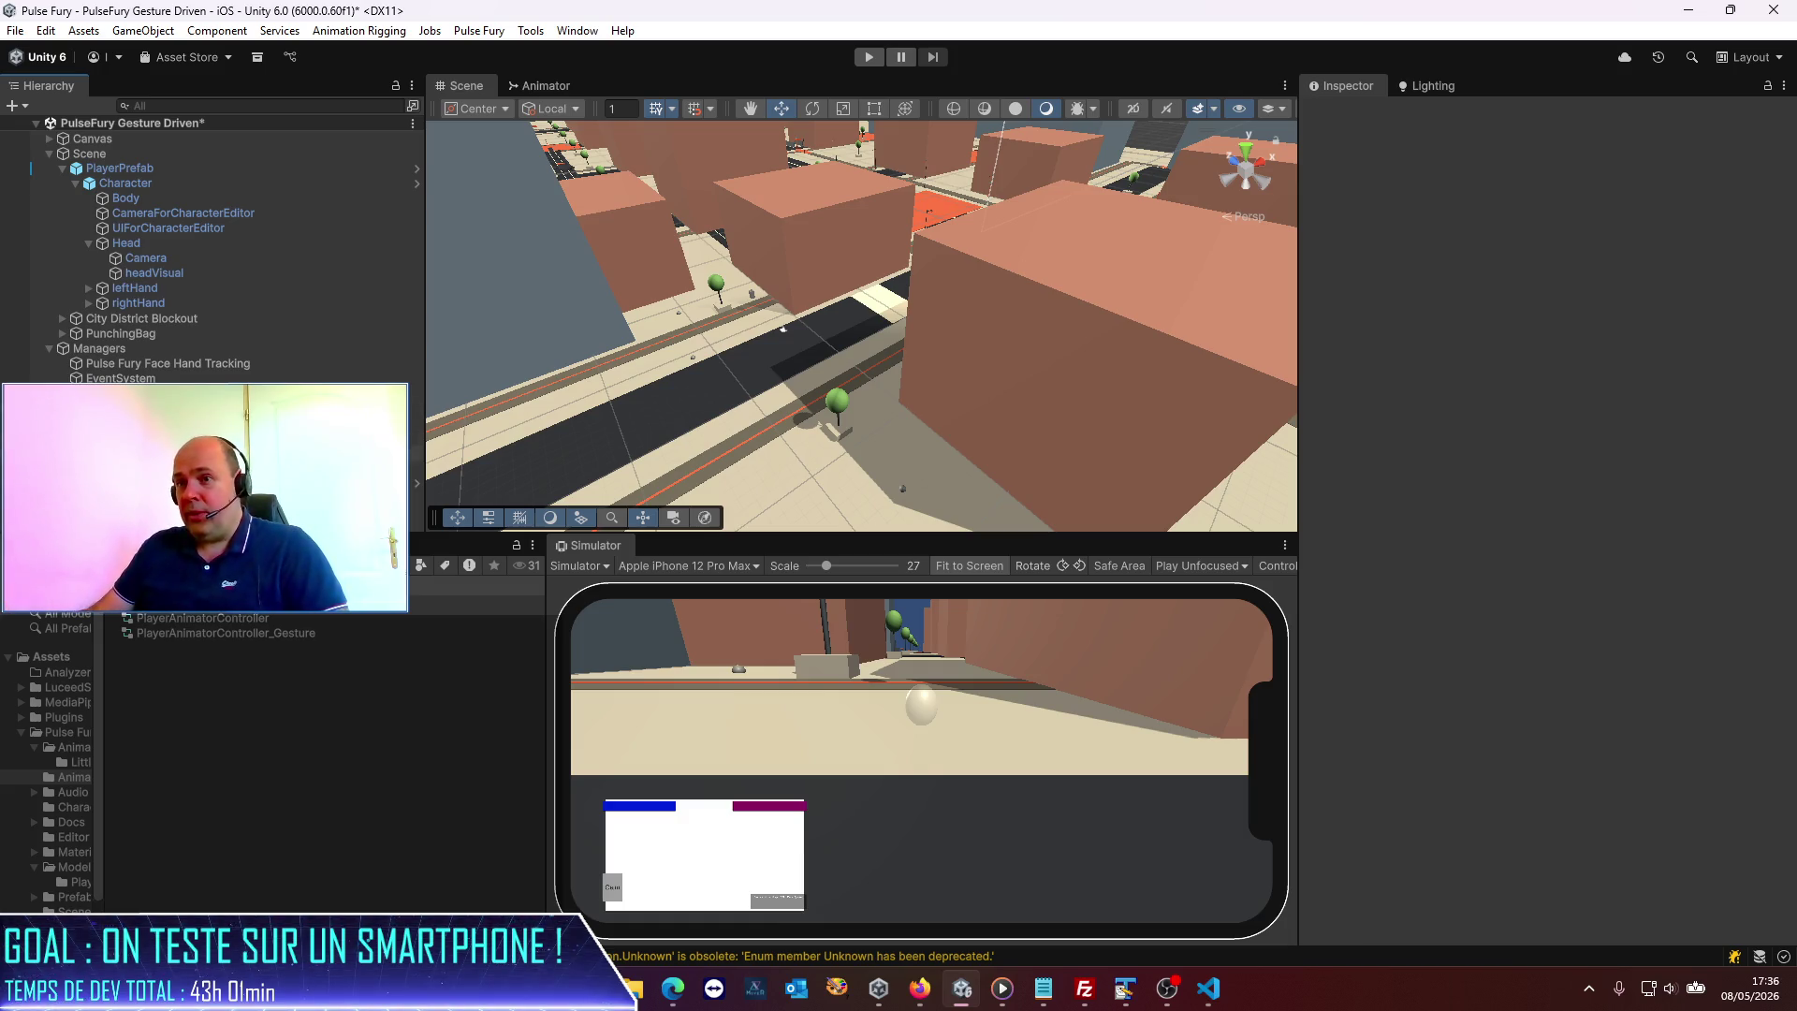
left_click(902, 489)
left_click_drag(906, 513, 781, 458)
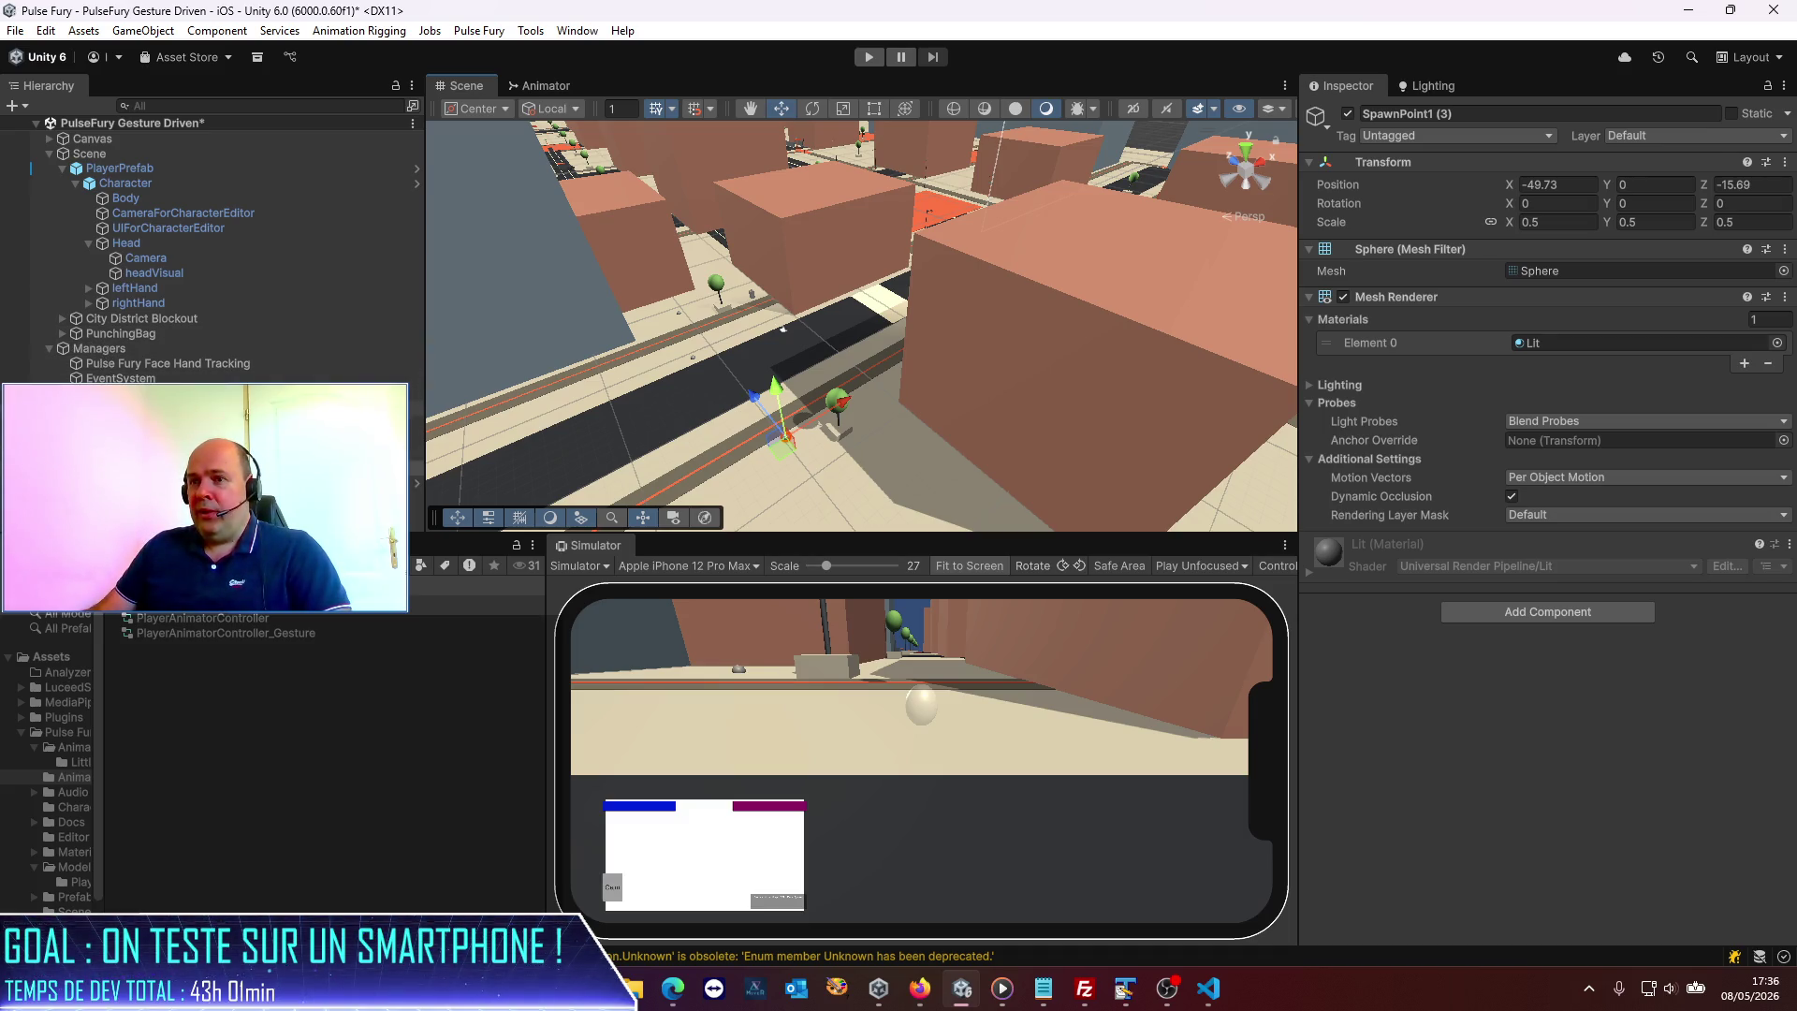
Drag SpawnPoint1 through SpawnPoint1 (3) into the EnemySpawner's Spawn Points list.
left_click(140, 408)
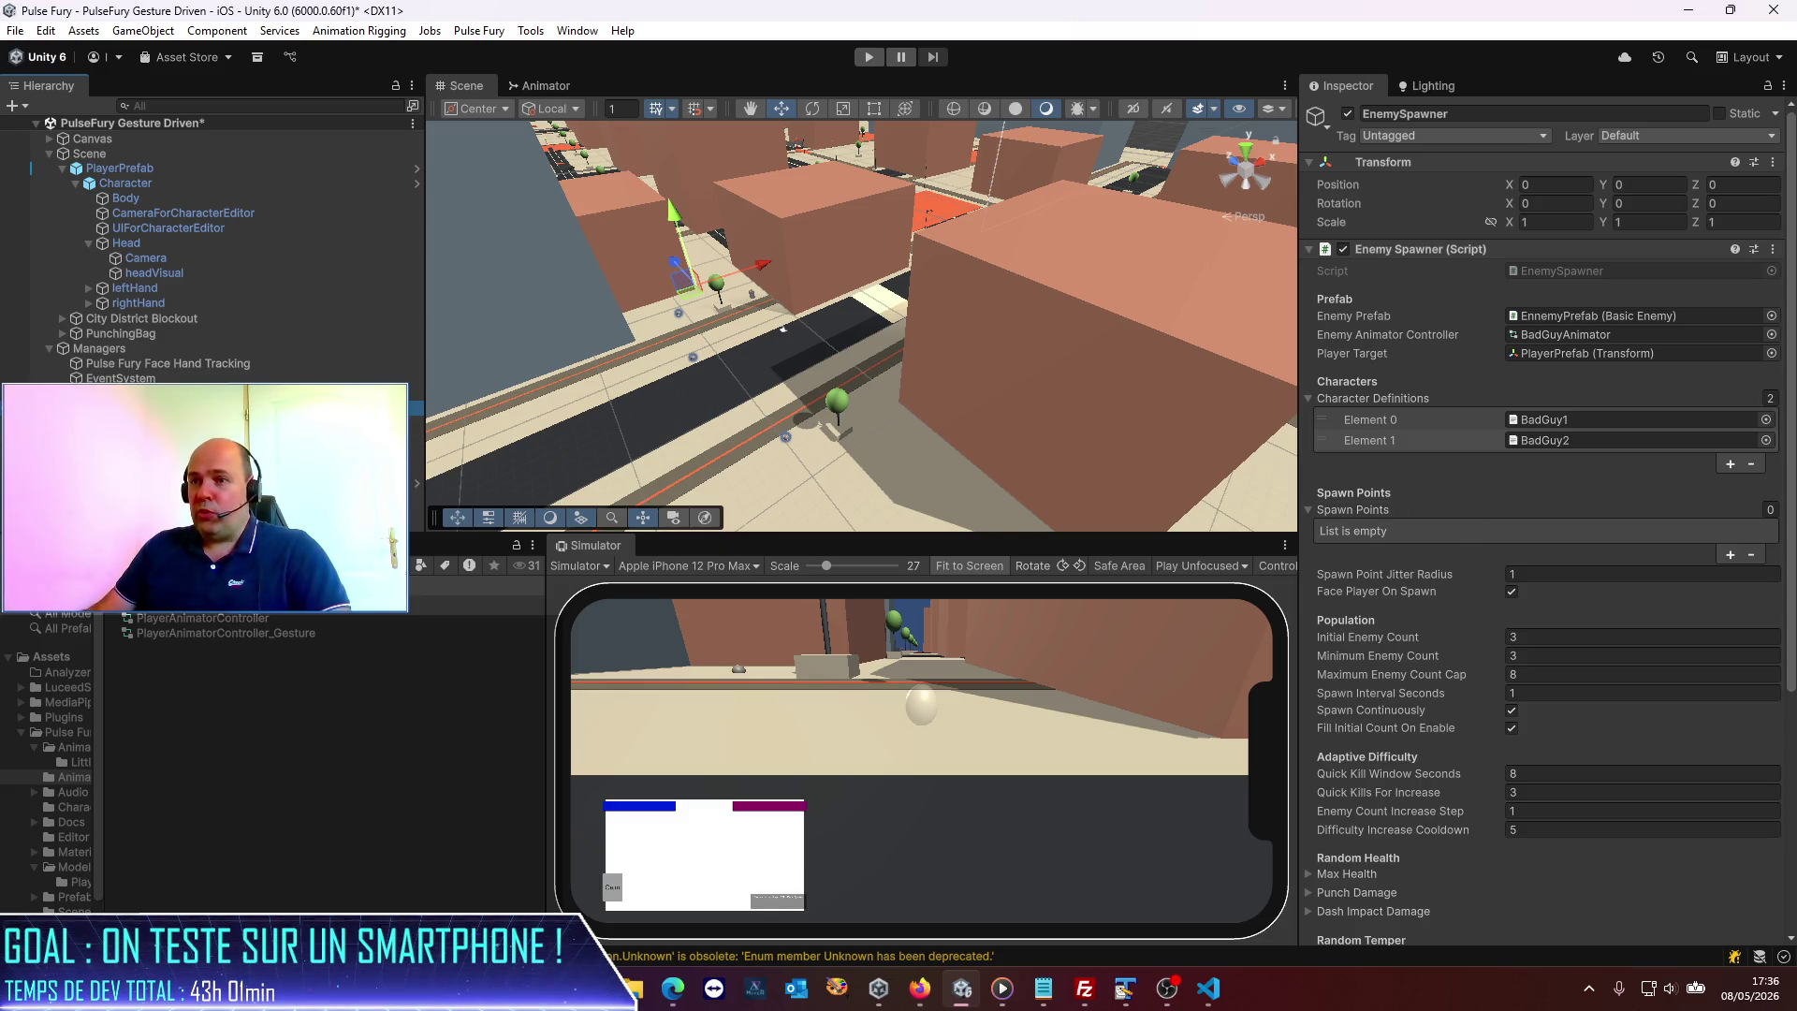
mouse_move(188, 417)
left_mouse_down()
mouse_move(416, 416)
mouse_move(1404, 515)
left_mouse_up()
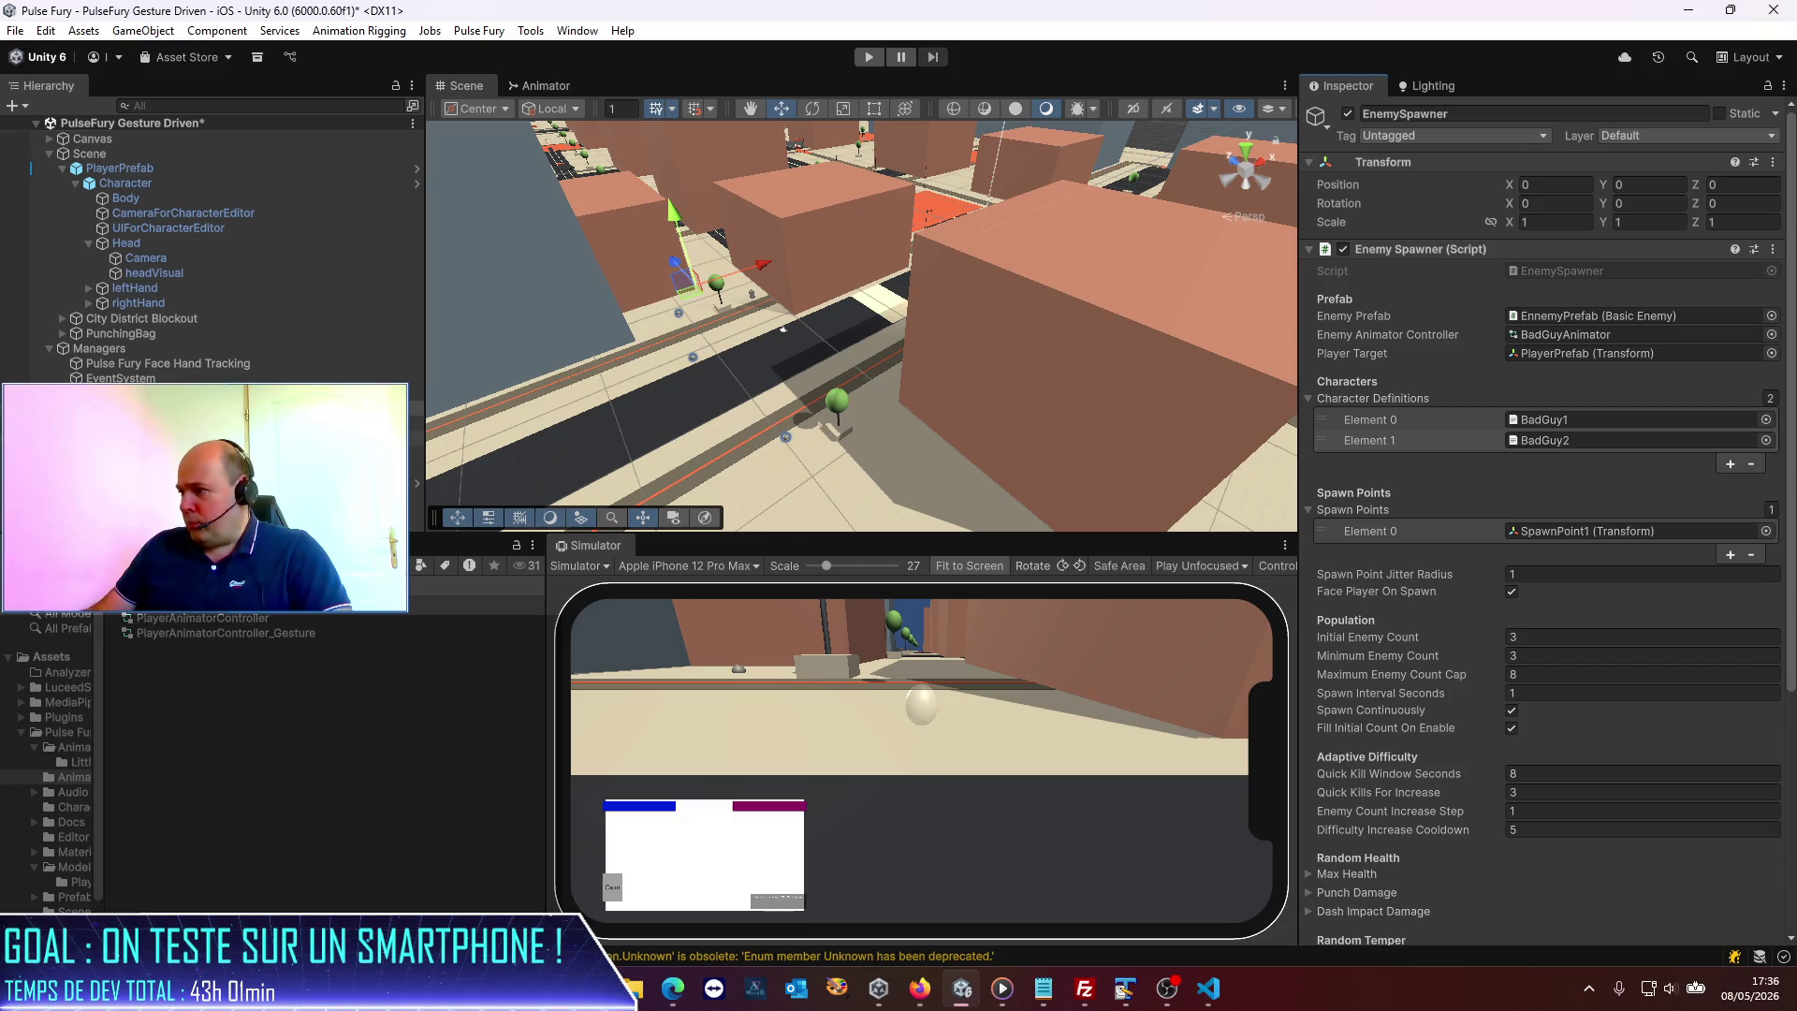
mouse_move(188, 417)
left_mouse_down()
mouse_move(1340, 544)
mouse_move(1376, 507)
left_mouse_up()
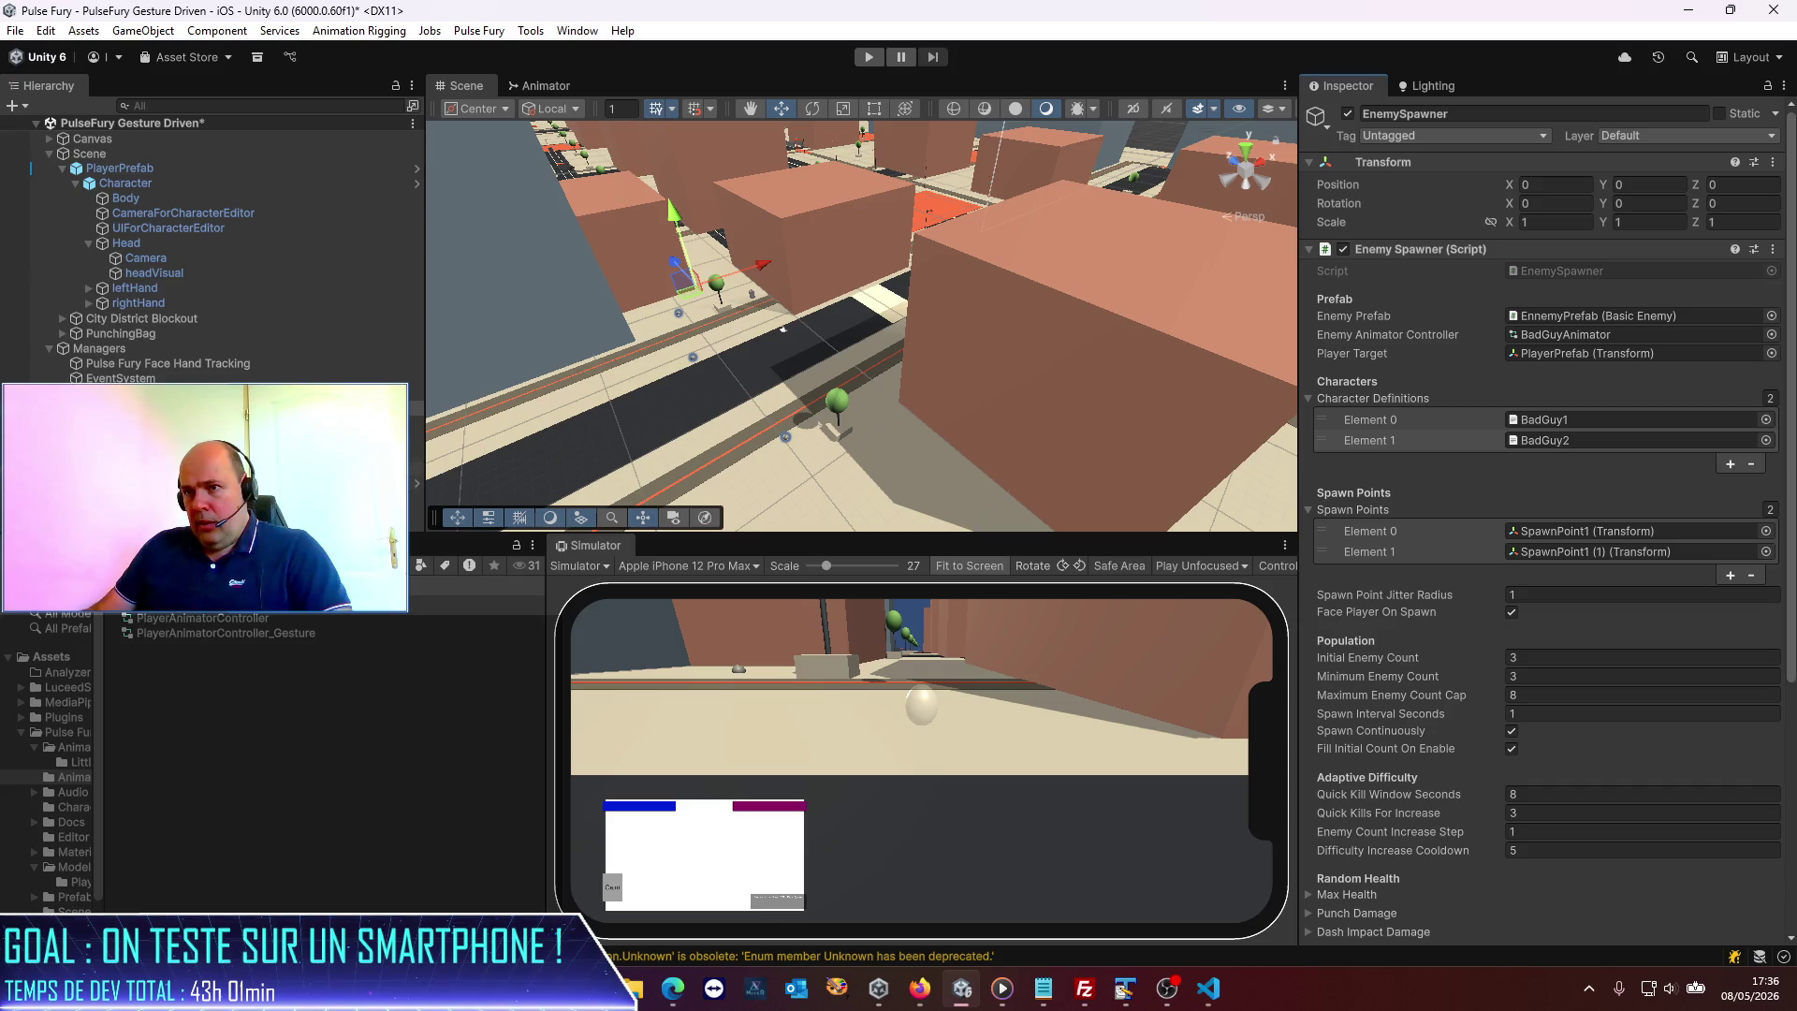
left_click_drag(1374, 509, 1374, 509)
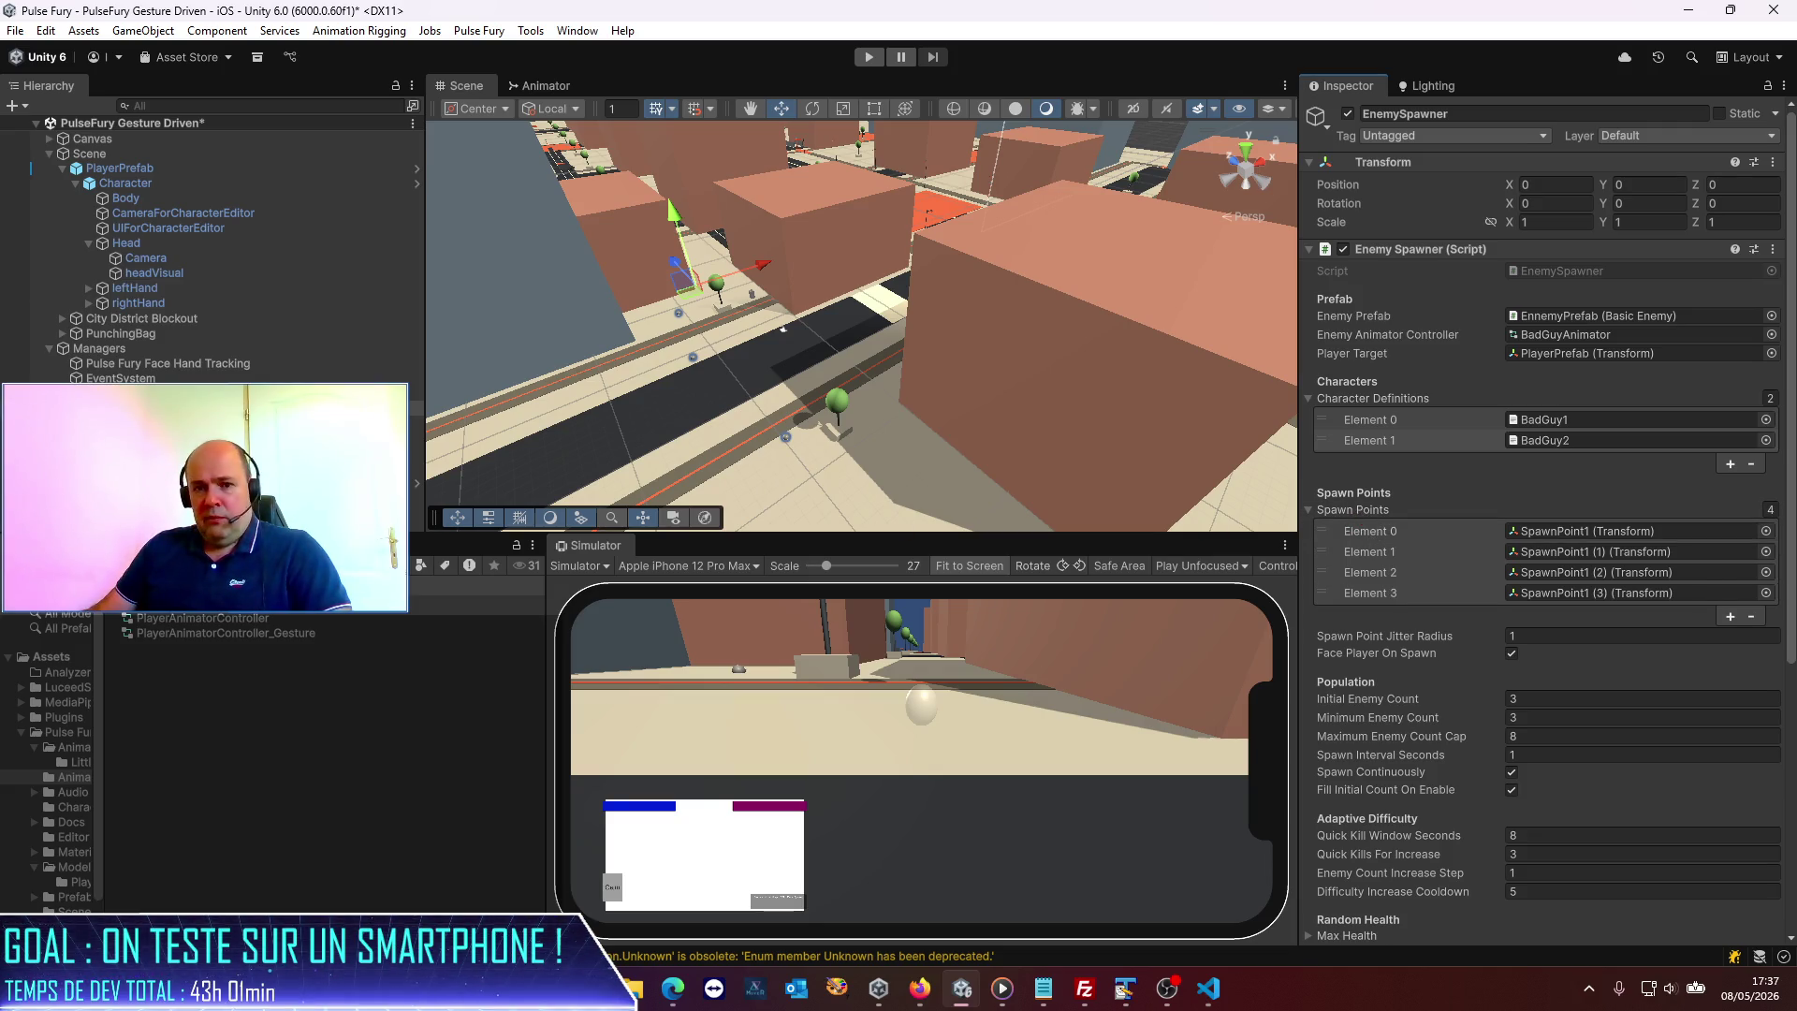
key("shift+d")
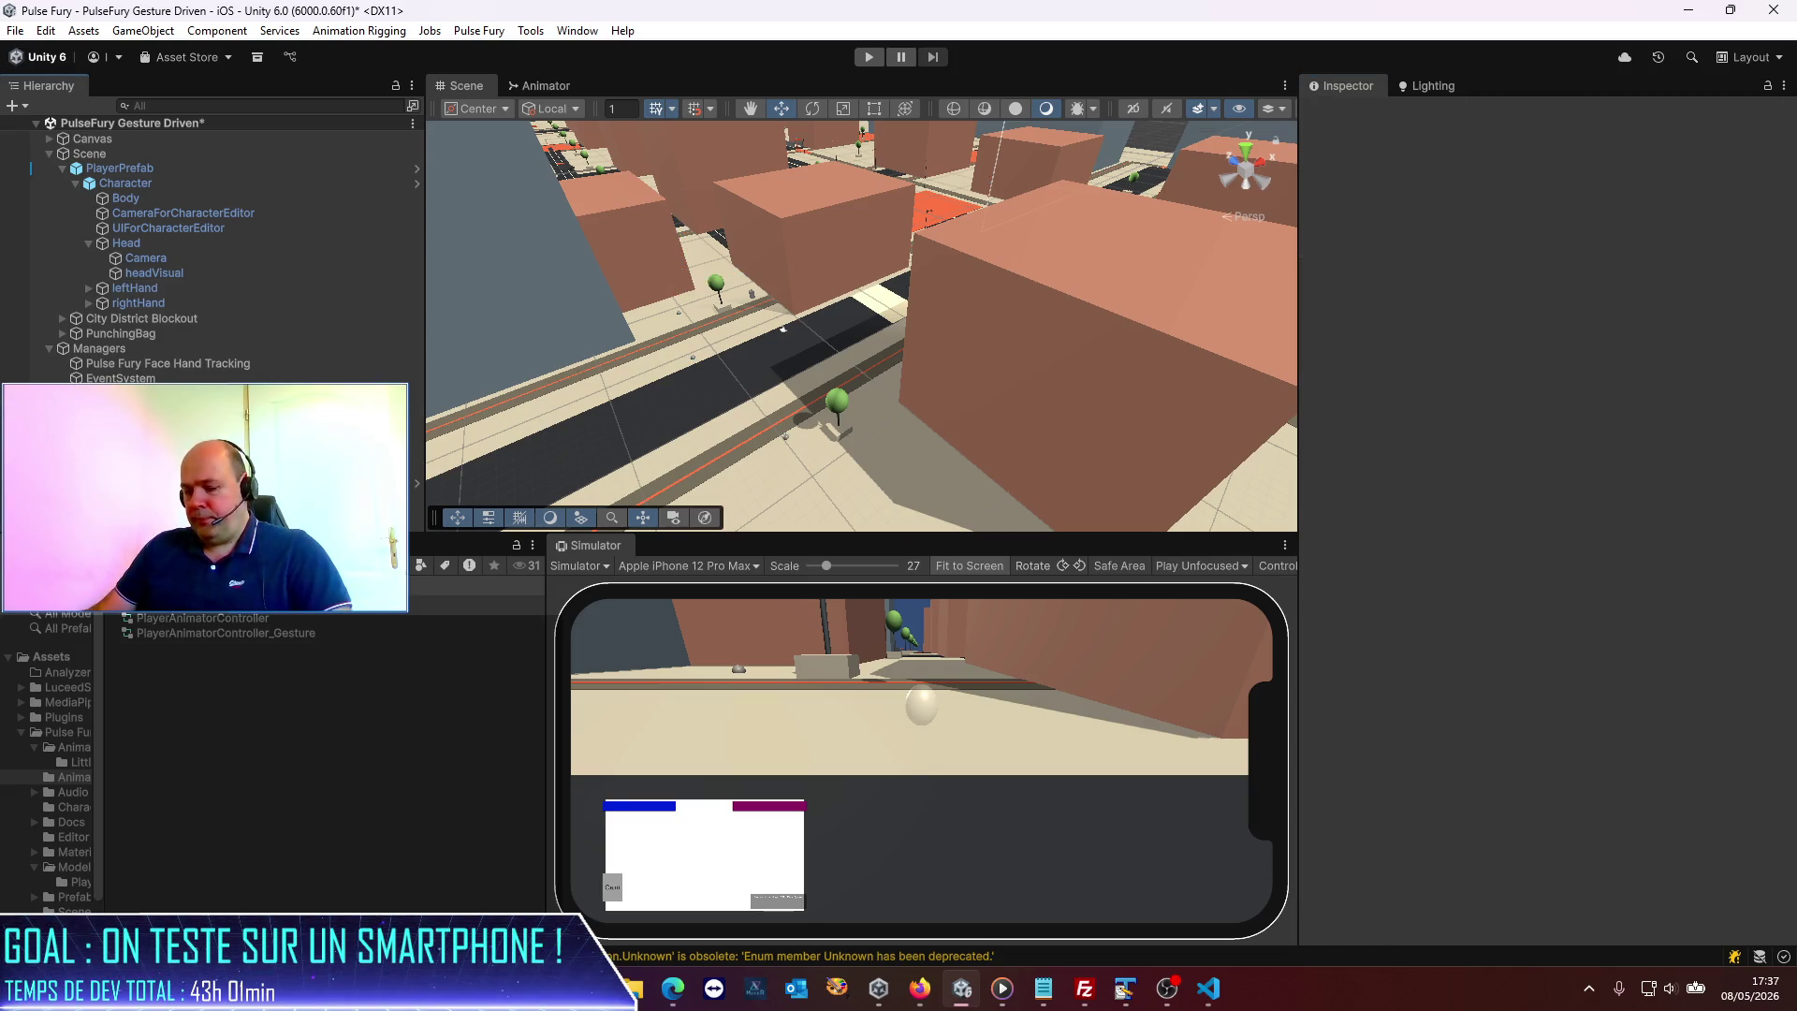
Save the scene, reselect EnemySpawner, then clear the selection.
key("ctrl+s")
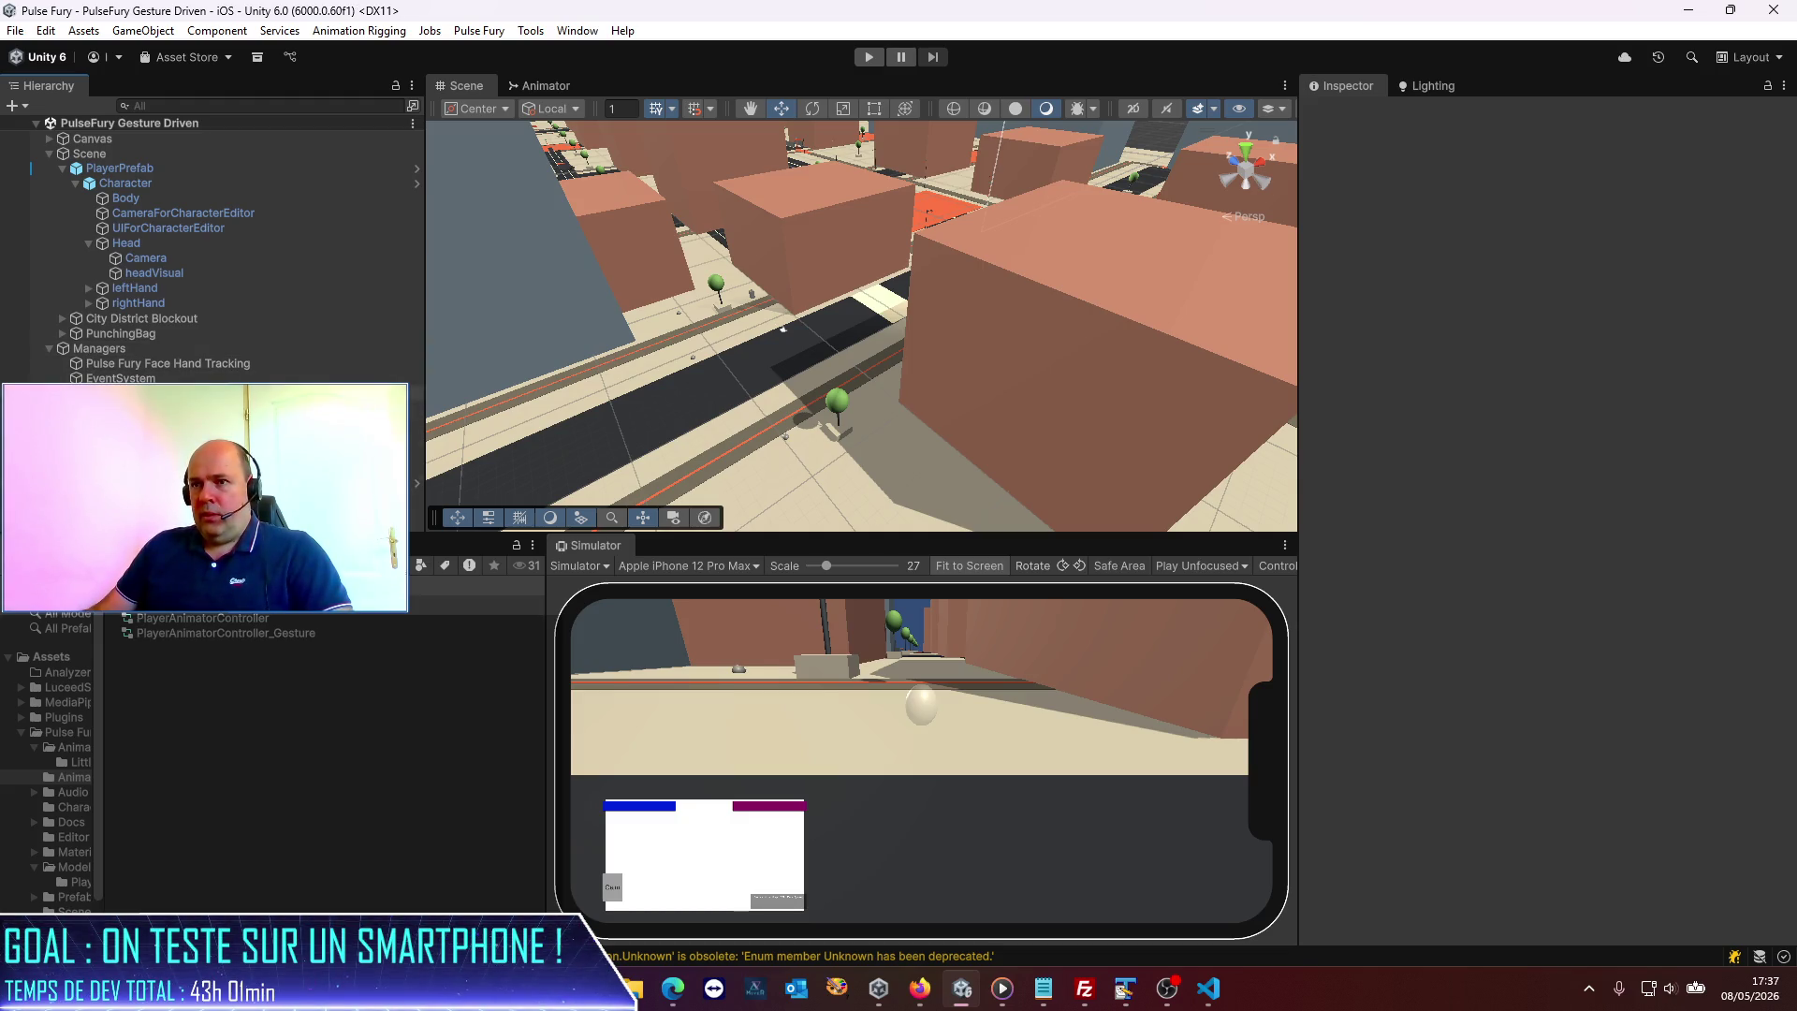
left_click(187, 409)
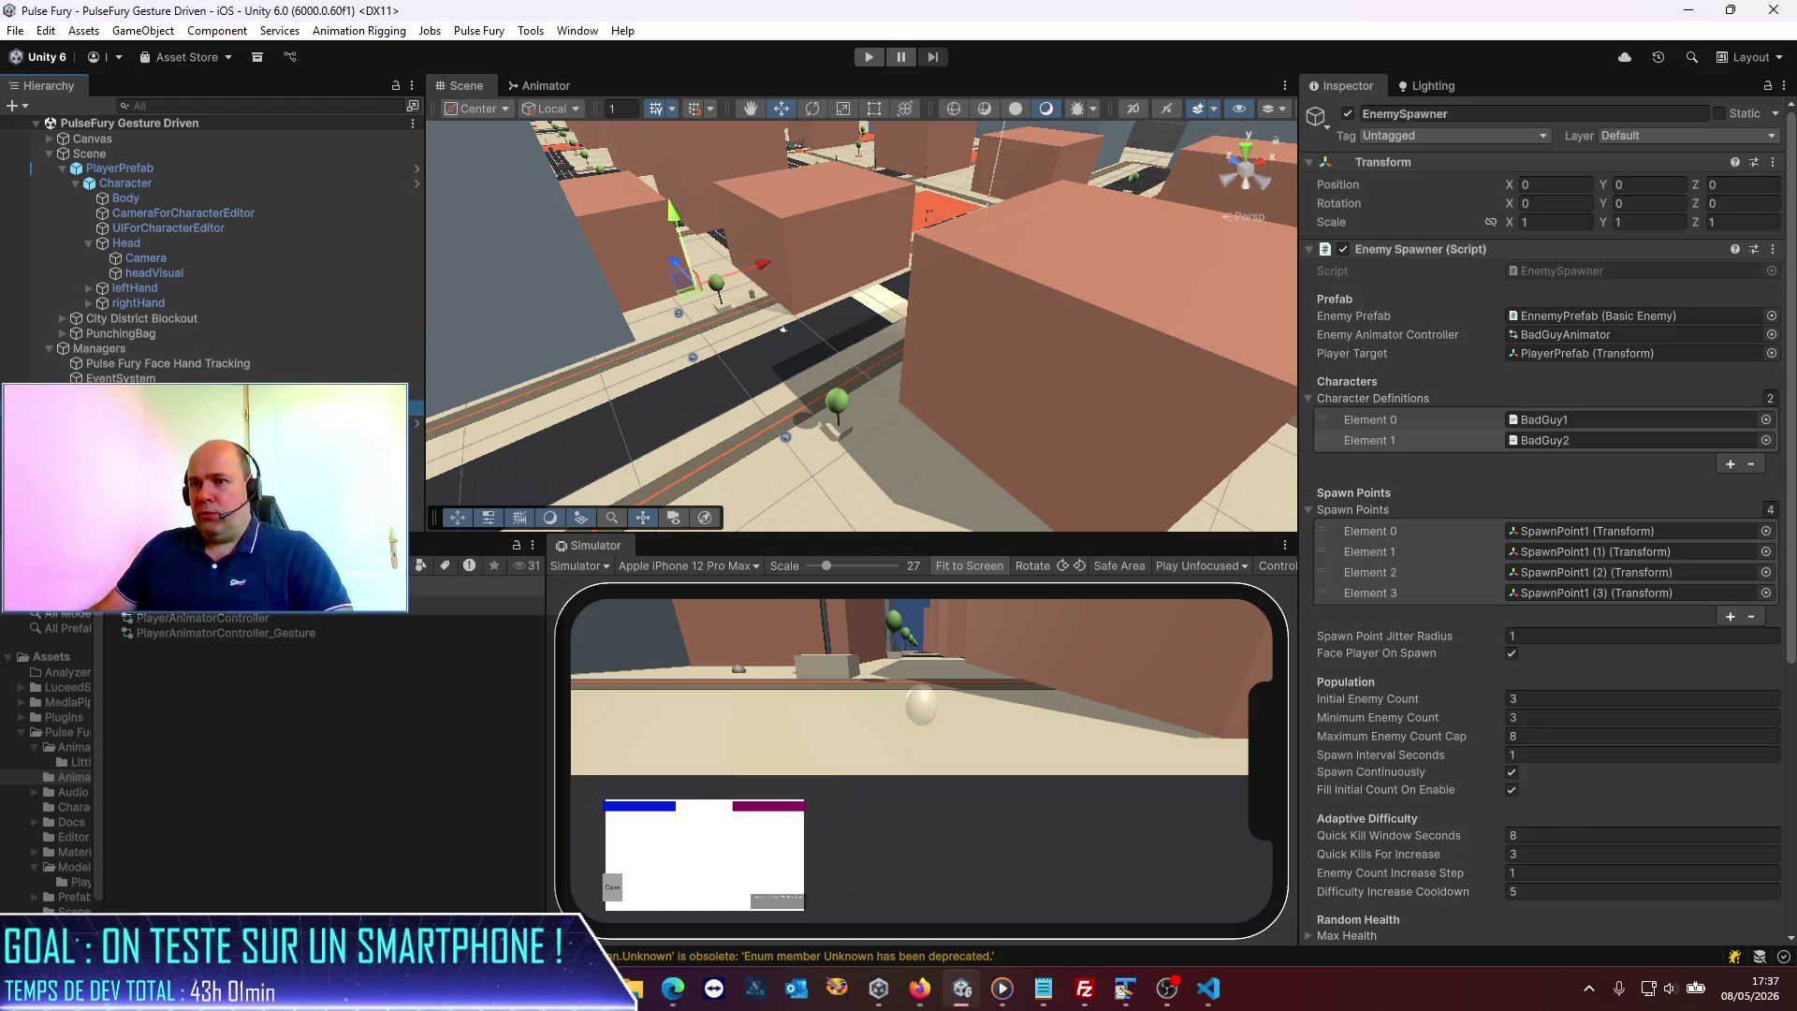
key("shift+d")
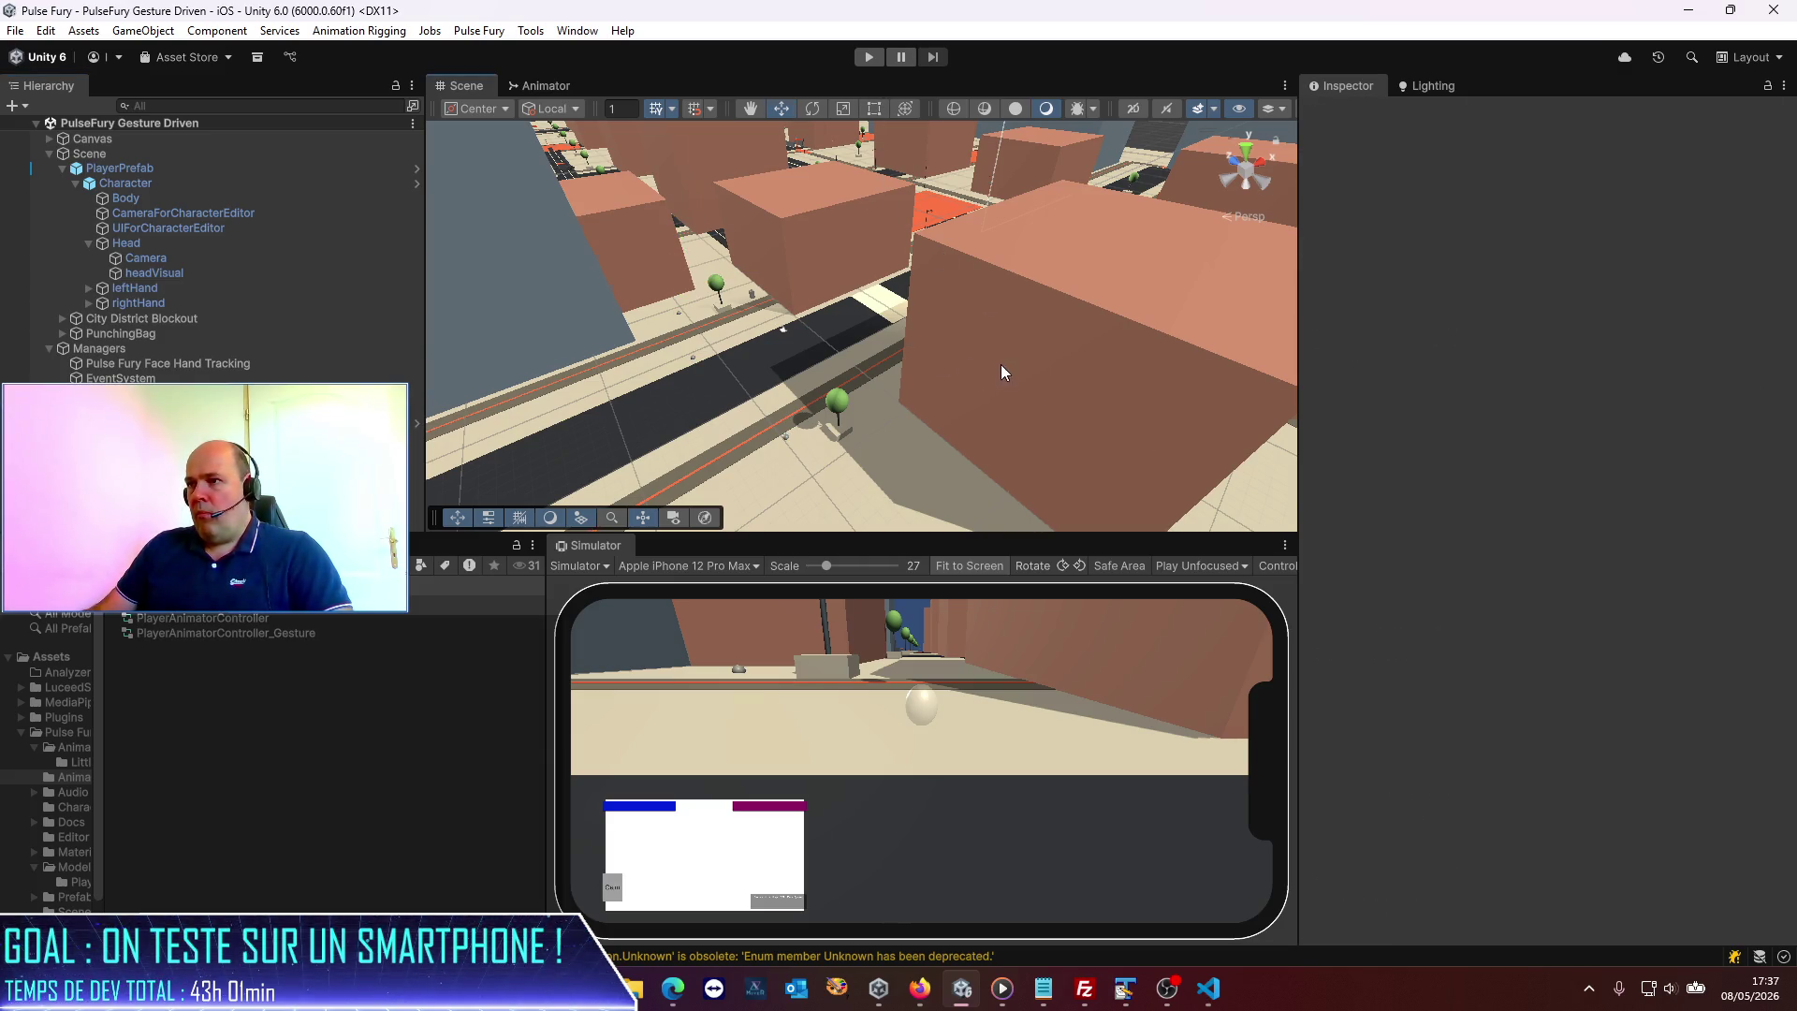
Enlarge the Scene view over the Simulator and frame the Body object facing the street.
left_click_drag(1002, 367, 790, 374)
left_click_drag(915, 531, 930, 574)
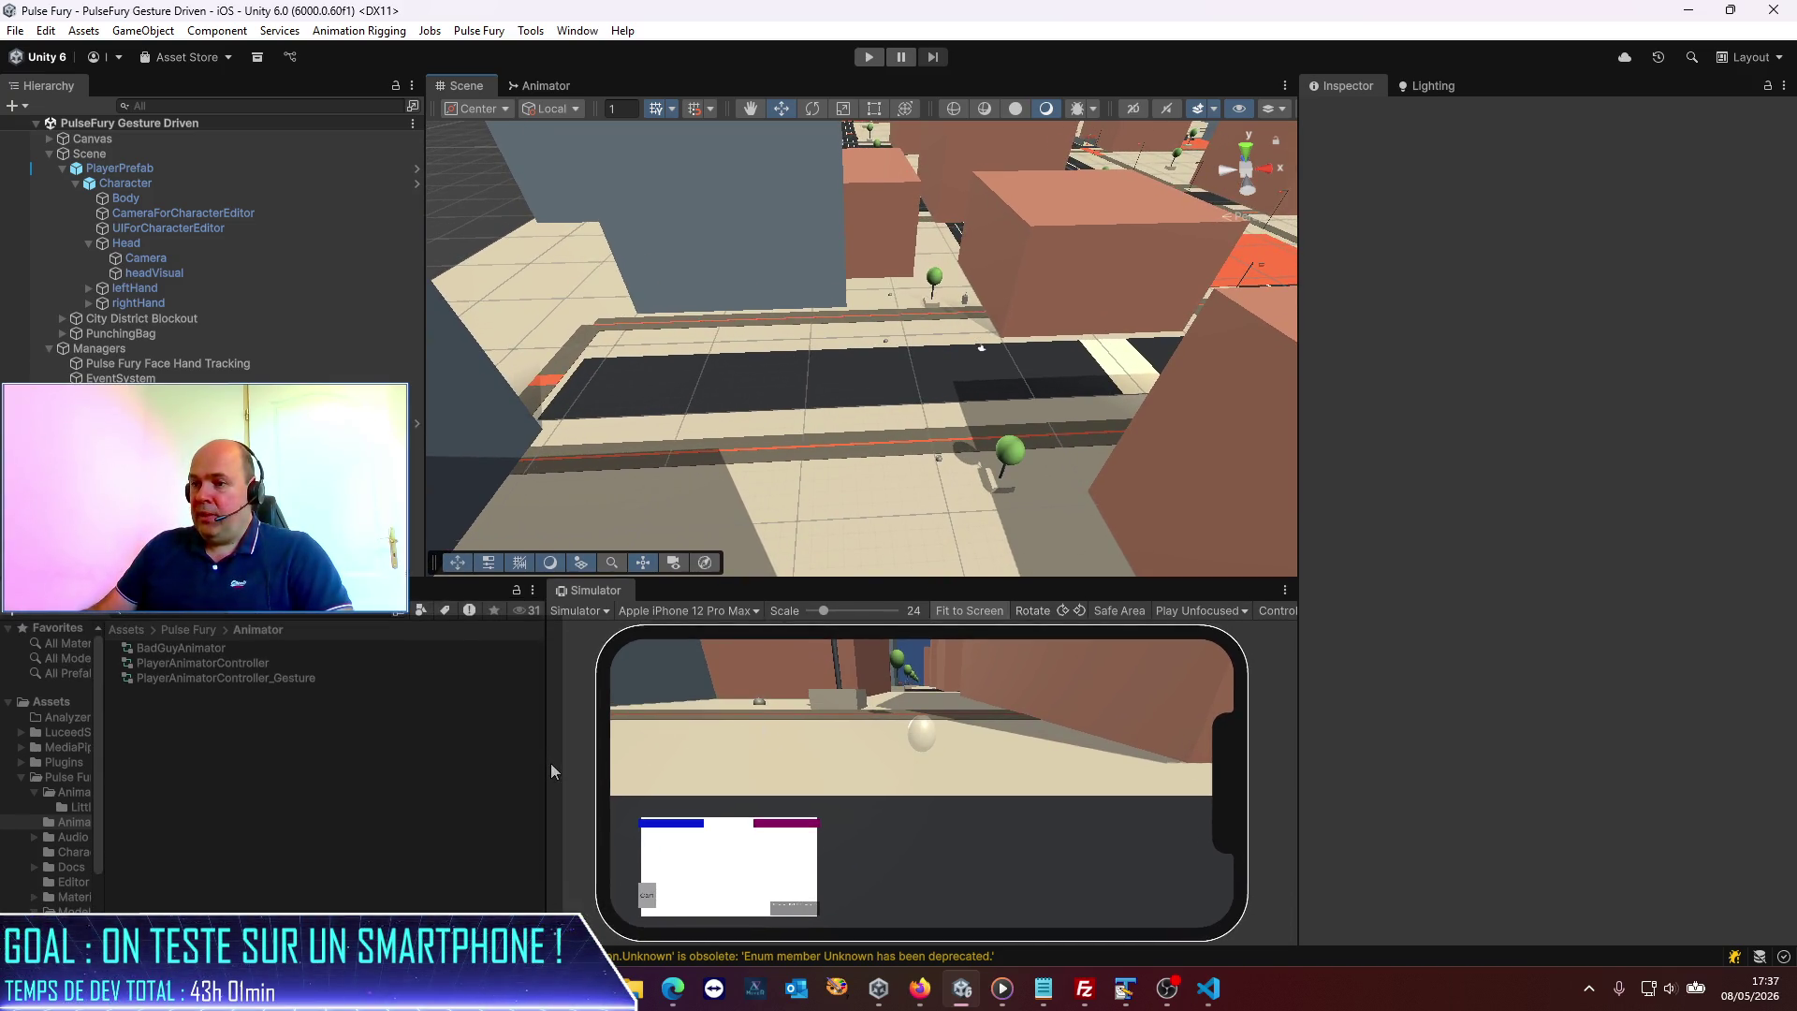
mouse_move(546, 781)
left_mouse_down()
mouse_move(491, 786)
mouse_move(646, 799)
mouse_move(632, 803)
left_mouse_up()
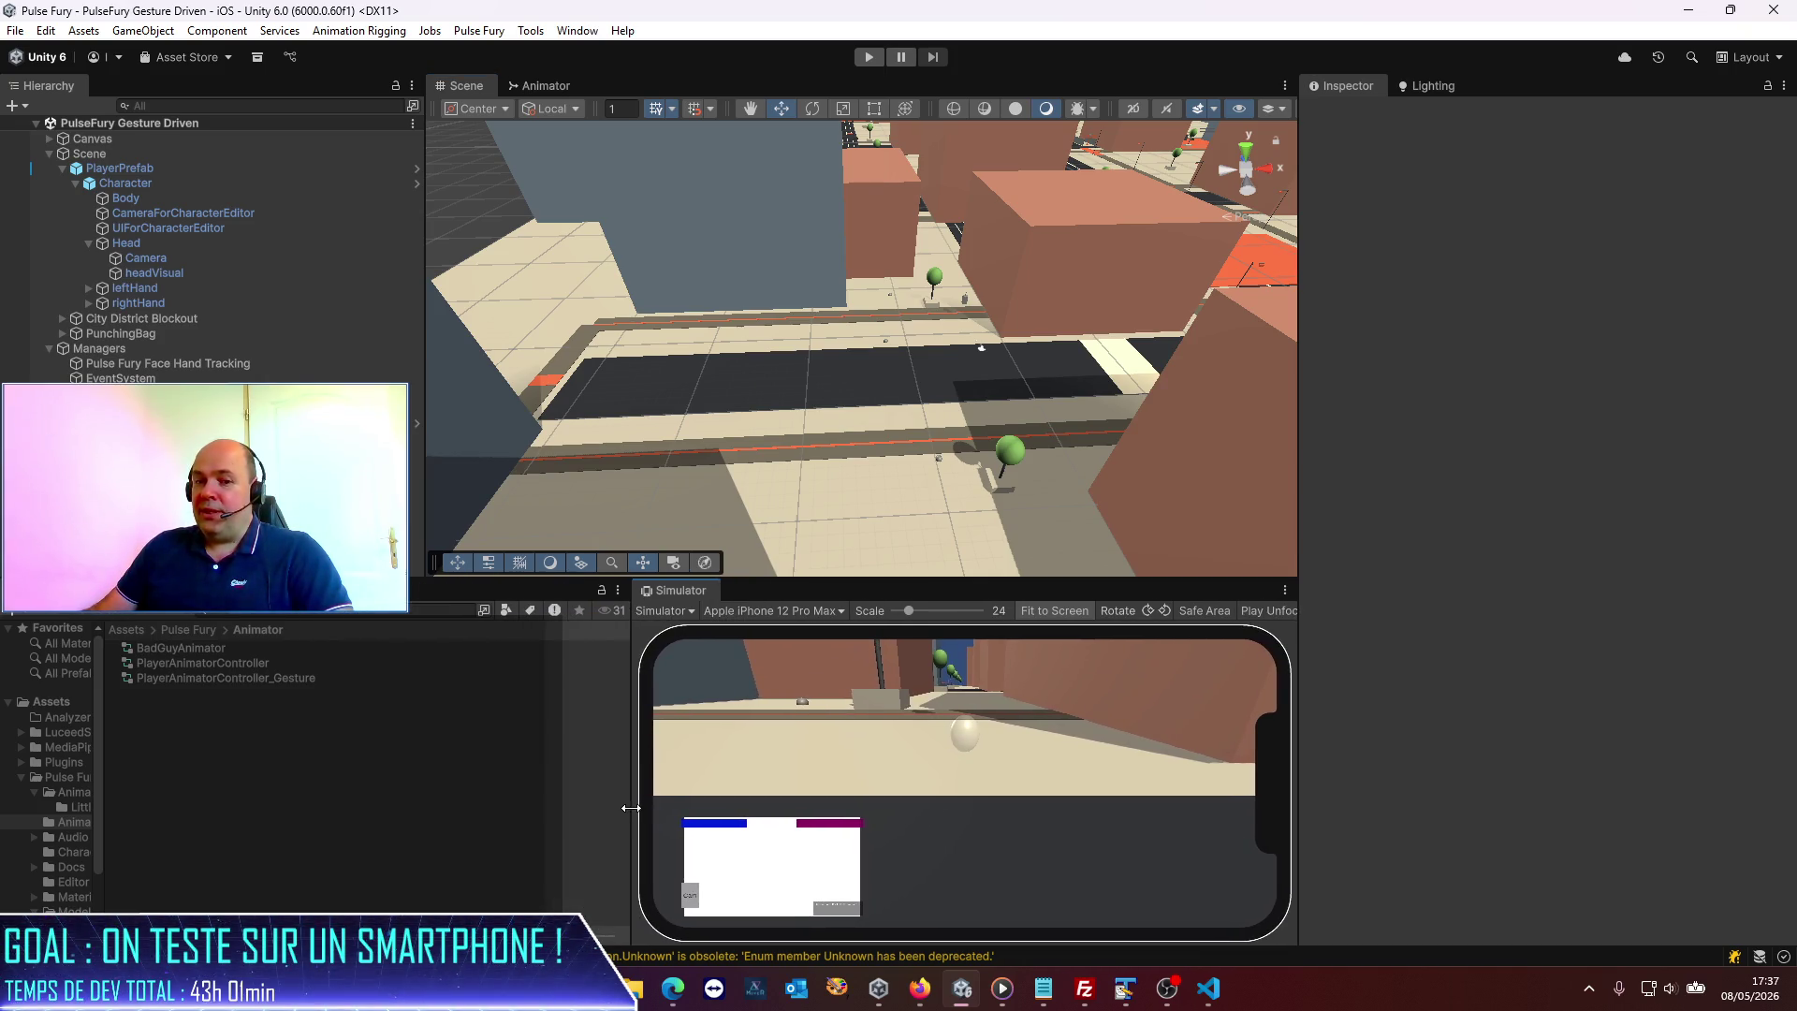
scroll(829, 429, "down", 5)
mouse_move(908, 382)
left_mouse_down()
mouse_move(916, 524)
mouse_move(1143, 261)
mouse_move(671, 409)
mouse_move(998, 364)
mouse_move(739, 307)
mouse_move(819, 365)
mouse_move(760, 461)
mouse_move(599, 374)
left_mouse_up()
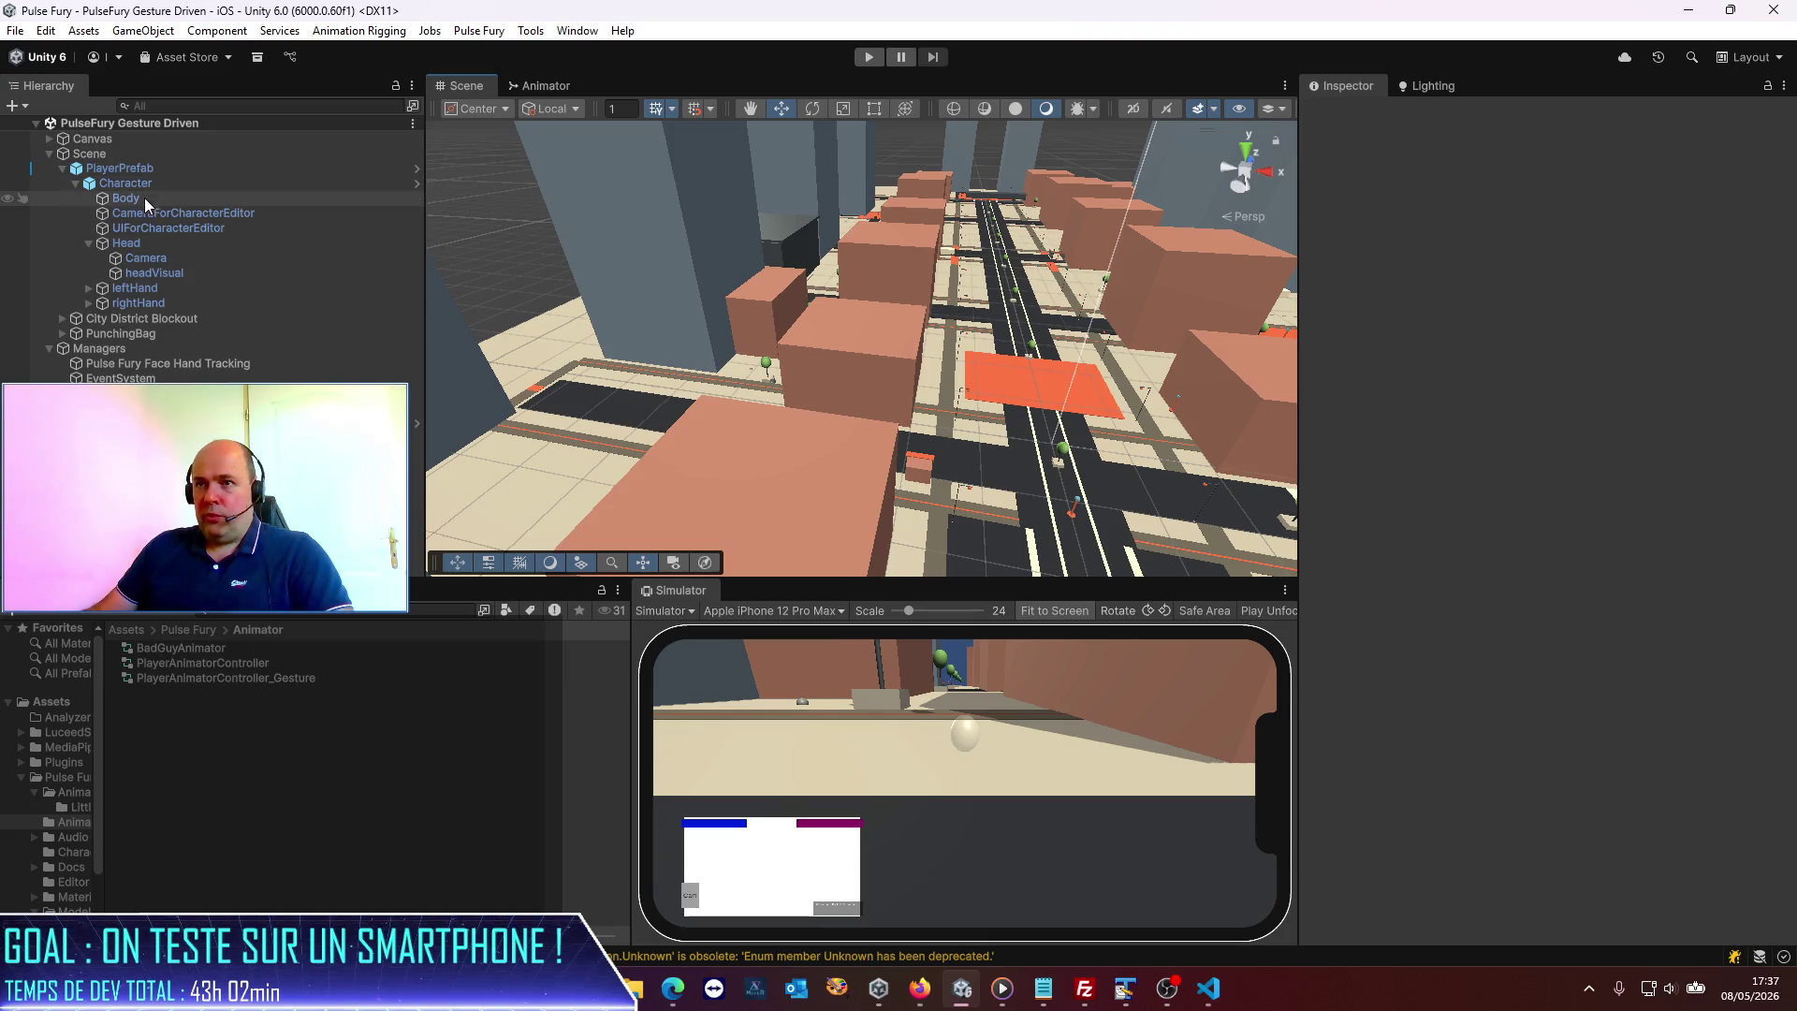
double_click(144, 199)
mouse_move(599, 268)
left_mouse_down()
mouse_move(788, 425)
mouse_move(661, 464)
mouse_move(745, 399)
left_mouse_up()
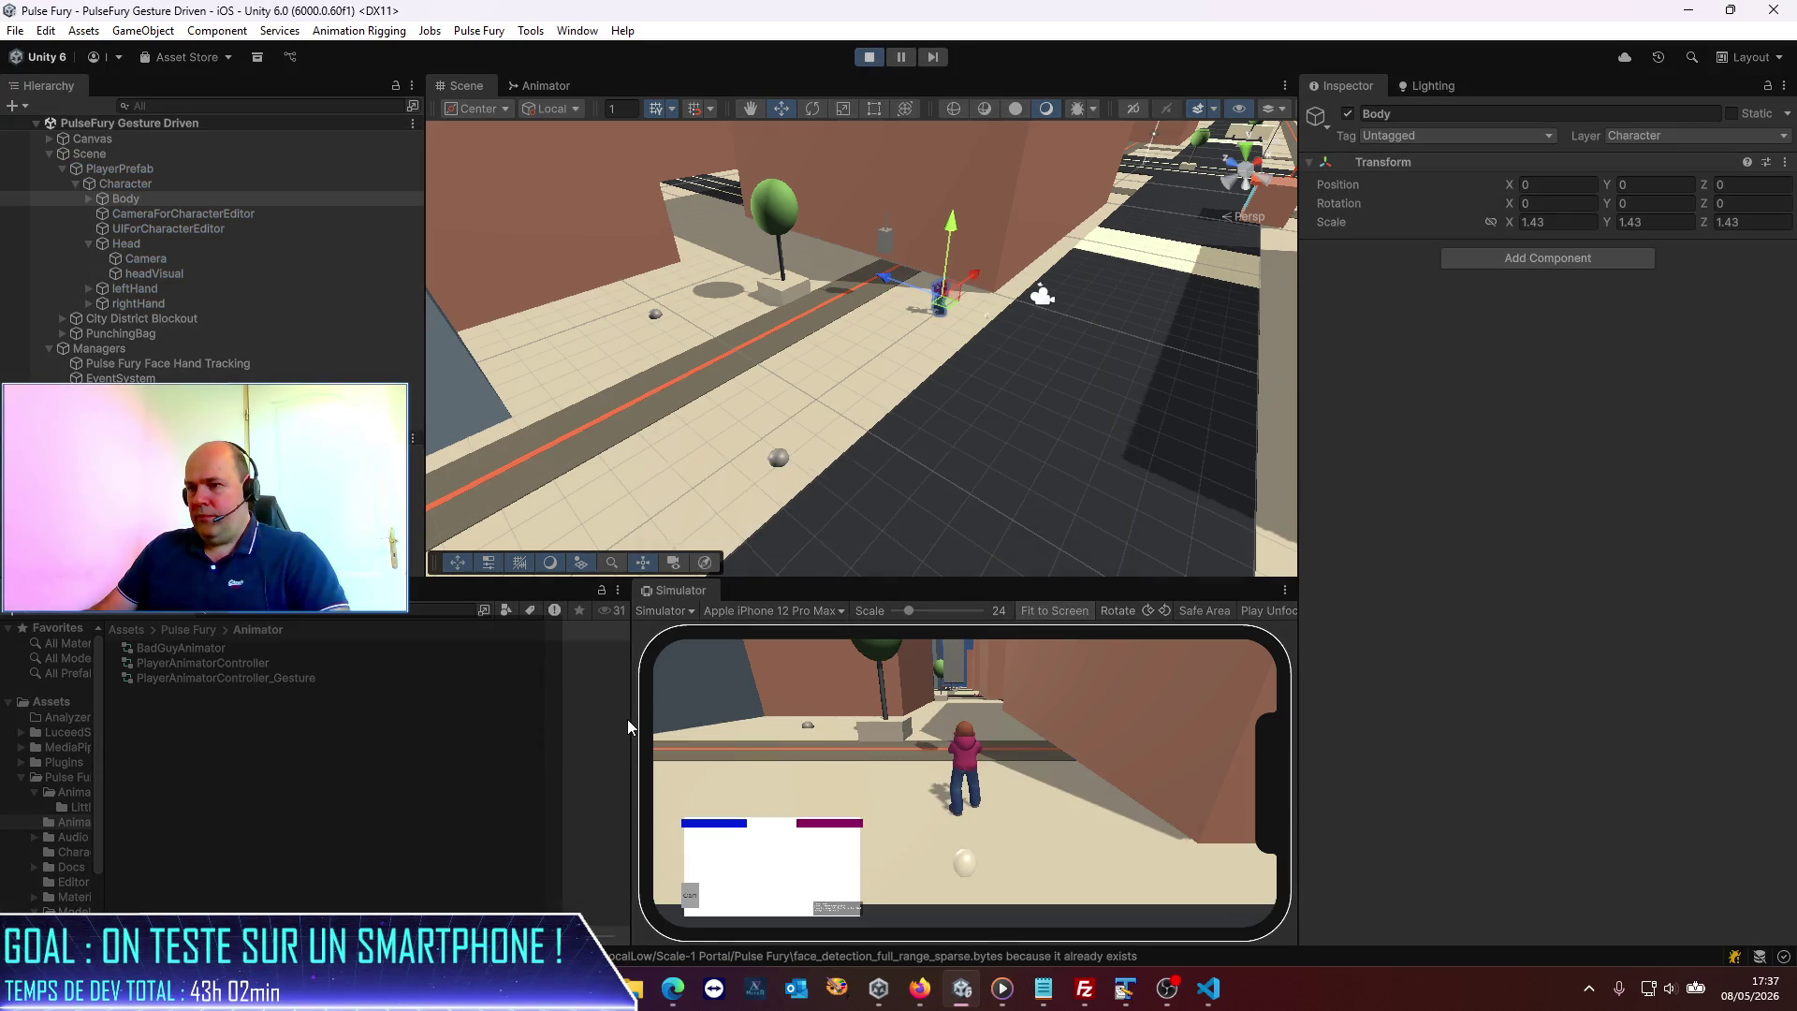
Make the Simulator panel wider and taller, and orbit the Scene view to a new angle.
left_click_drag(630, 721, 429, 740)
left_click_drag(802, 583, 825, 466)
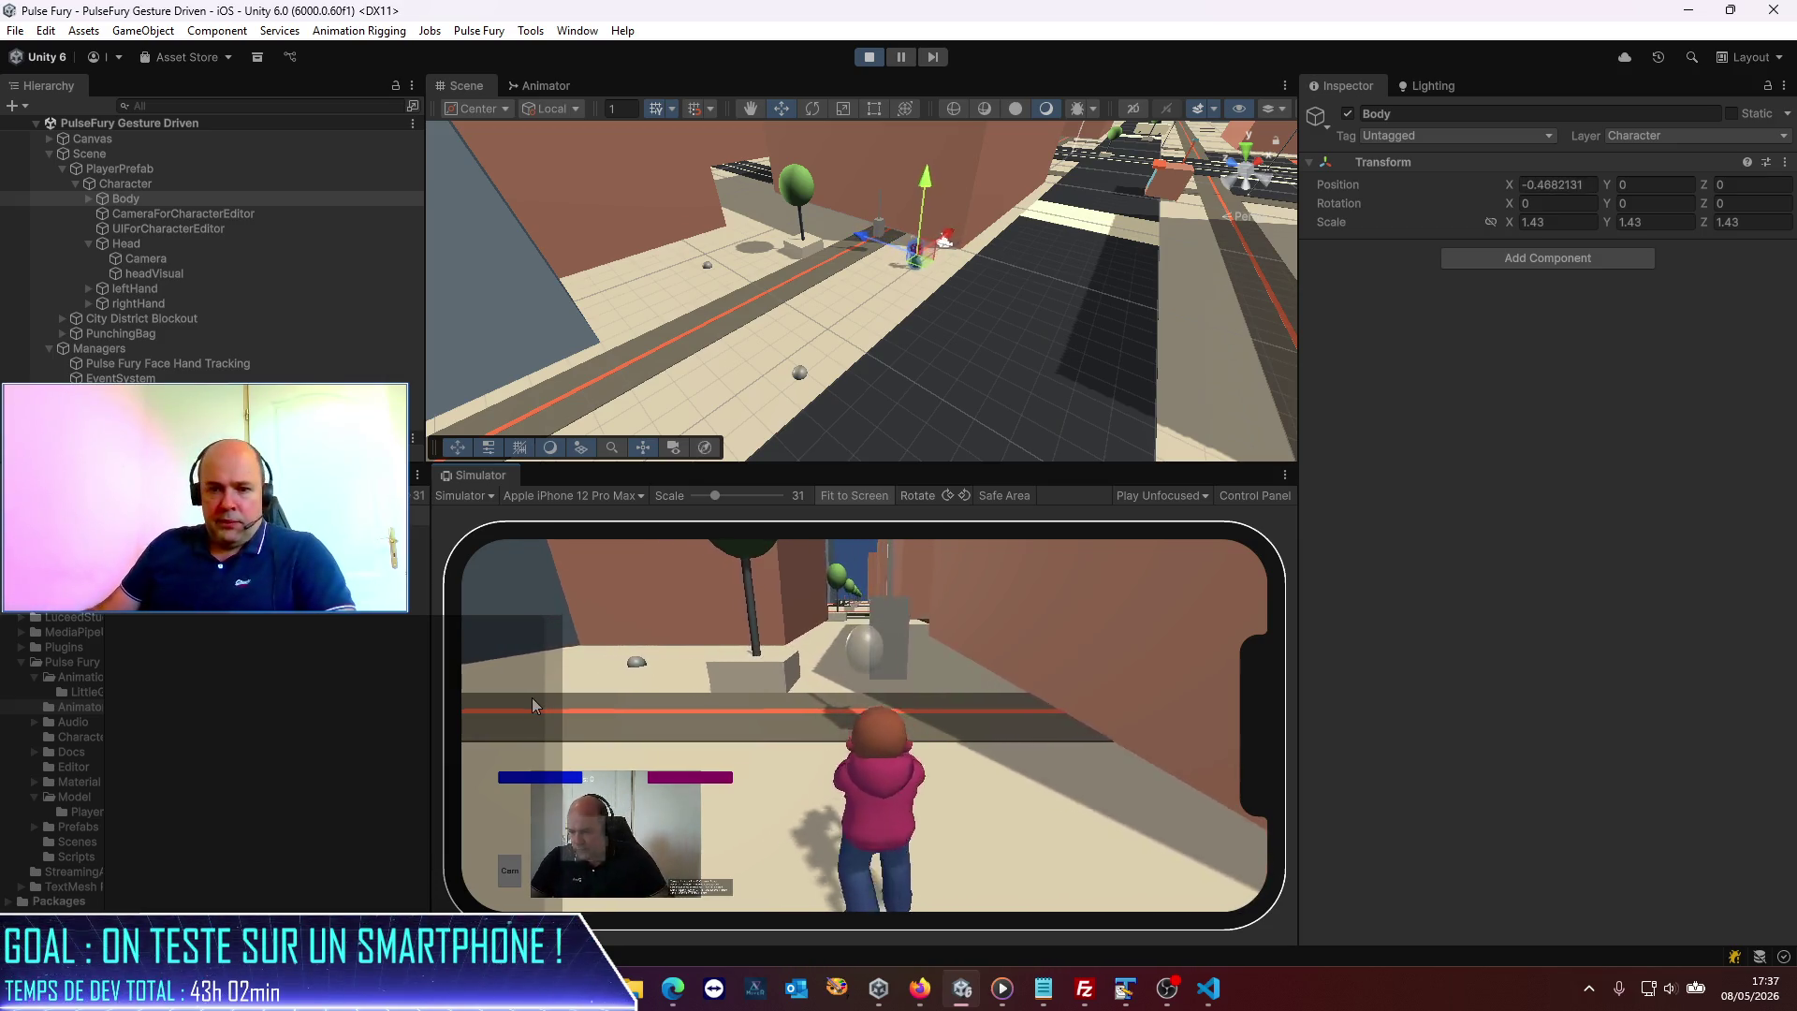
left_click_drag(646, 365, 653, 355)
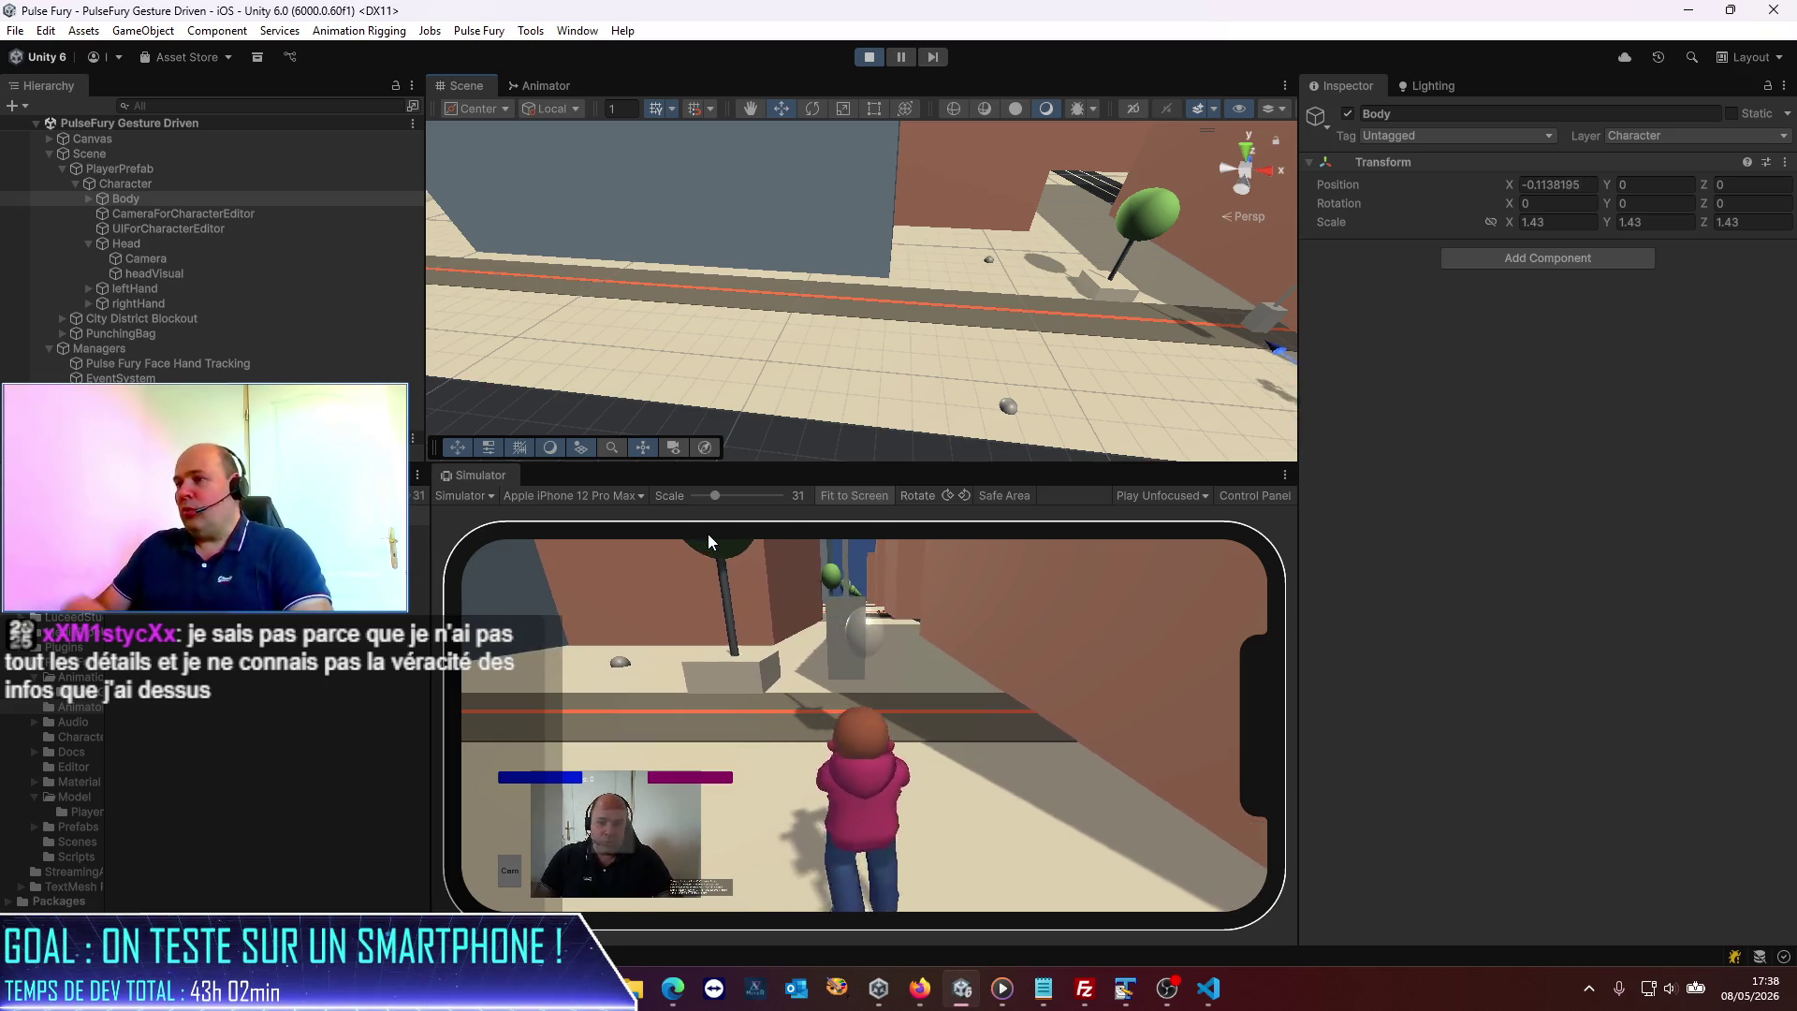
mouse_move(971, 267)
left_mouse_down()
mouse_move(1603, 267)
mouse_move(1541, 182)
mouse_move(1571, 379)
mouse_move(1788, 309)
left_mouse_up()
Bring the Scene view near the floor, select the SpawnPoint1 (3) sphere, and stop play mode.
scroll(773, 328, "up", 5)
mouse_move(773, 328)
left_mouse_down()
mouse_move(626, 328)
mouse_move(642, 256)
mouse_move(637, 271)
left_mouse_up()
scroll(654, 271, "down", 5)
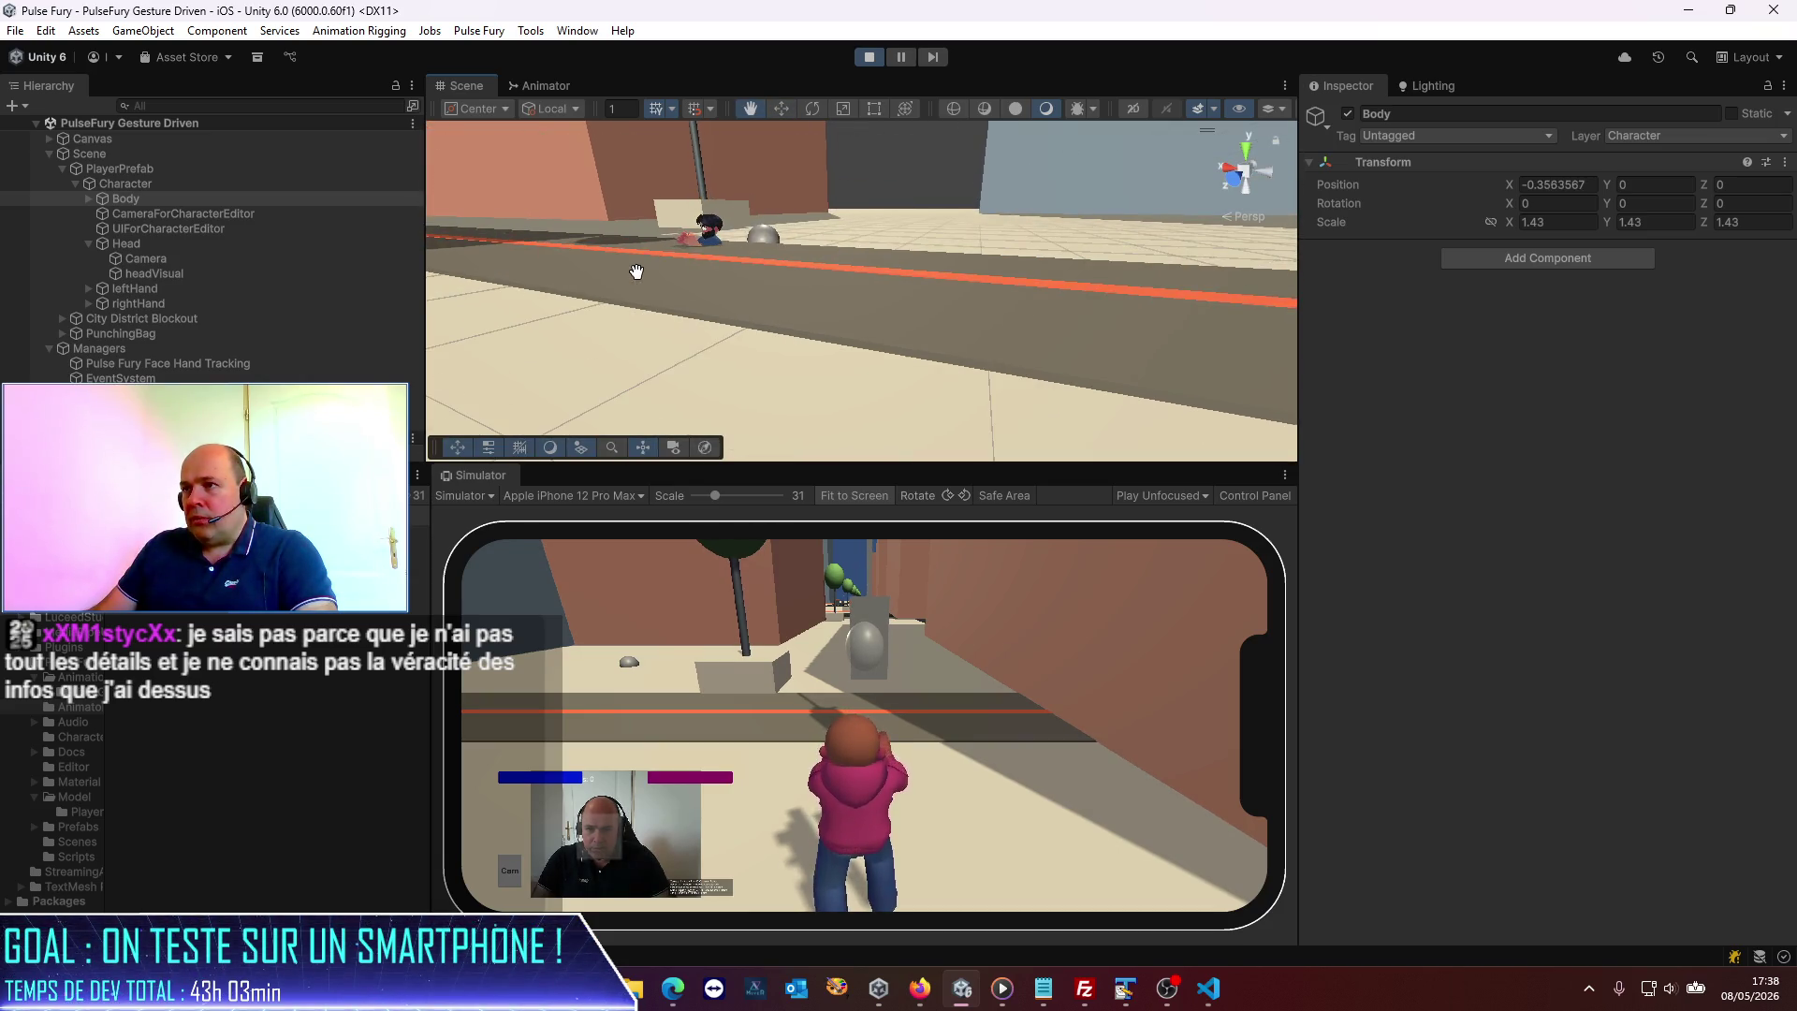
left_click(766, 232)
left_click(867, 56)
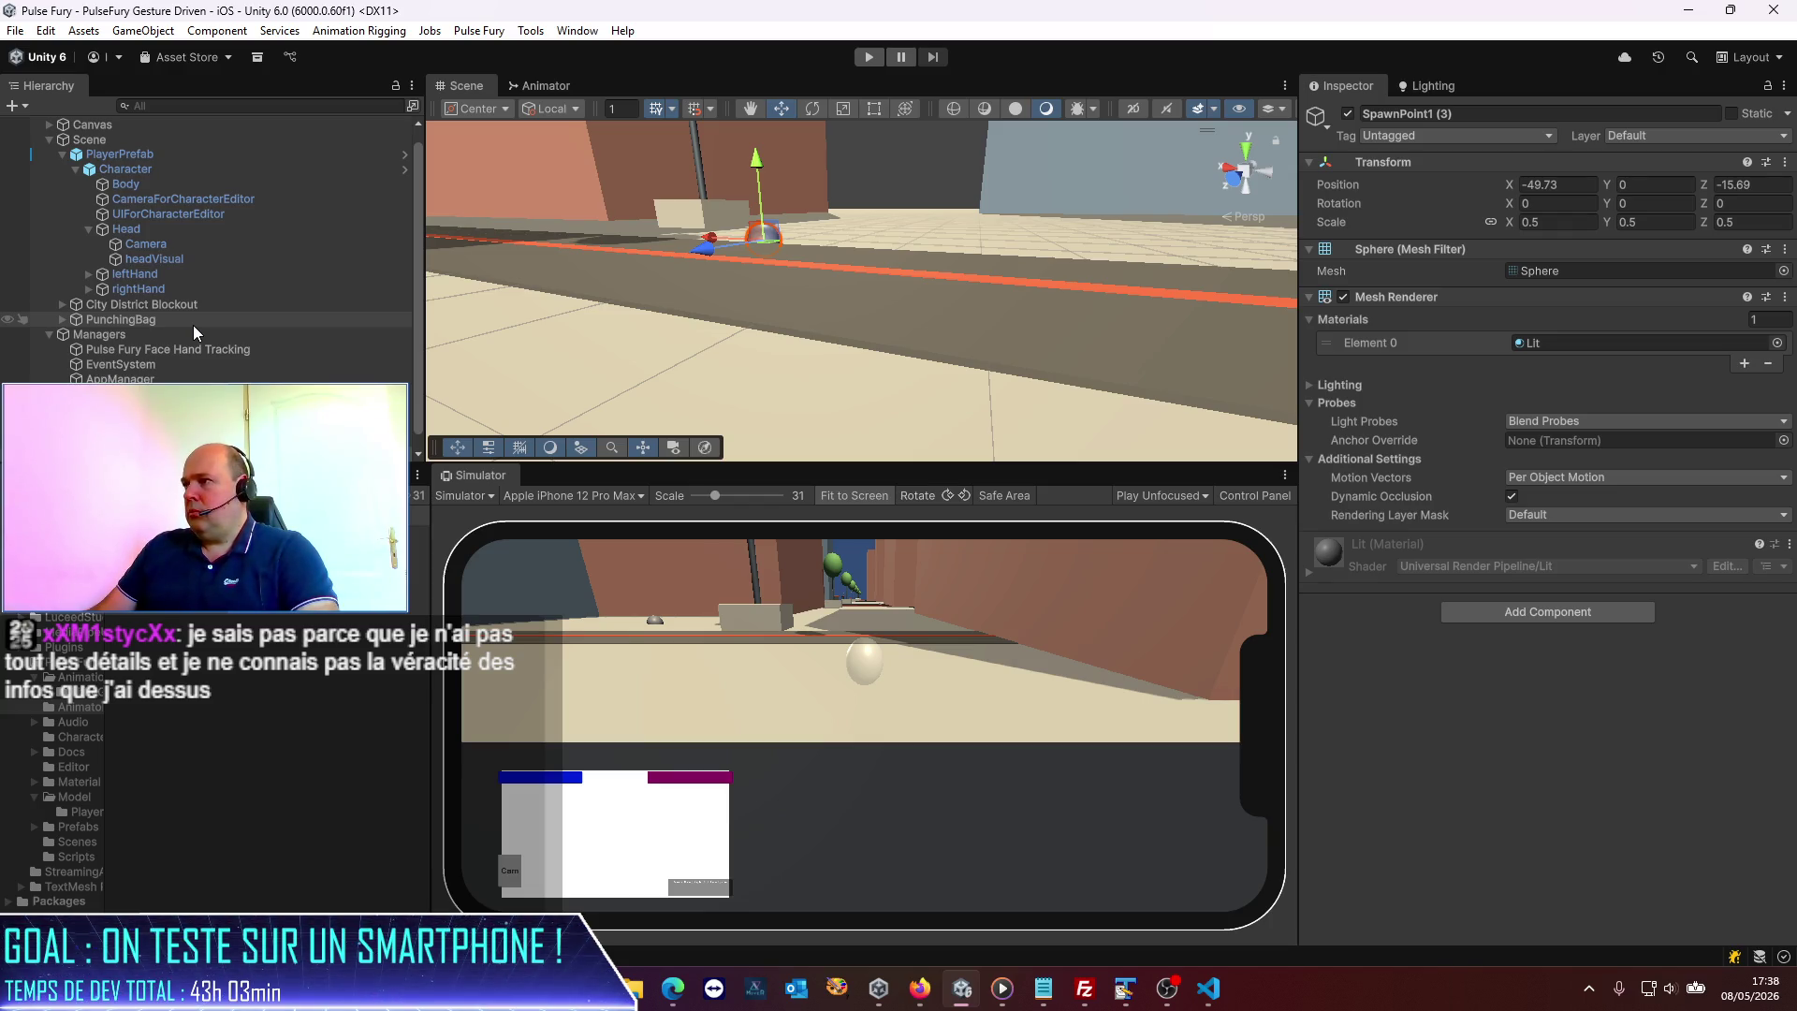
Select all four SpawnPoint1 spheres and set their Position Y to 1.
scroll(193, 324, "down", 1)
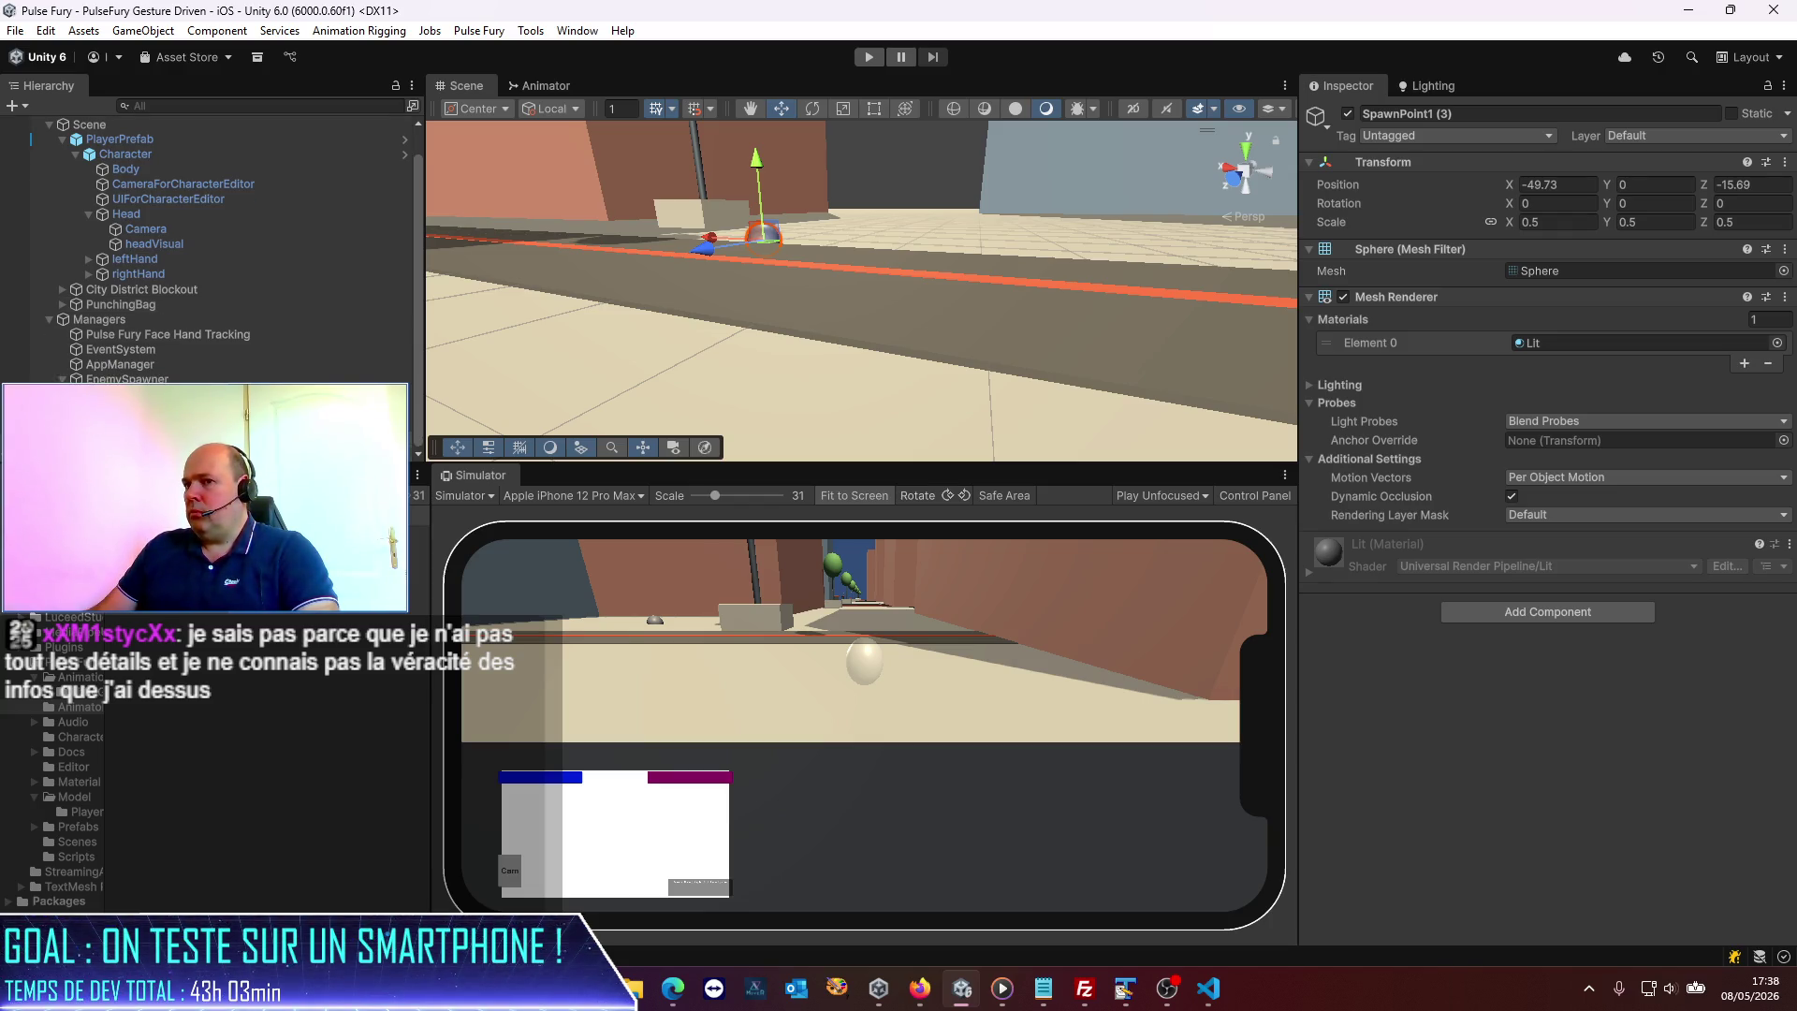
left_click(150, 395)
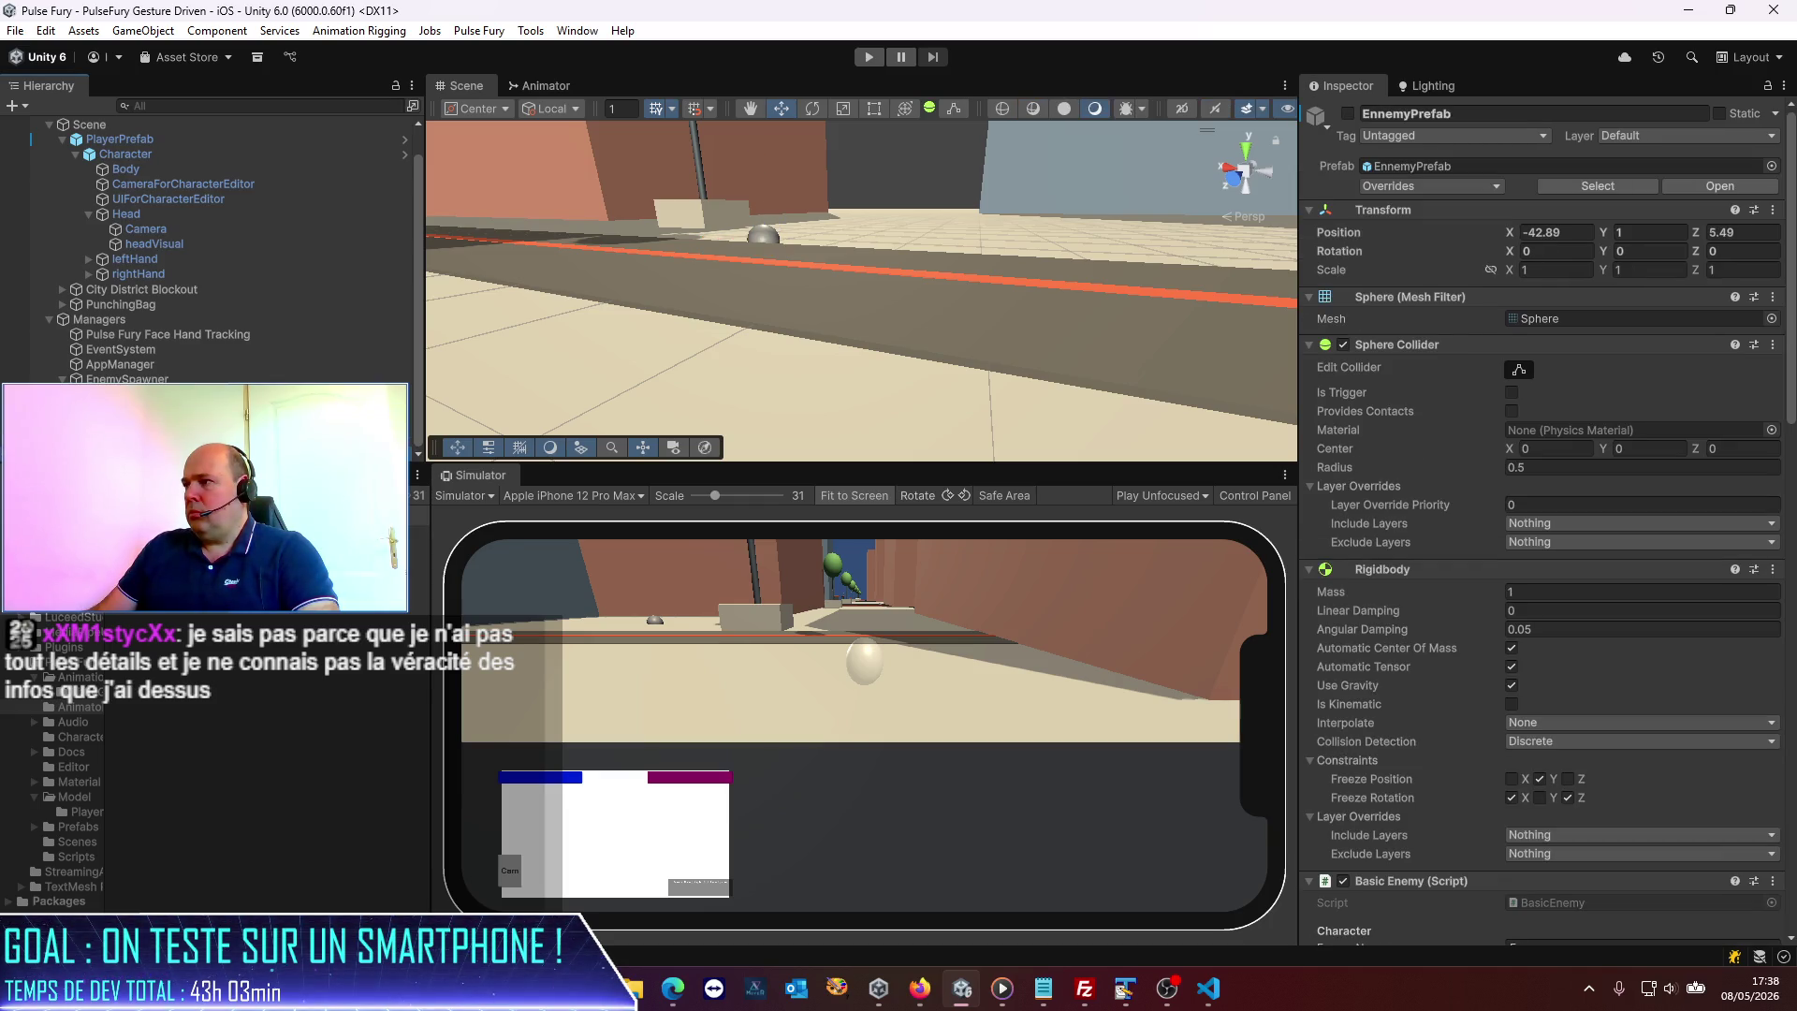
left_click(150, 409)
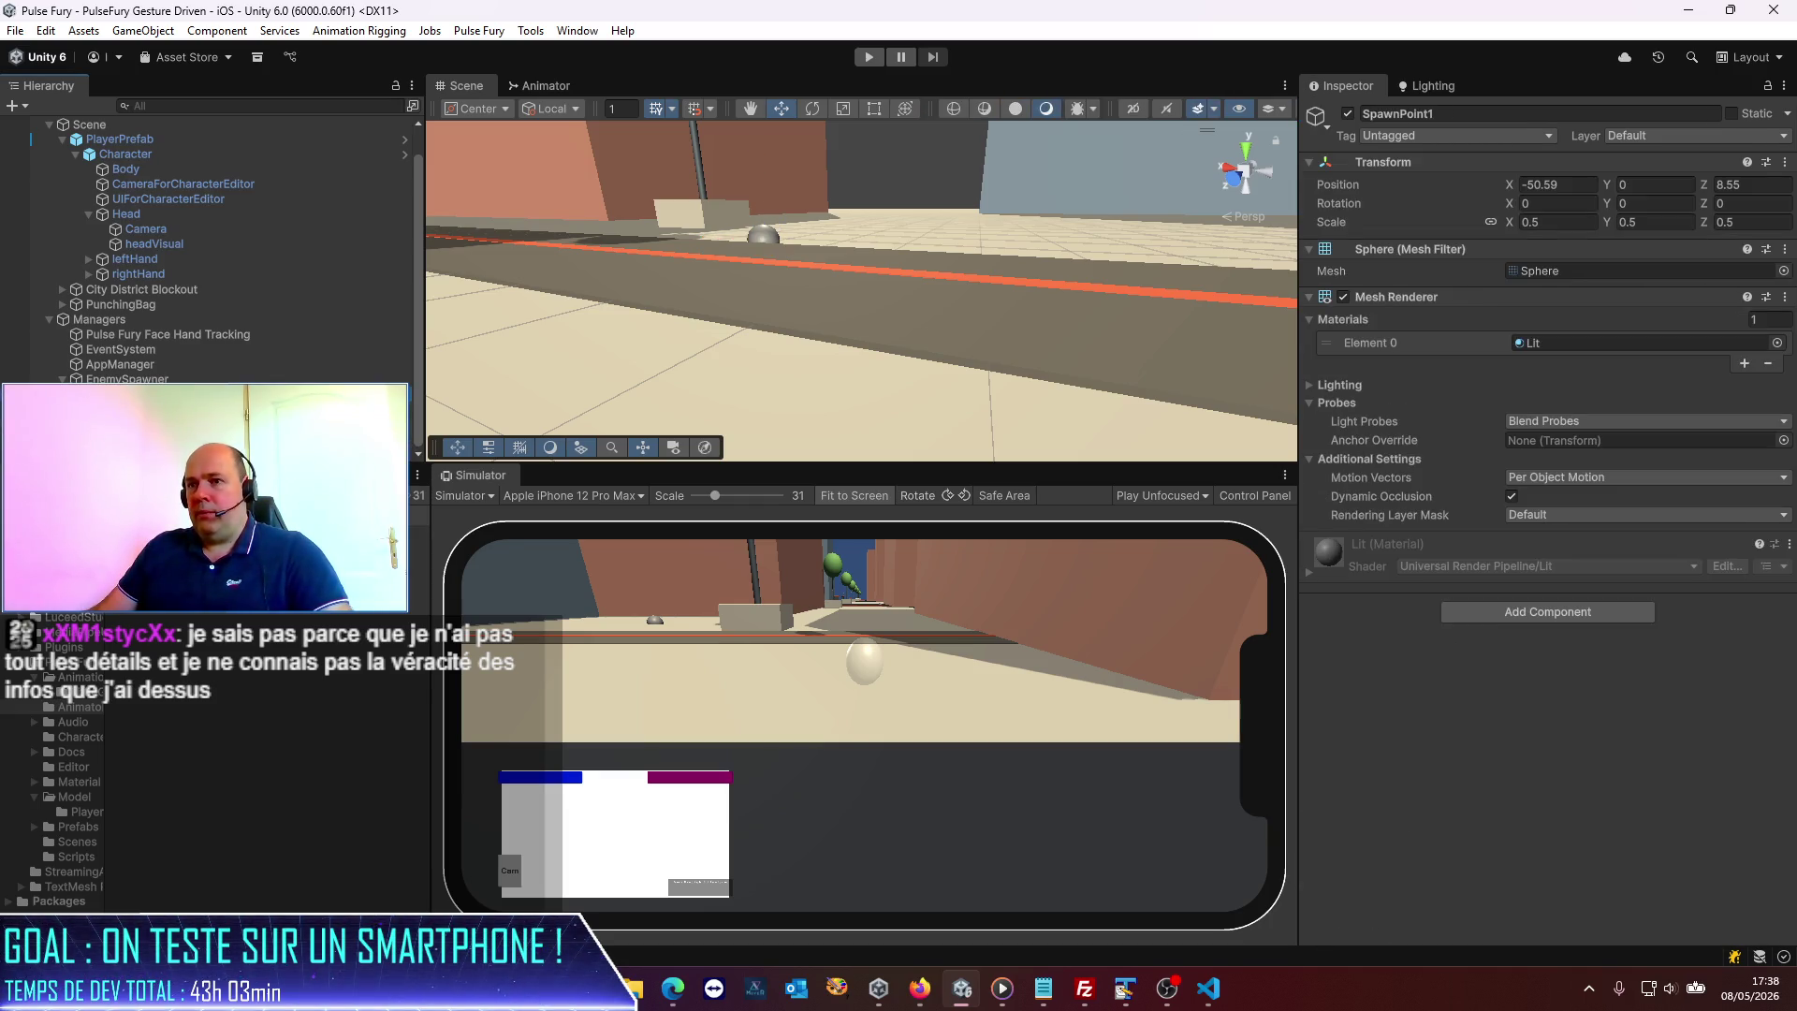
left_click(150, 454, "shift")
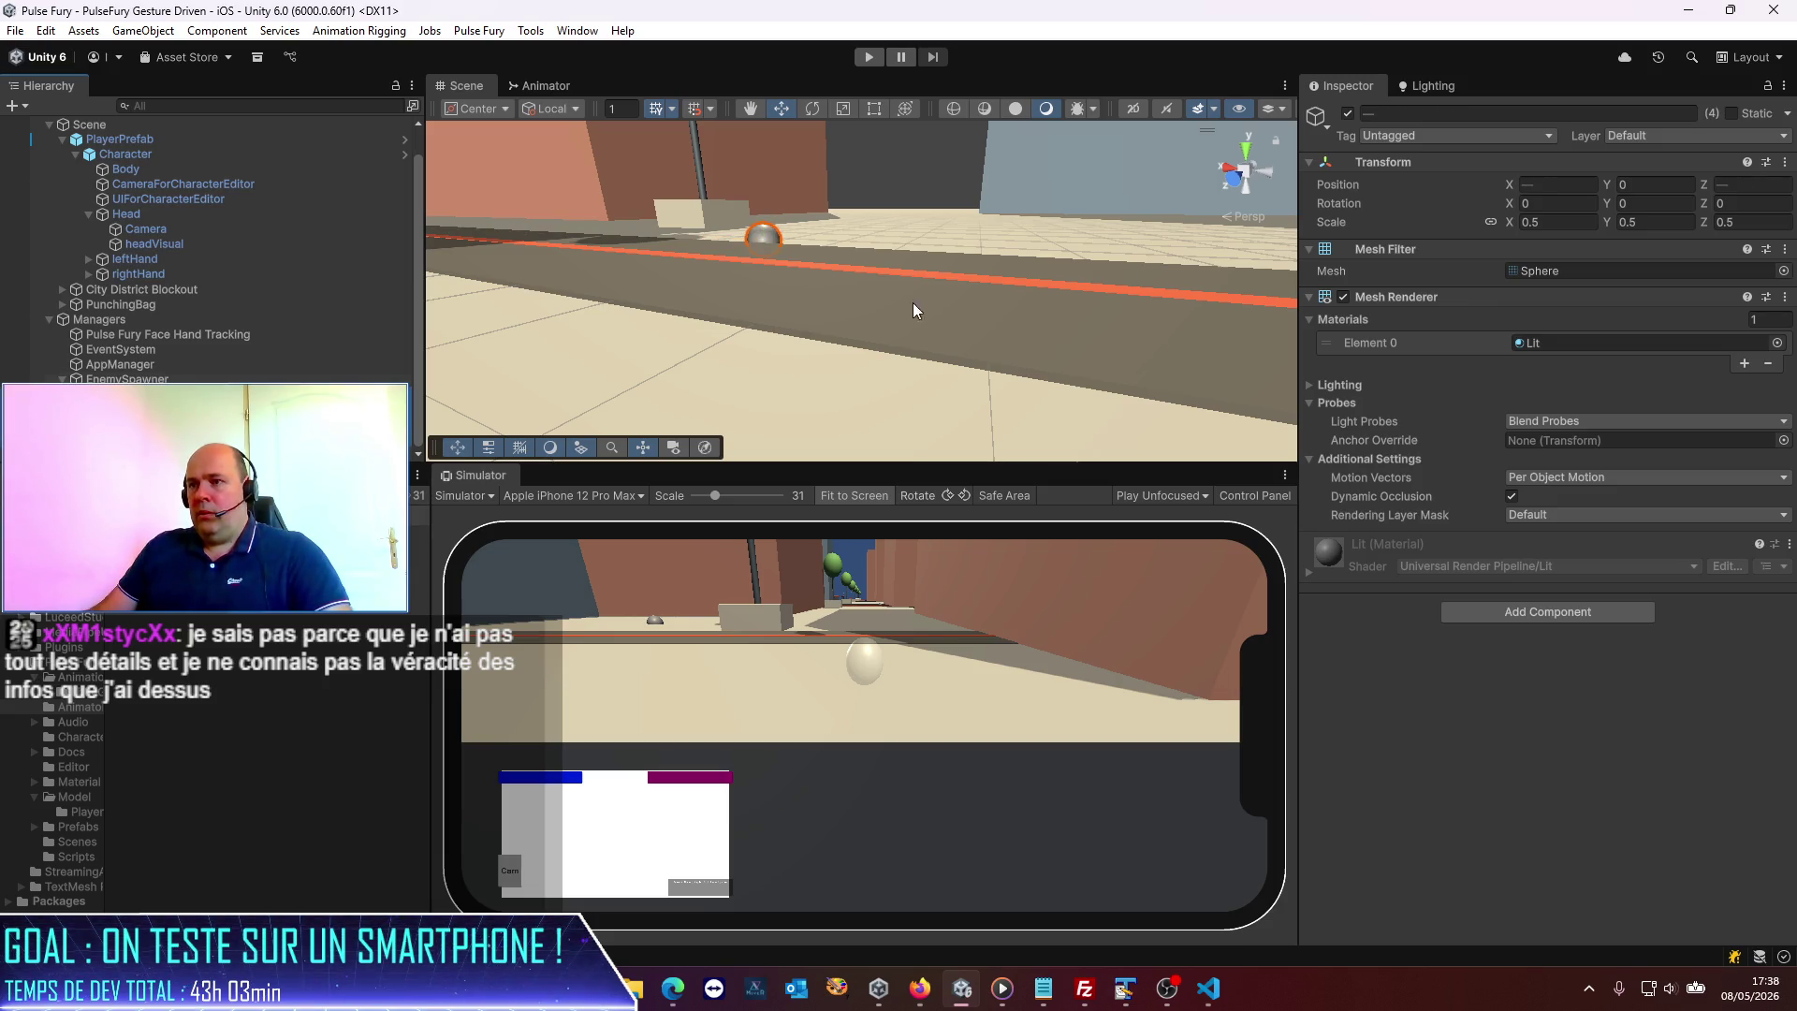
type("1")
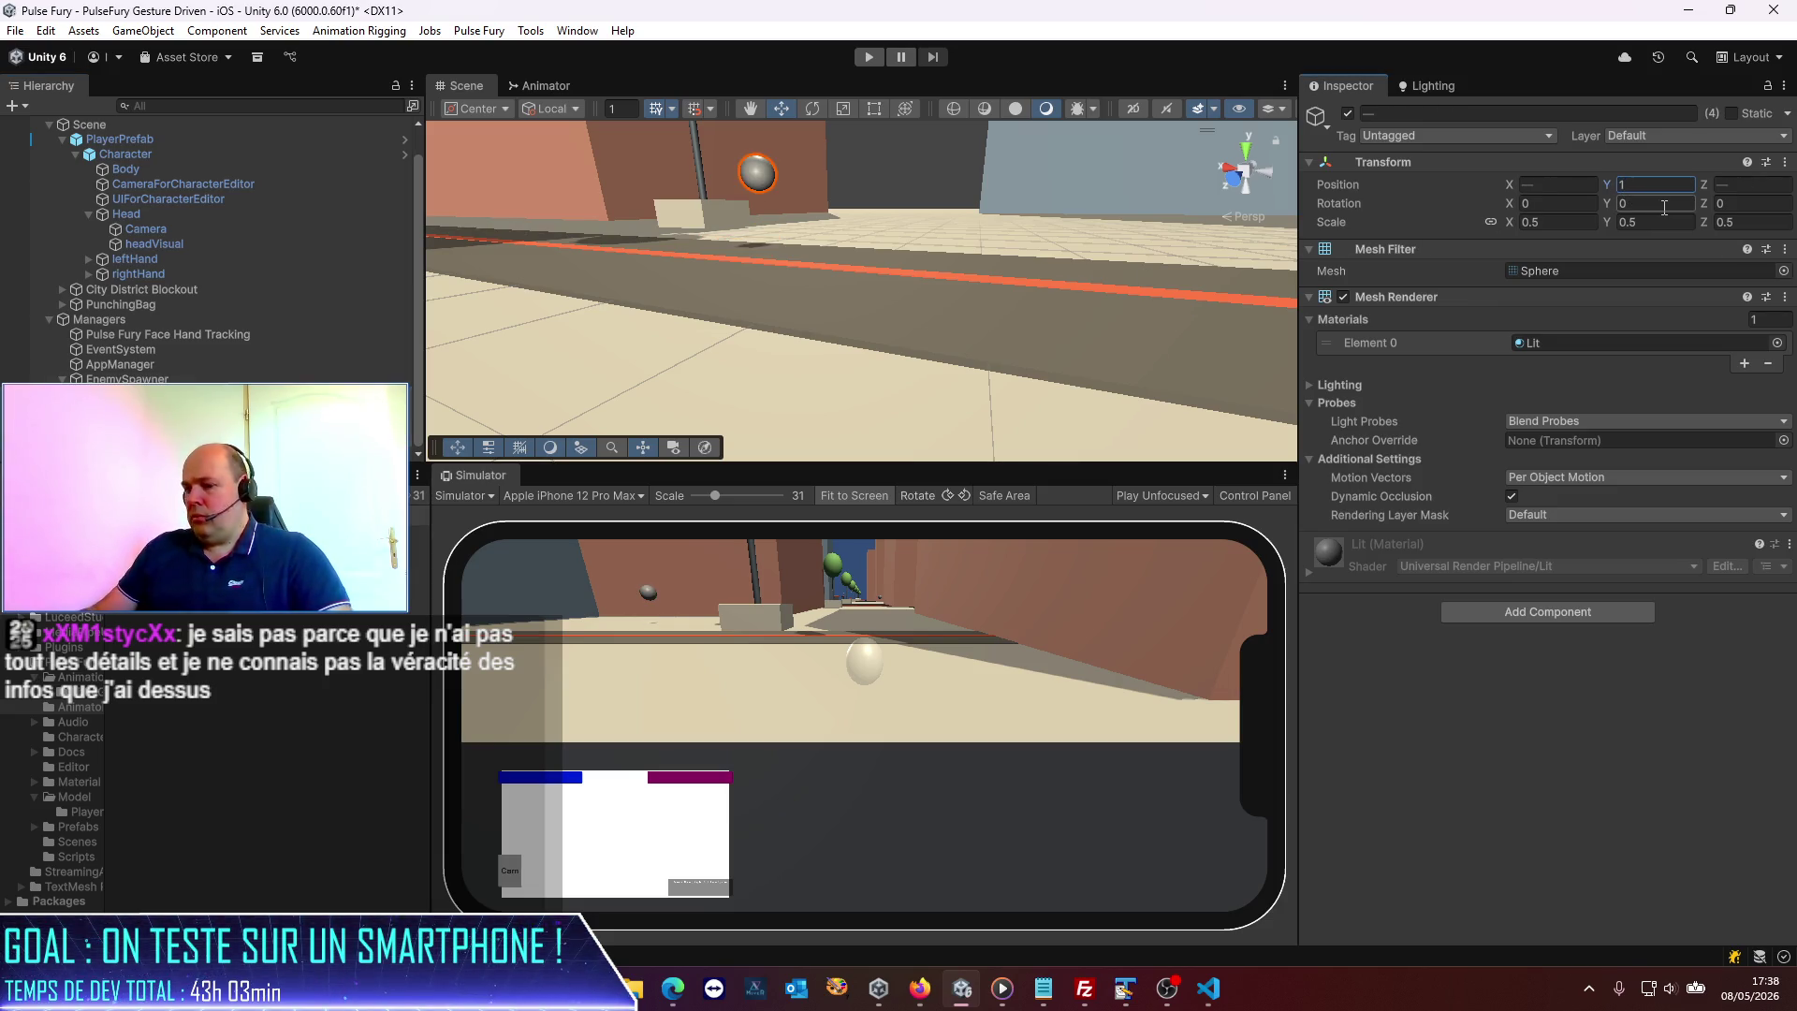
Confirm the EnemySpawner lists all four Spawn Points, then start play mode.
left_click(120, 365)
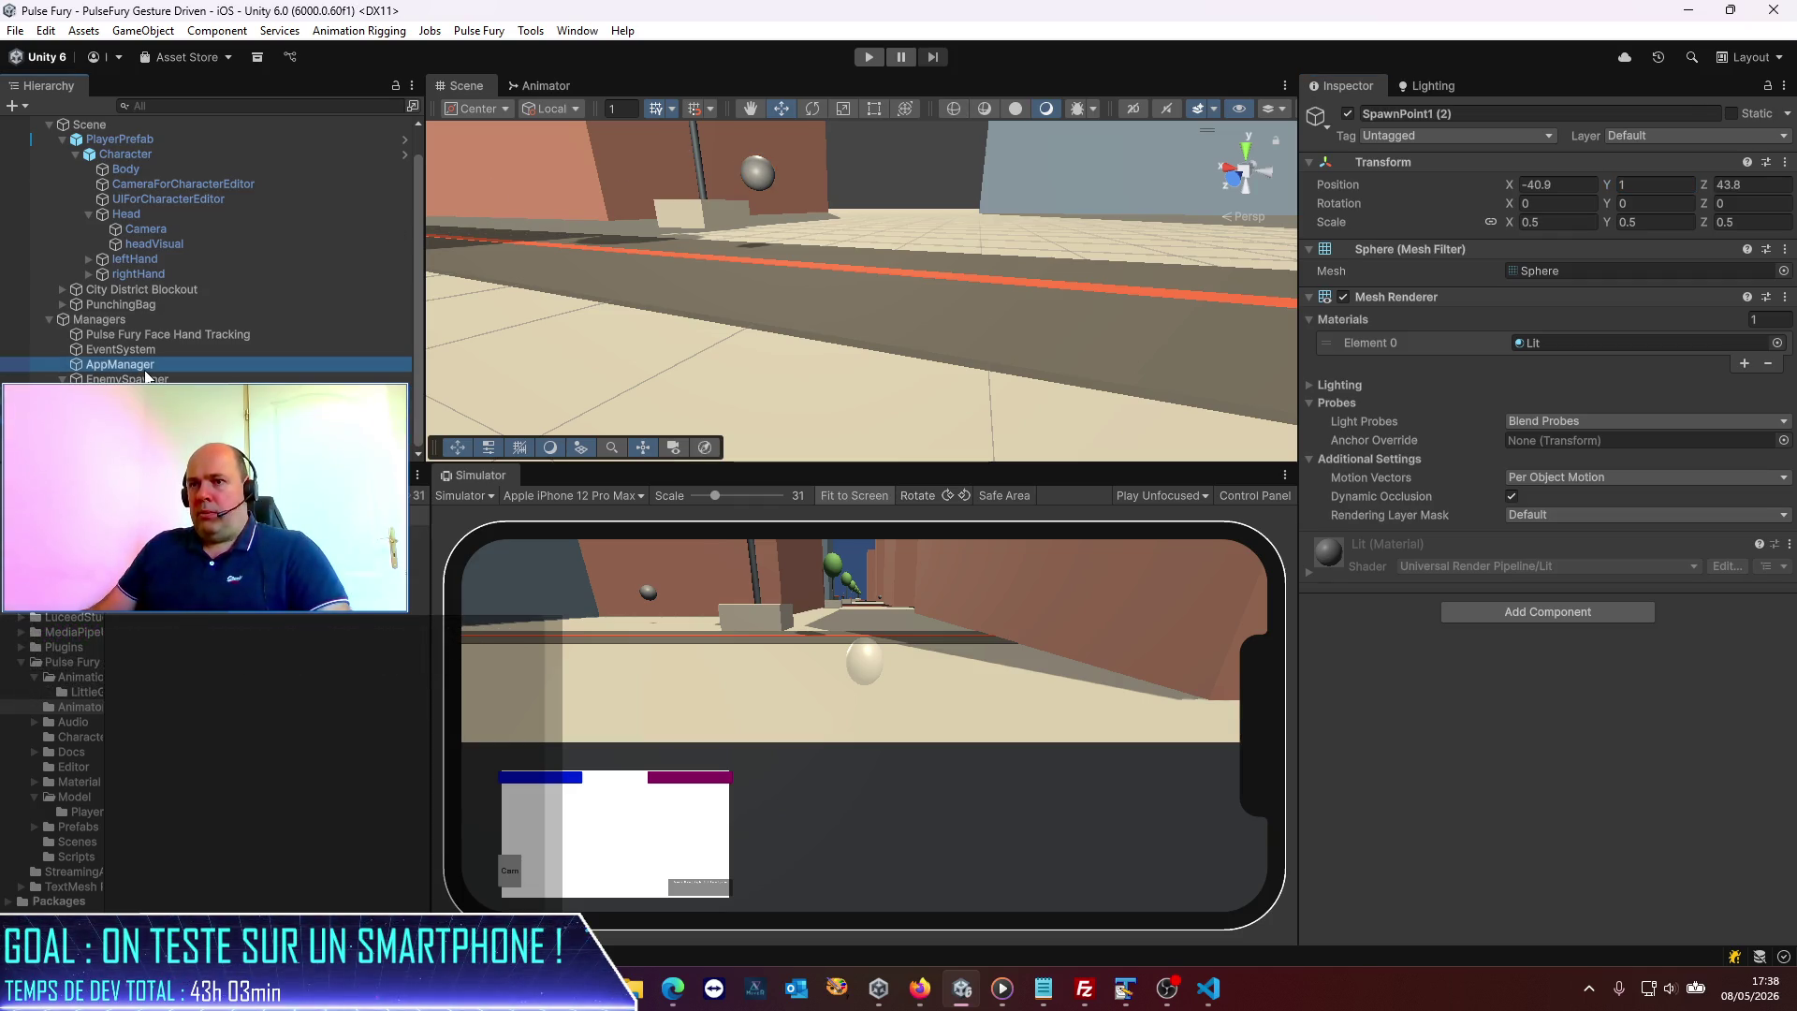
scroll(1620, 421, "down", 5)
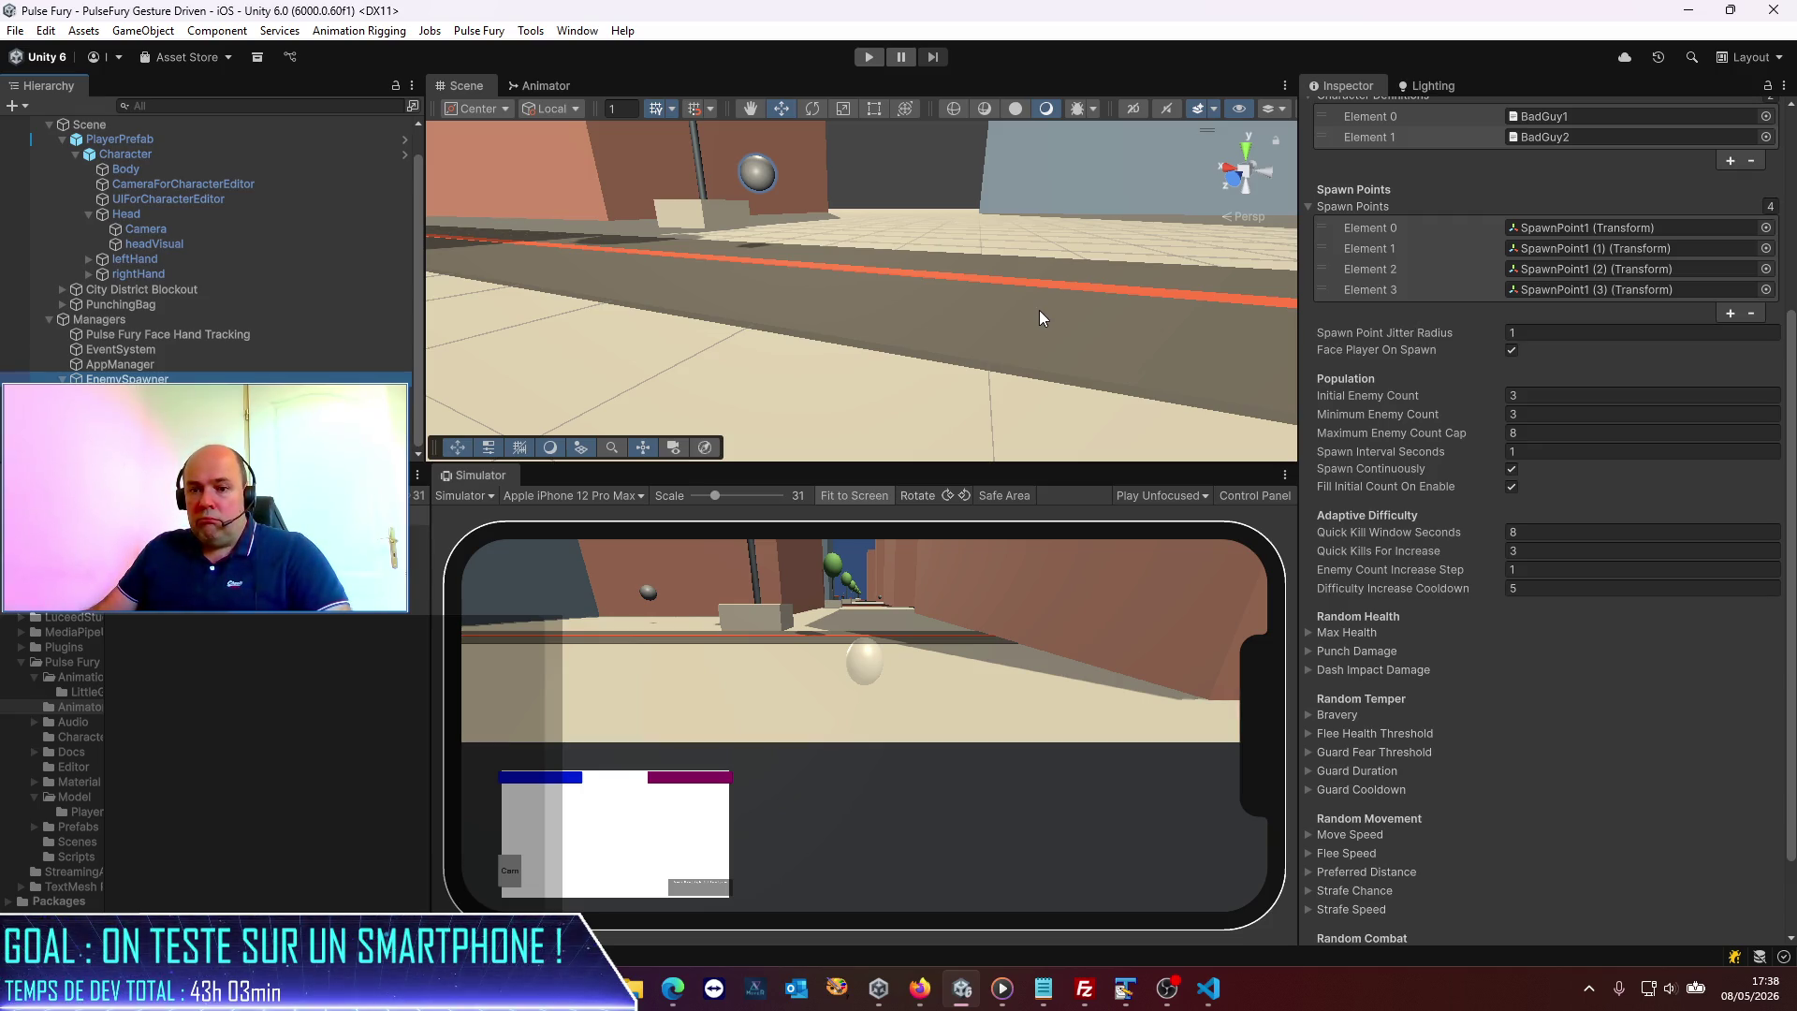
left_click(868, 58)
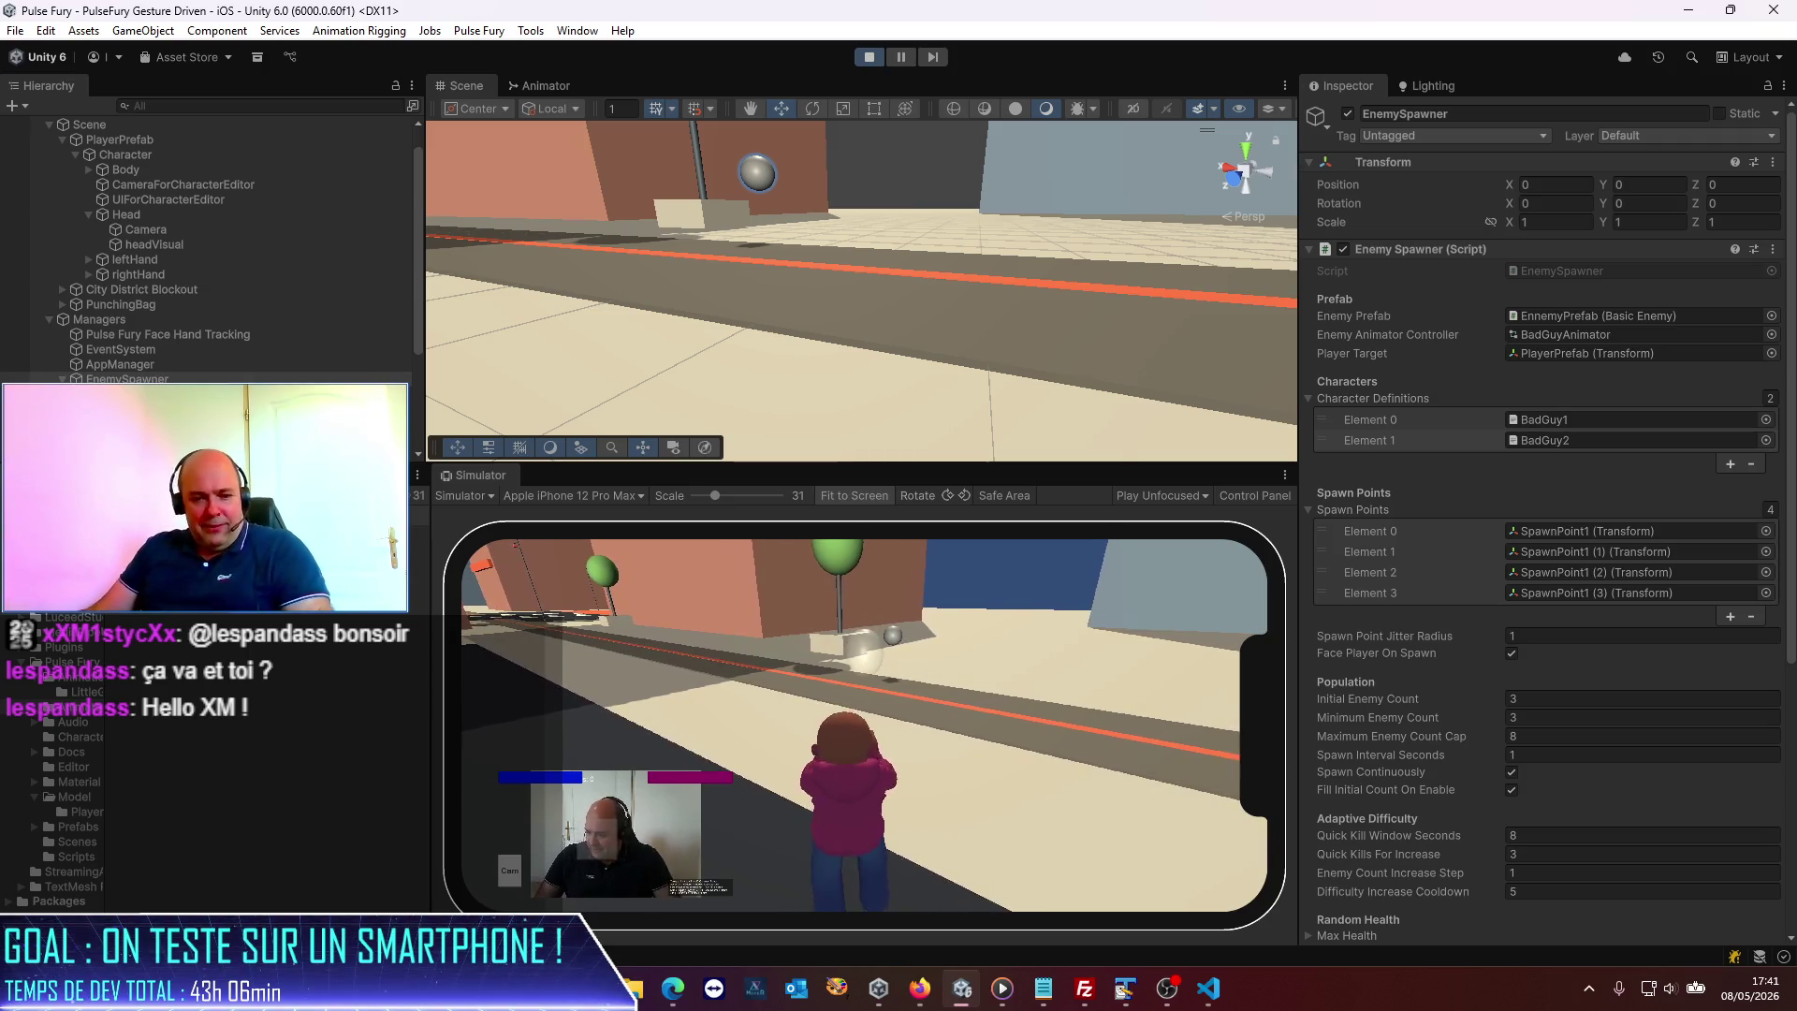
Test enemy spawning in play mode, switching between Unity and Firefox with Alt+Tab.
key("alt+Tab")
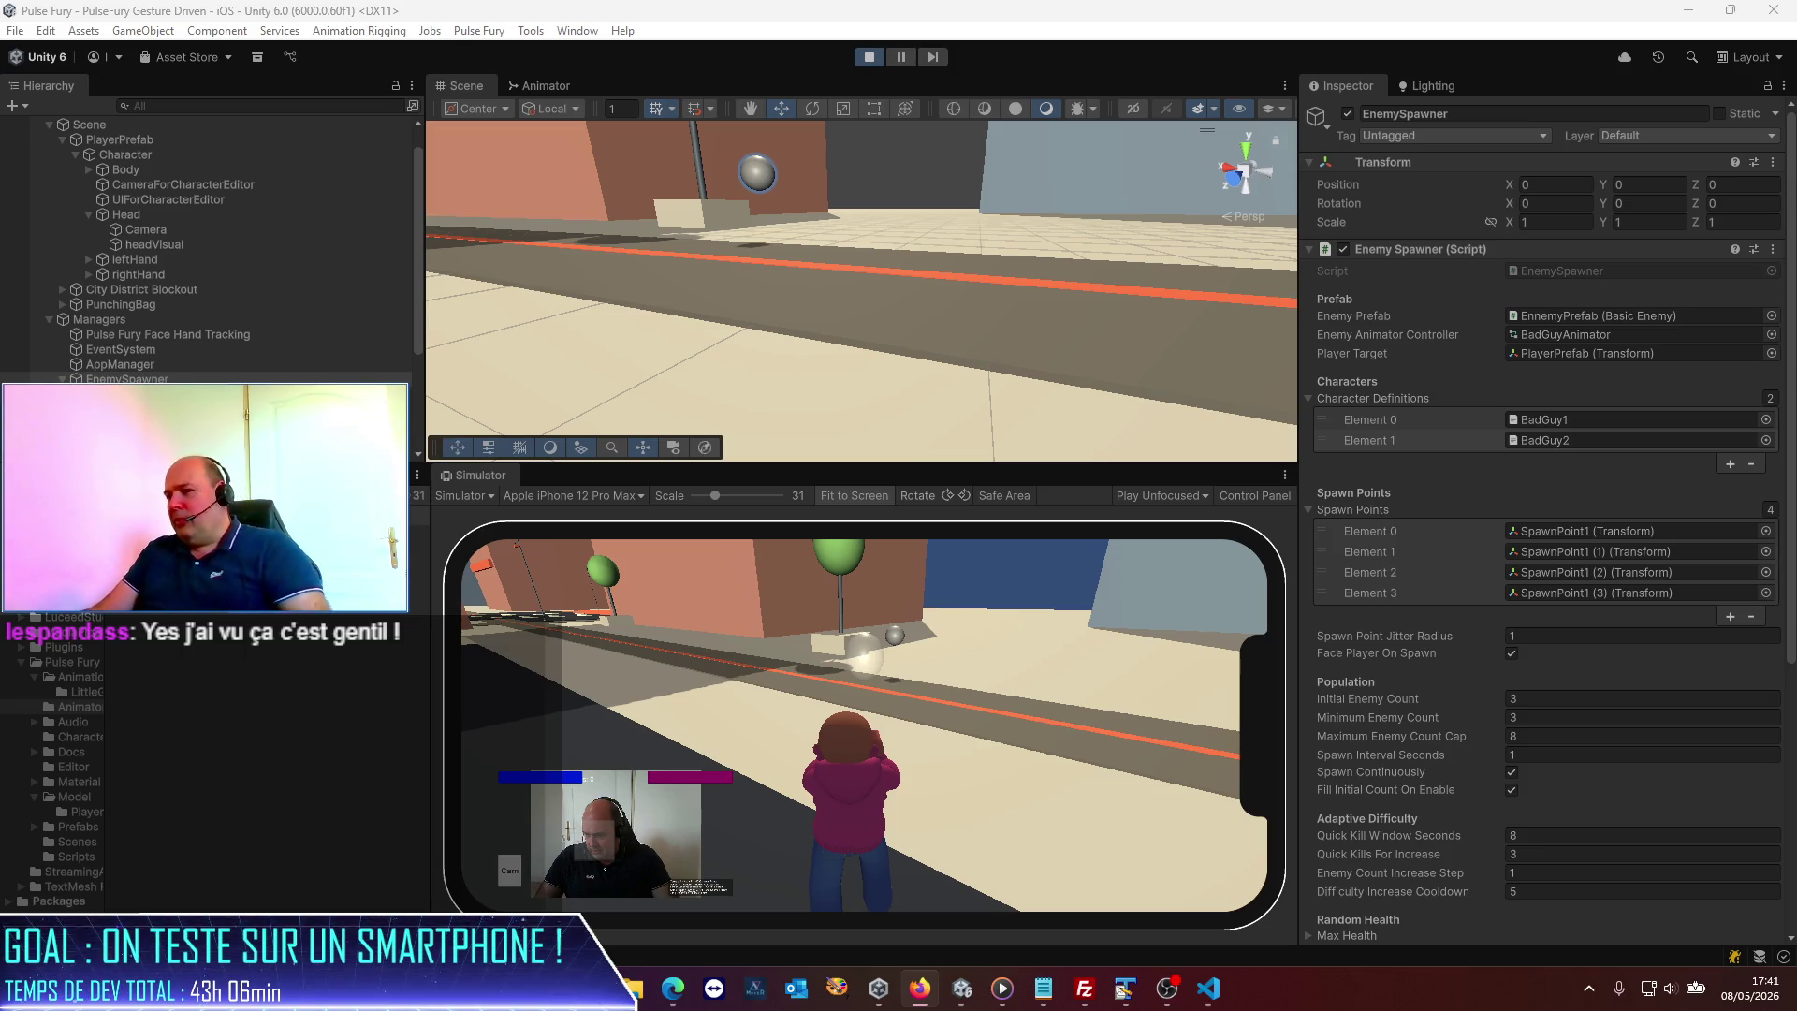
left_click(697, 666)
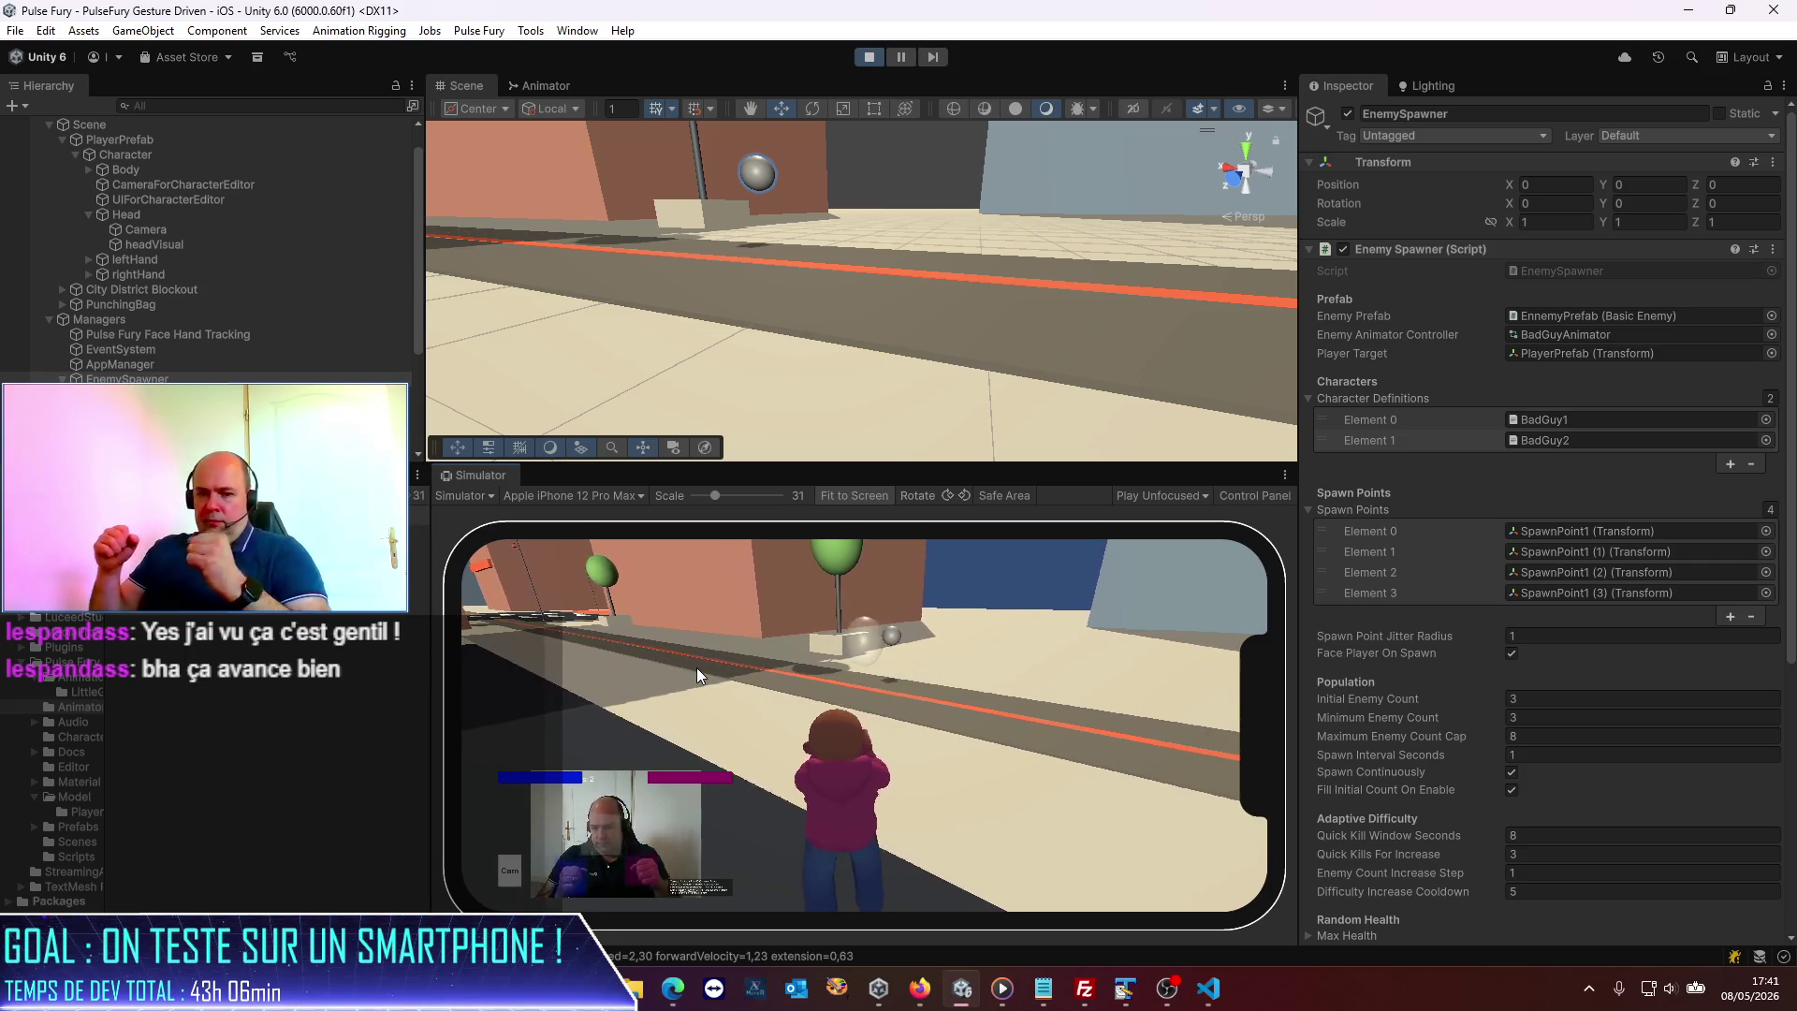
key("alt+Tab")
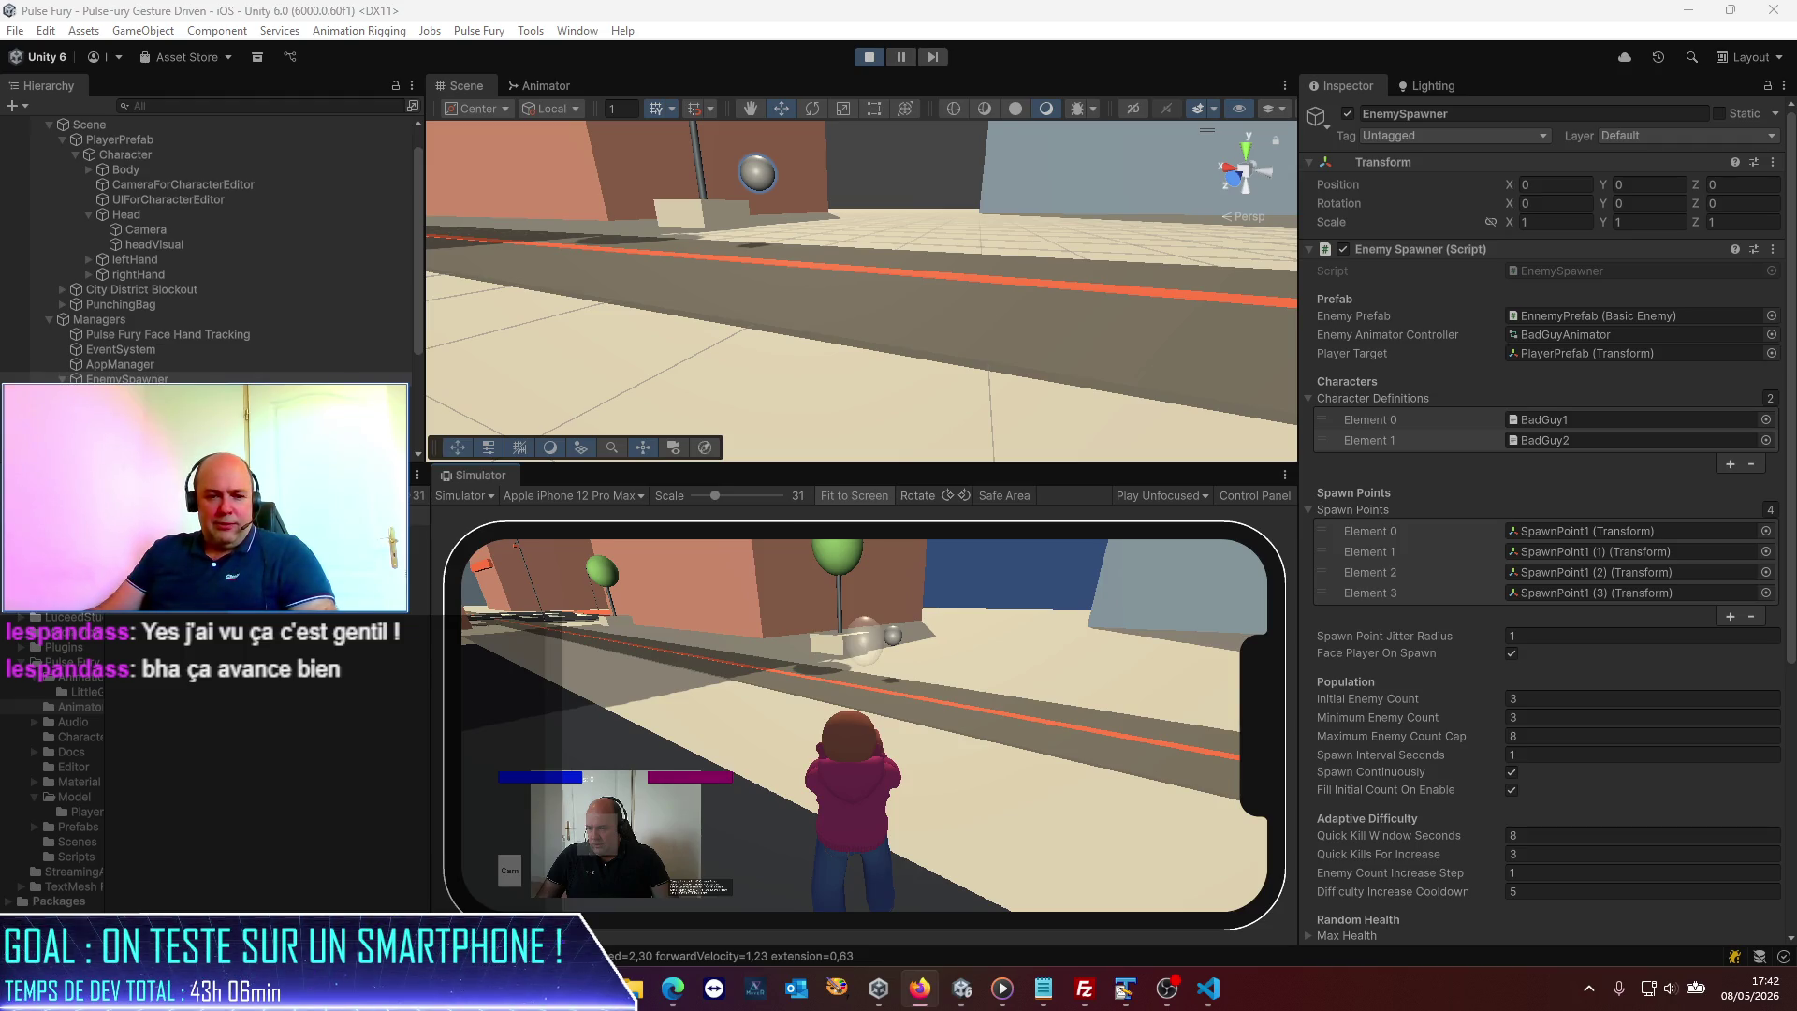
Bring the kanbano.fr browser window to the front and maximise it.
key("super+d")
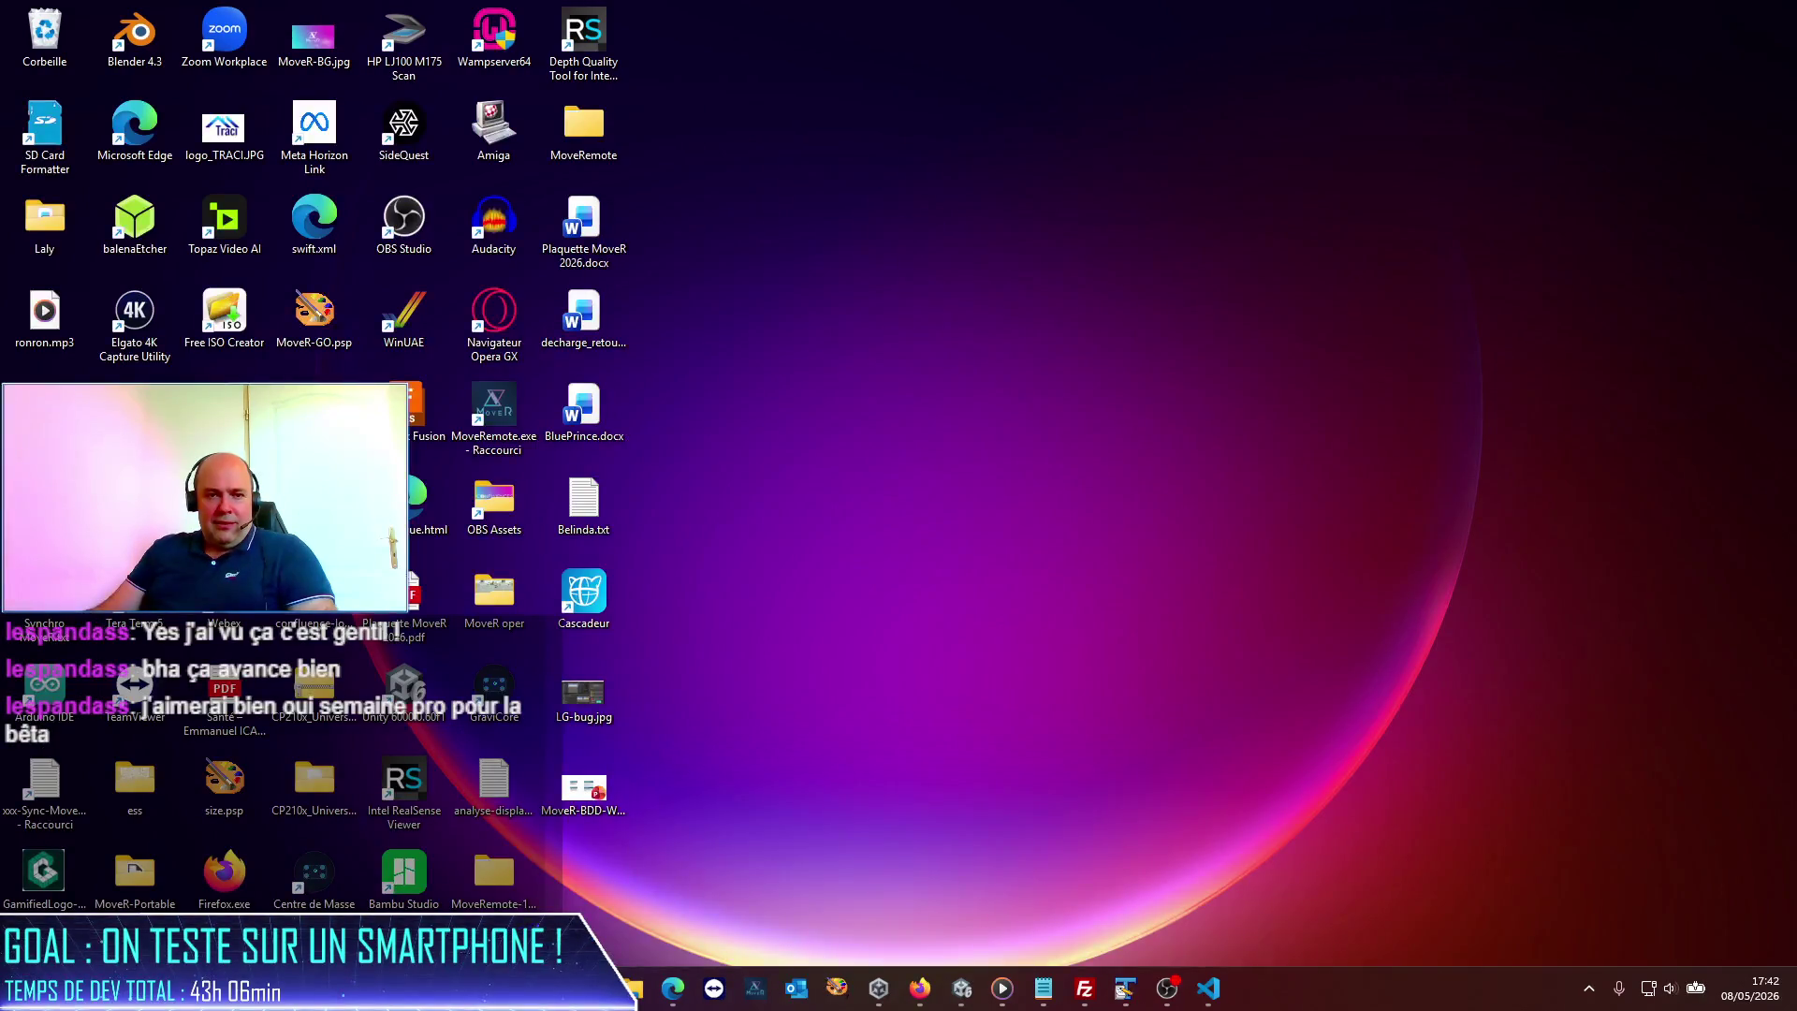
key("super+d")
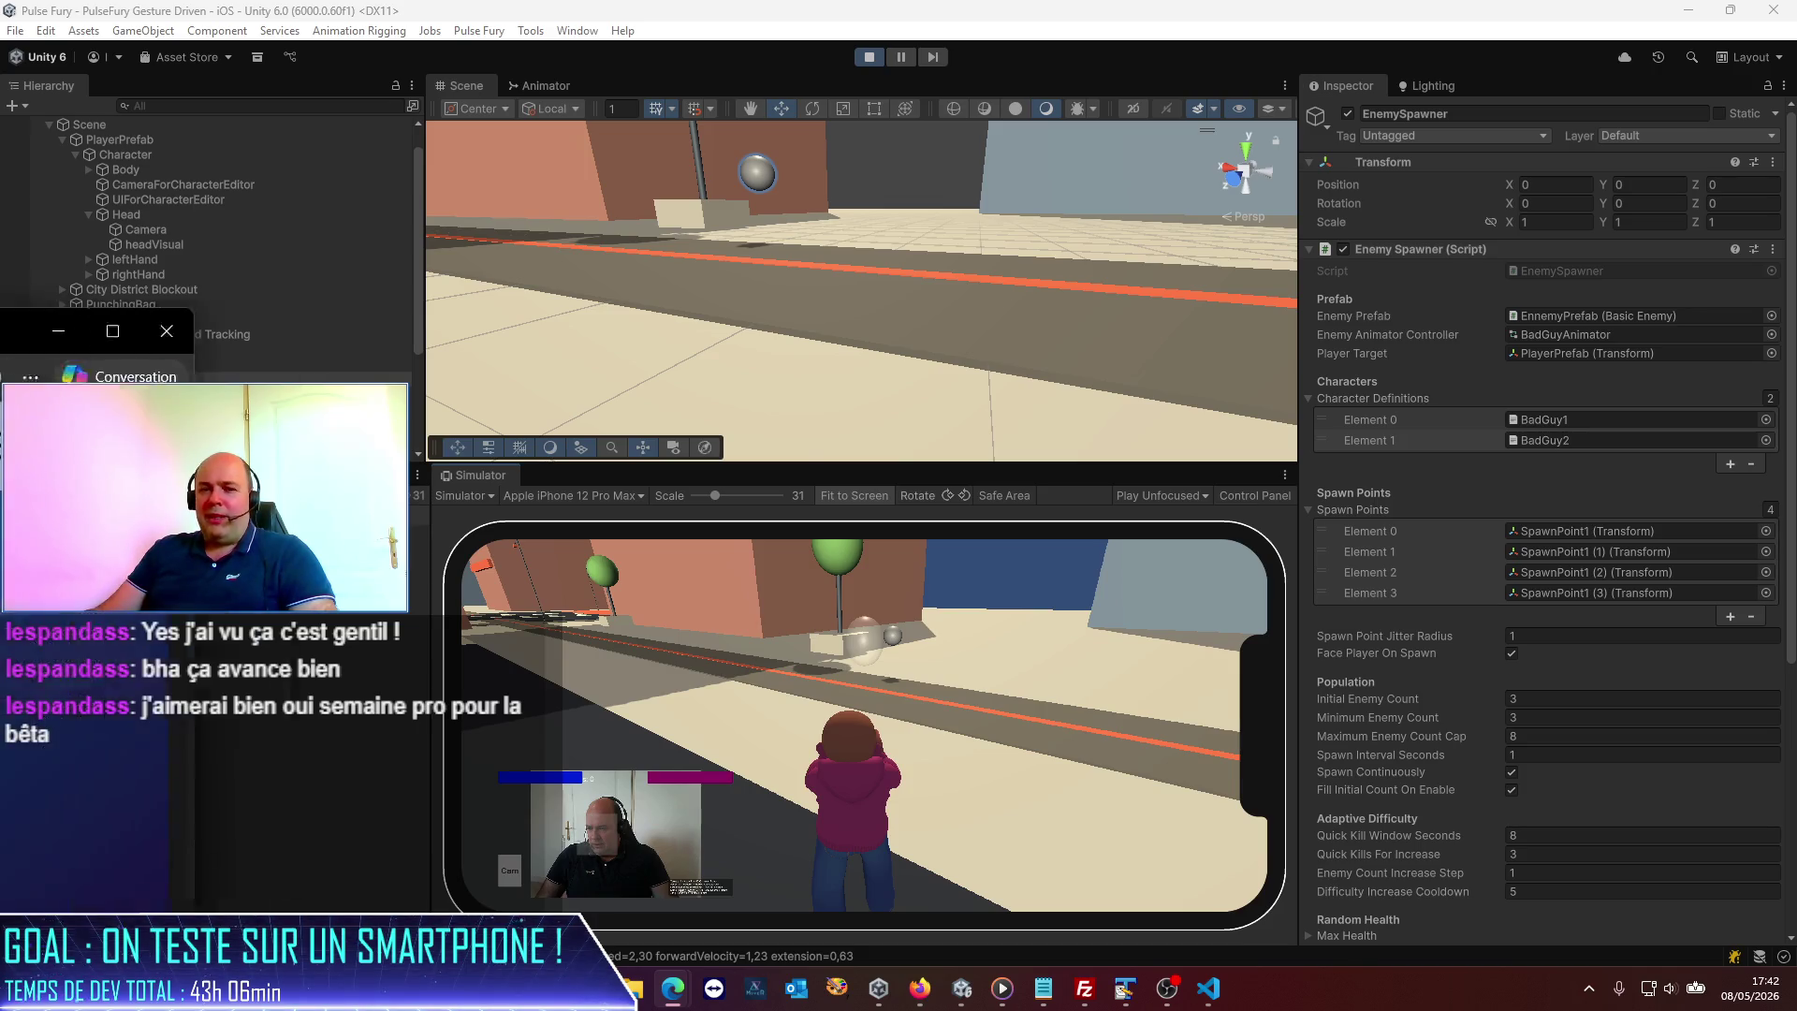
key("alt+Tab")
double_click(1245, 136)
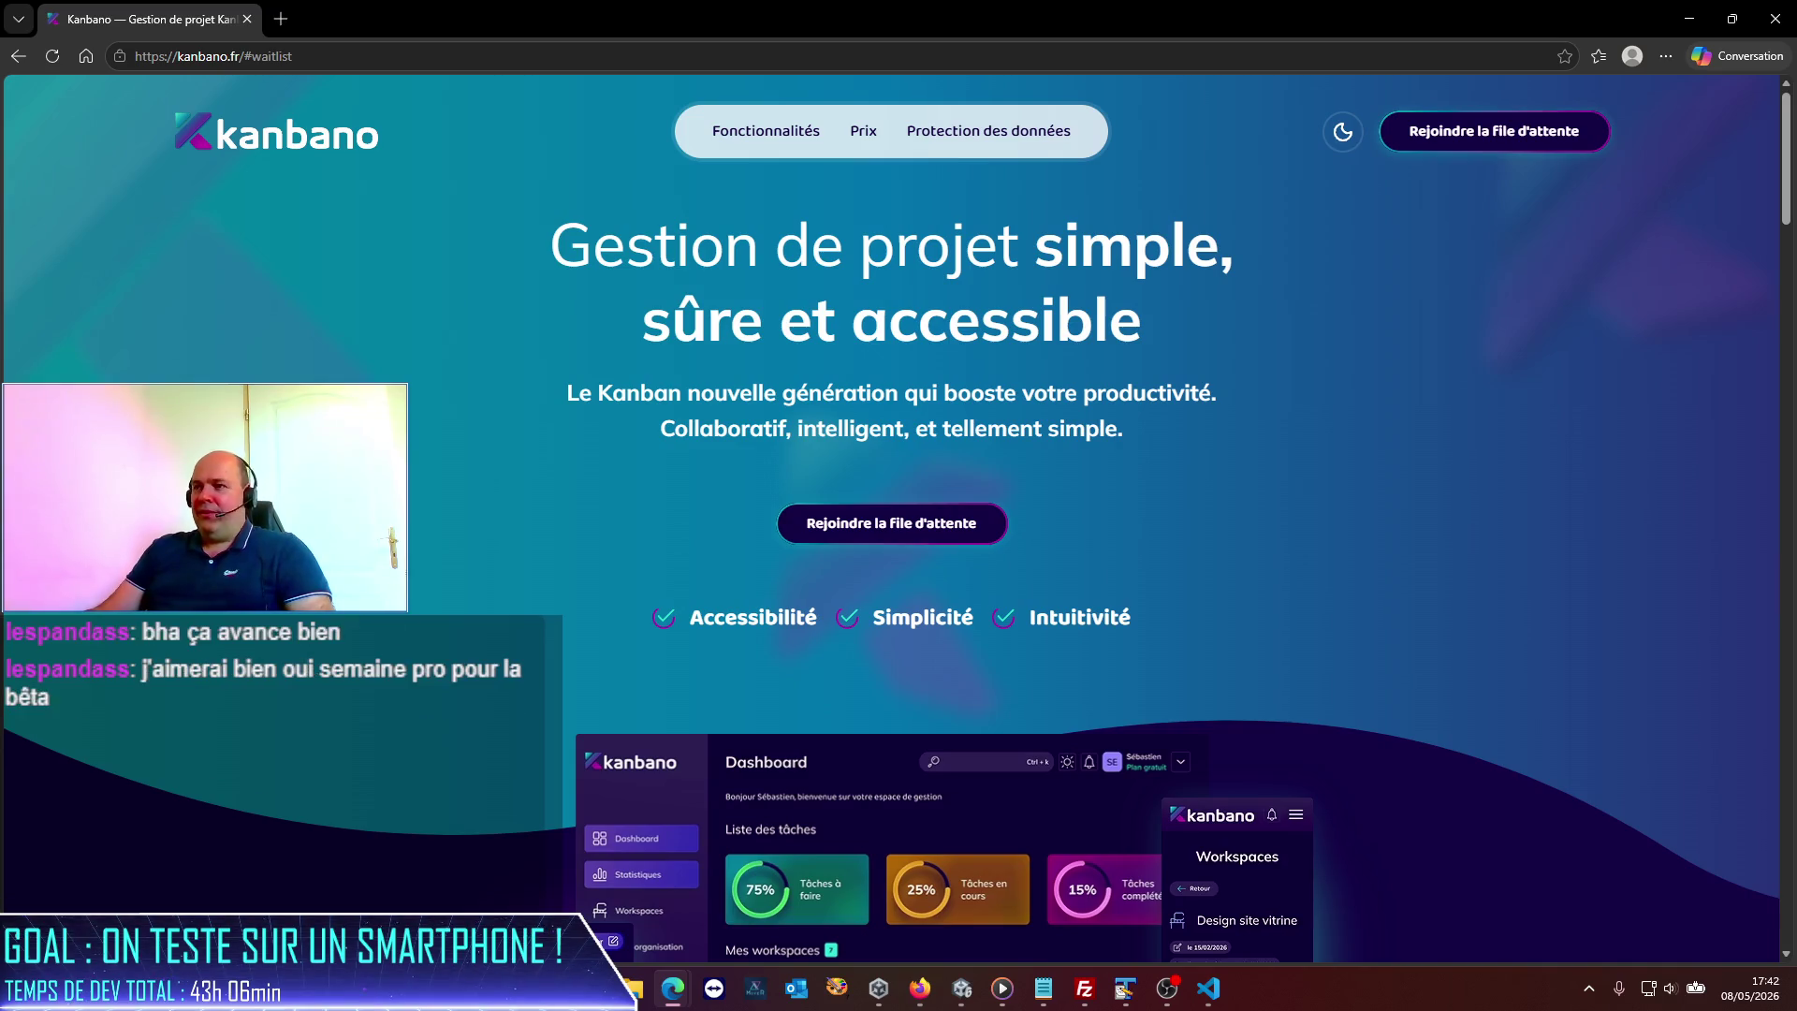
Scroll the kanbano.fr page to the Prix plans: Gratuit 0€, Pro 5€, Premium 10€.
scroll(892, 515, "down", 4)
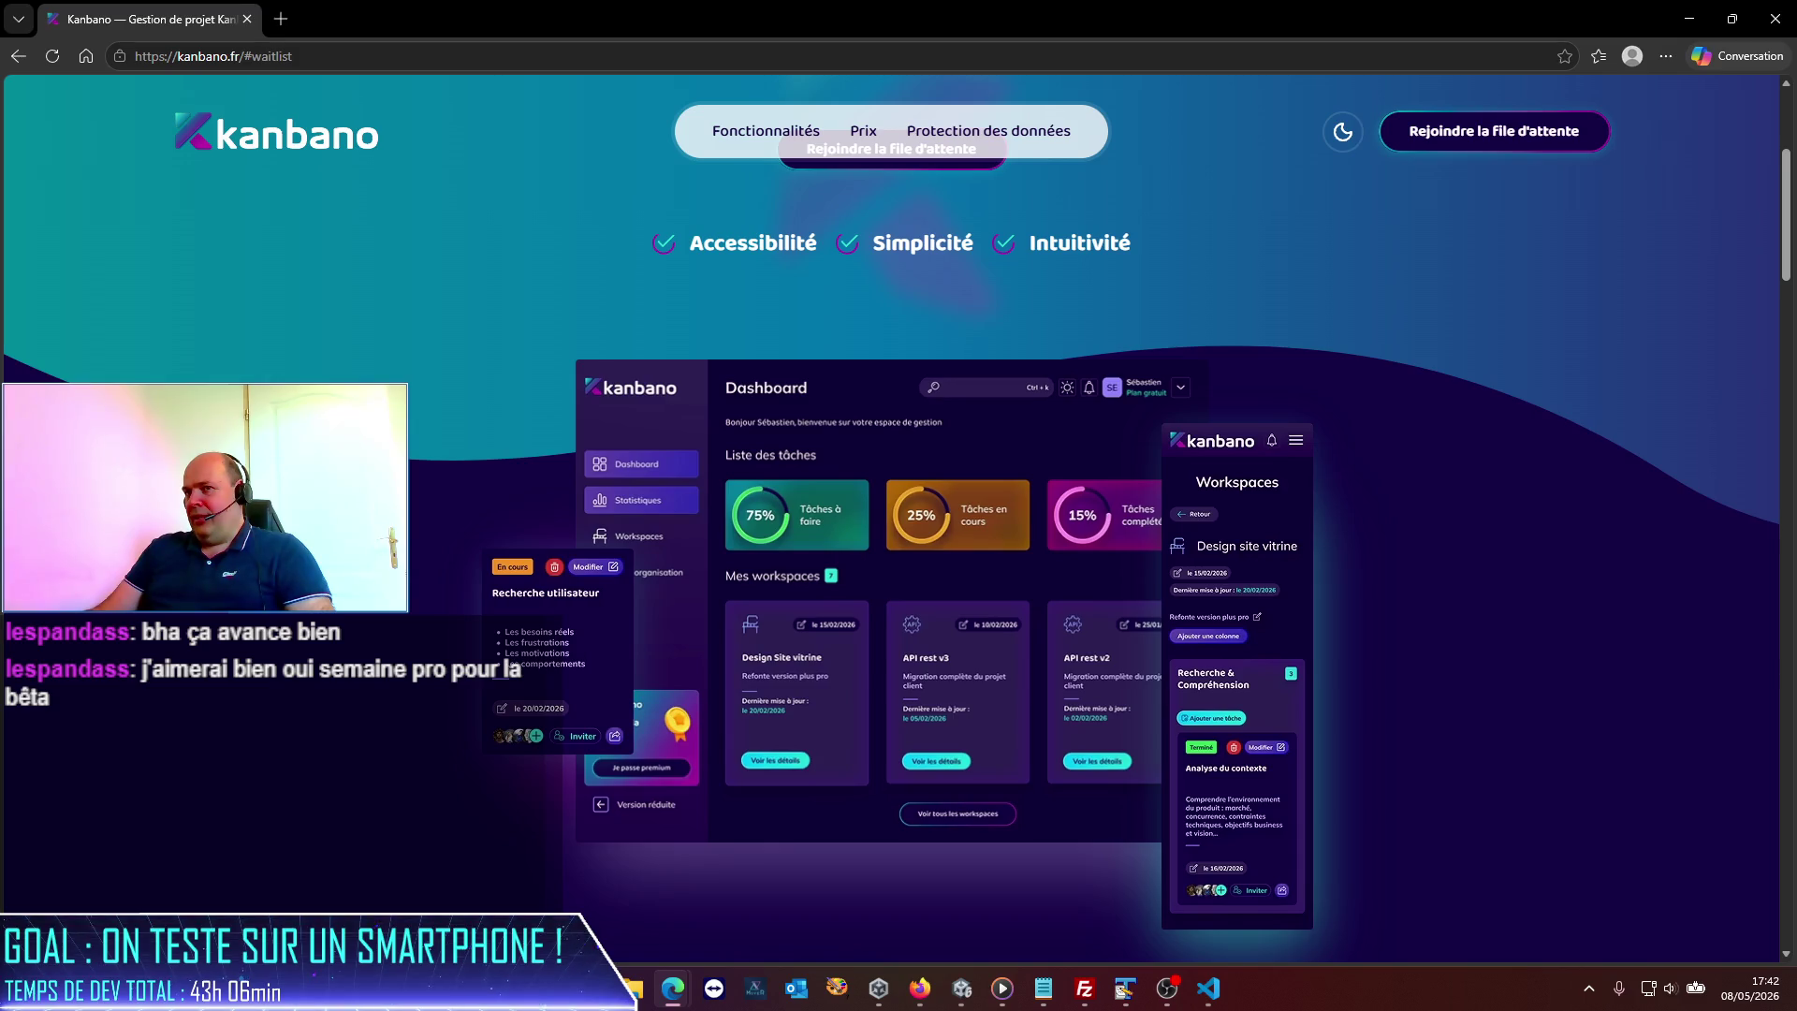
scroll(811, 569, "down", 10)
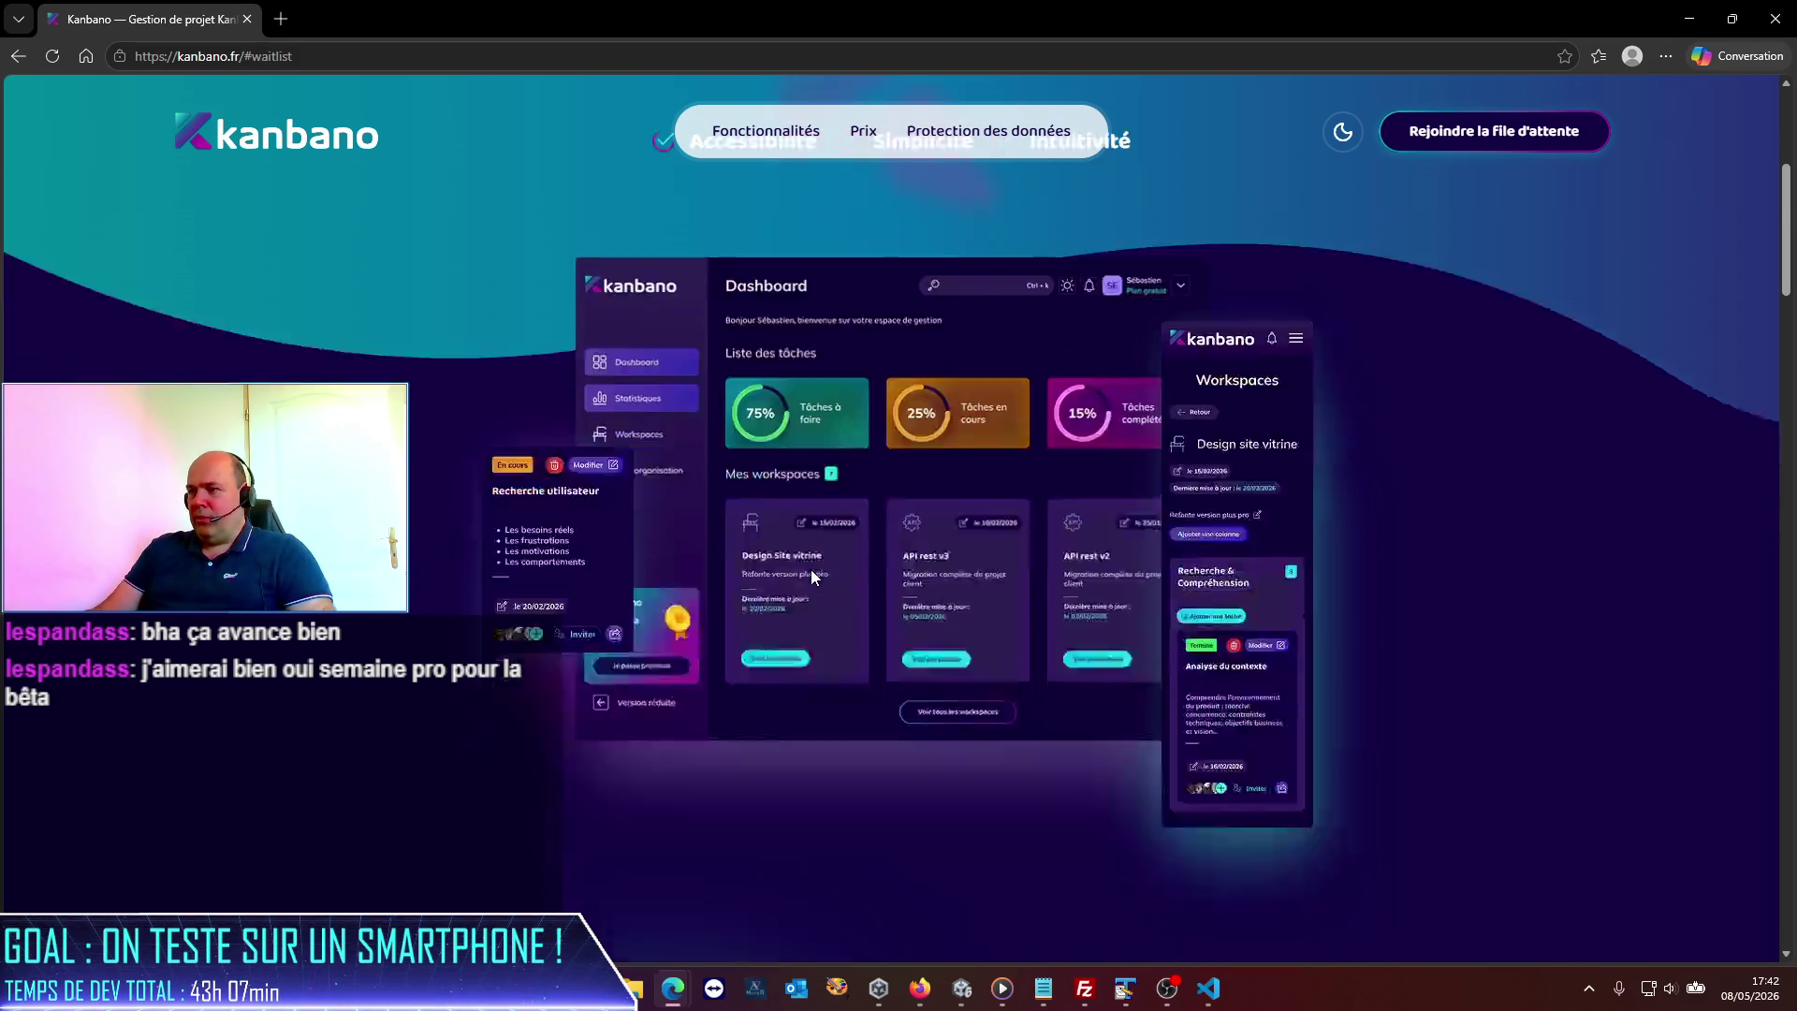
scroll(580, 541, "down", 10)
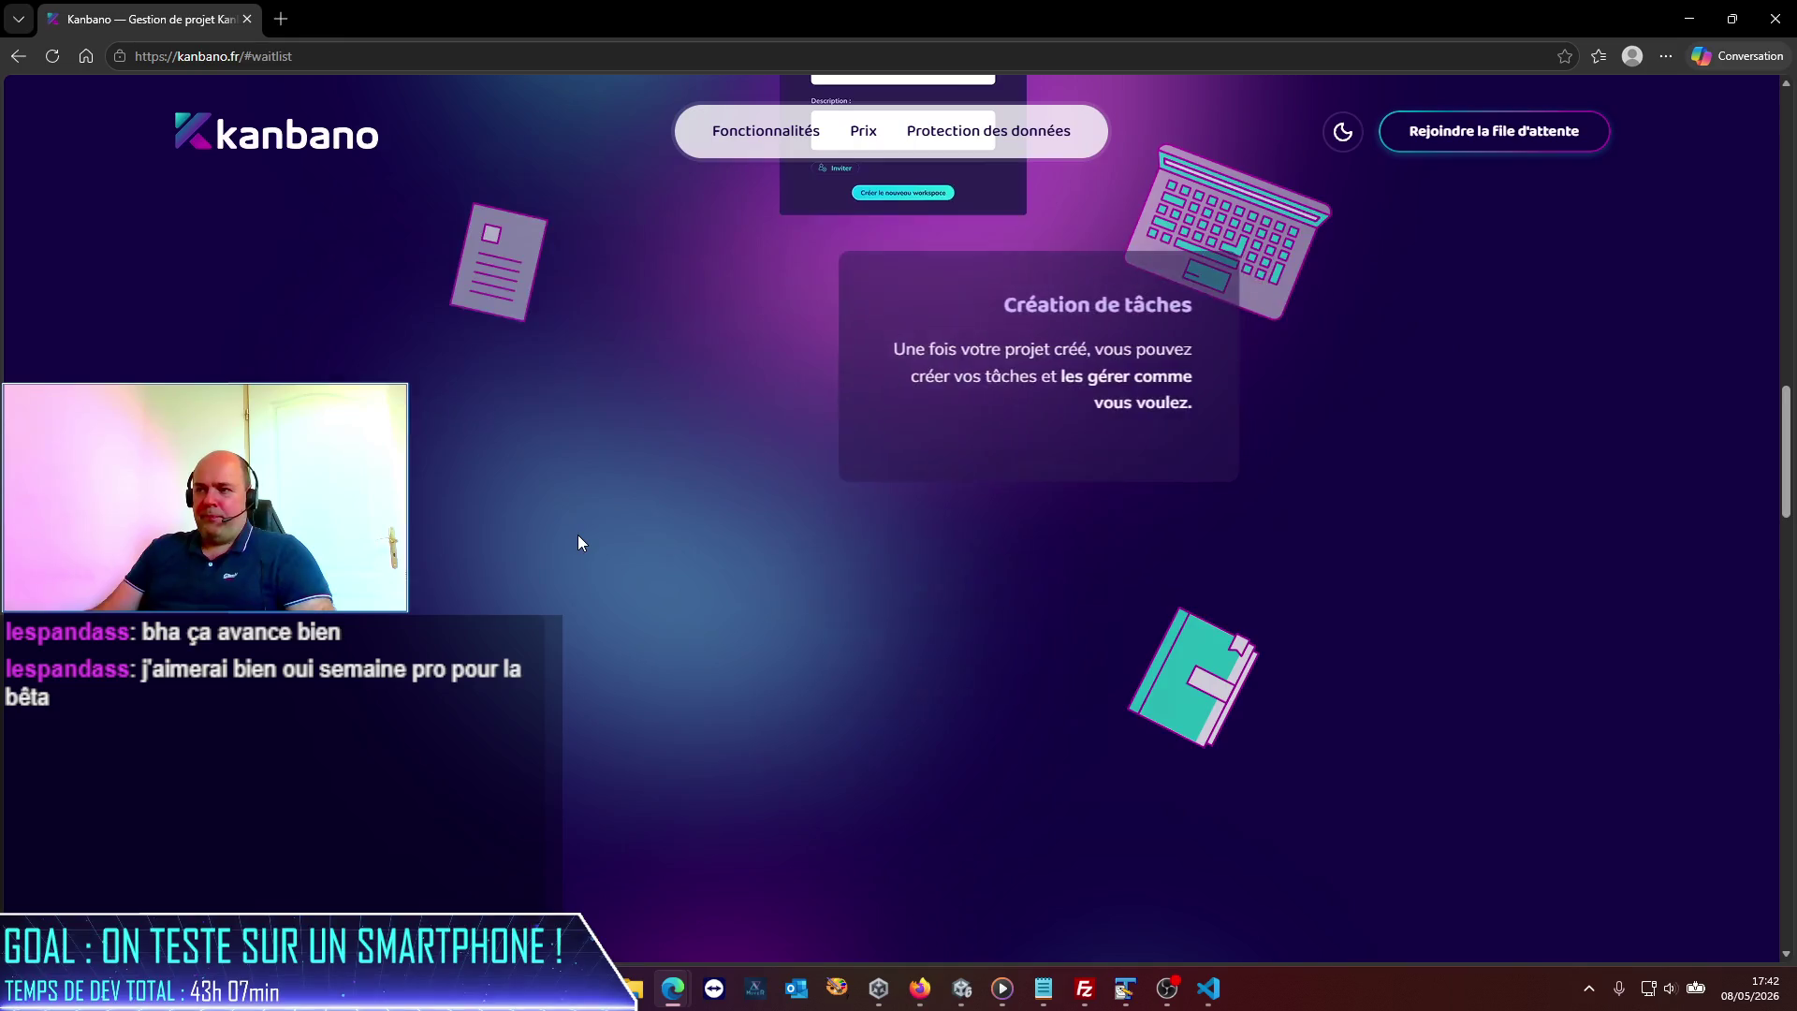
scroll(575, 536, "down", 6)
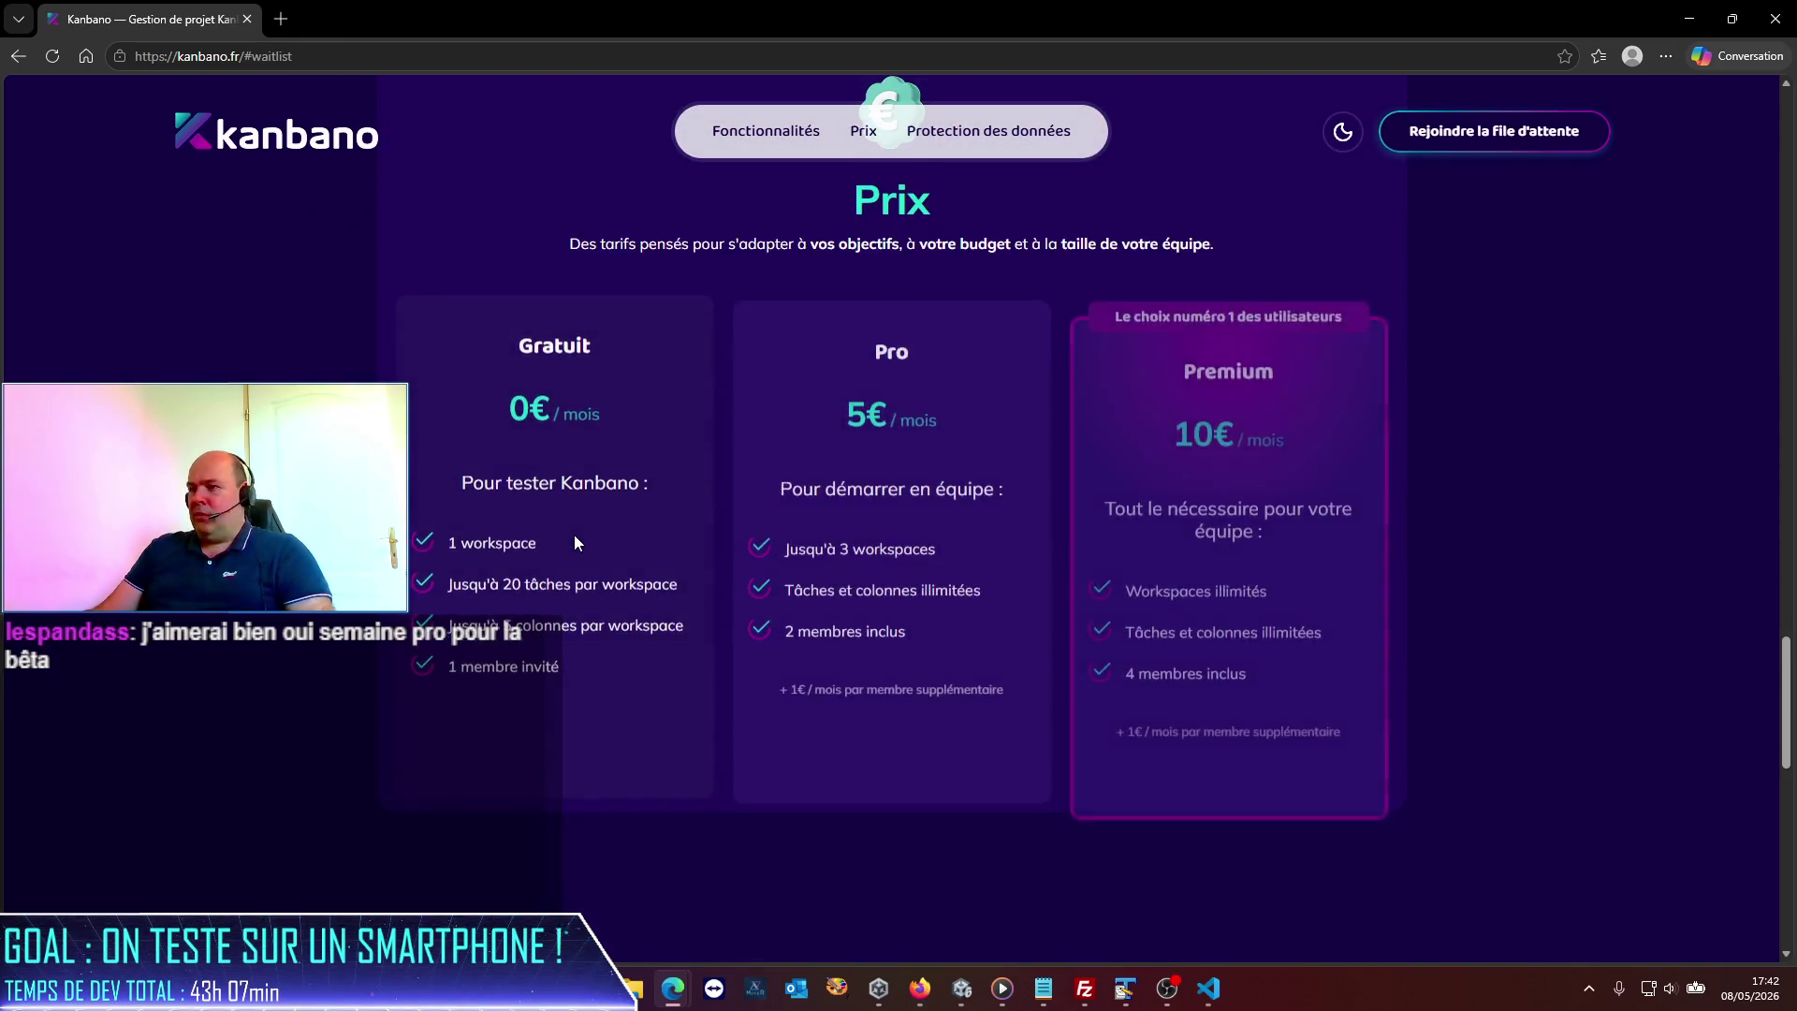
scroll(573, 535, "down", 10)
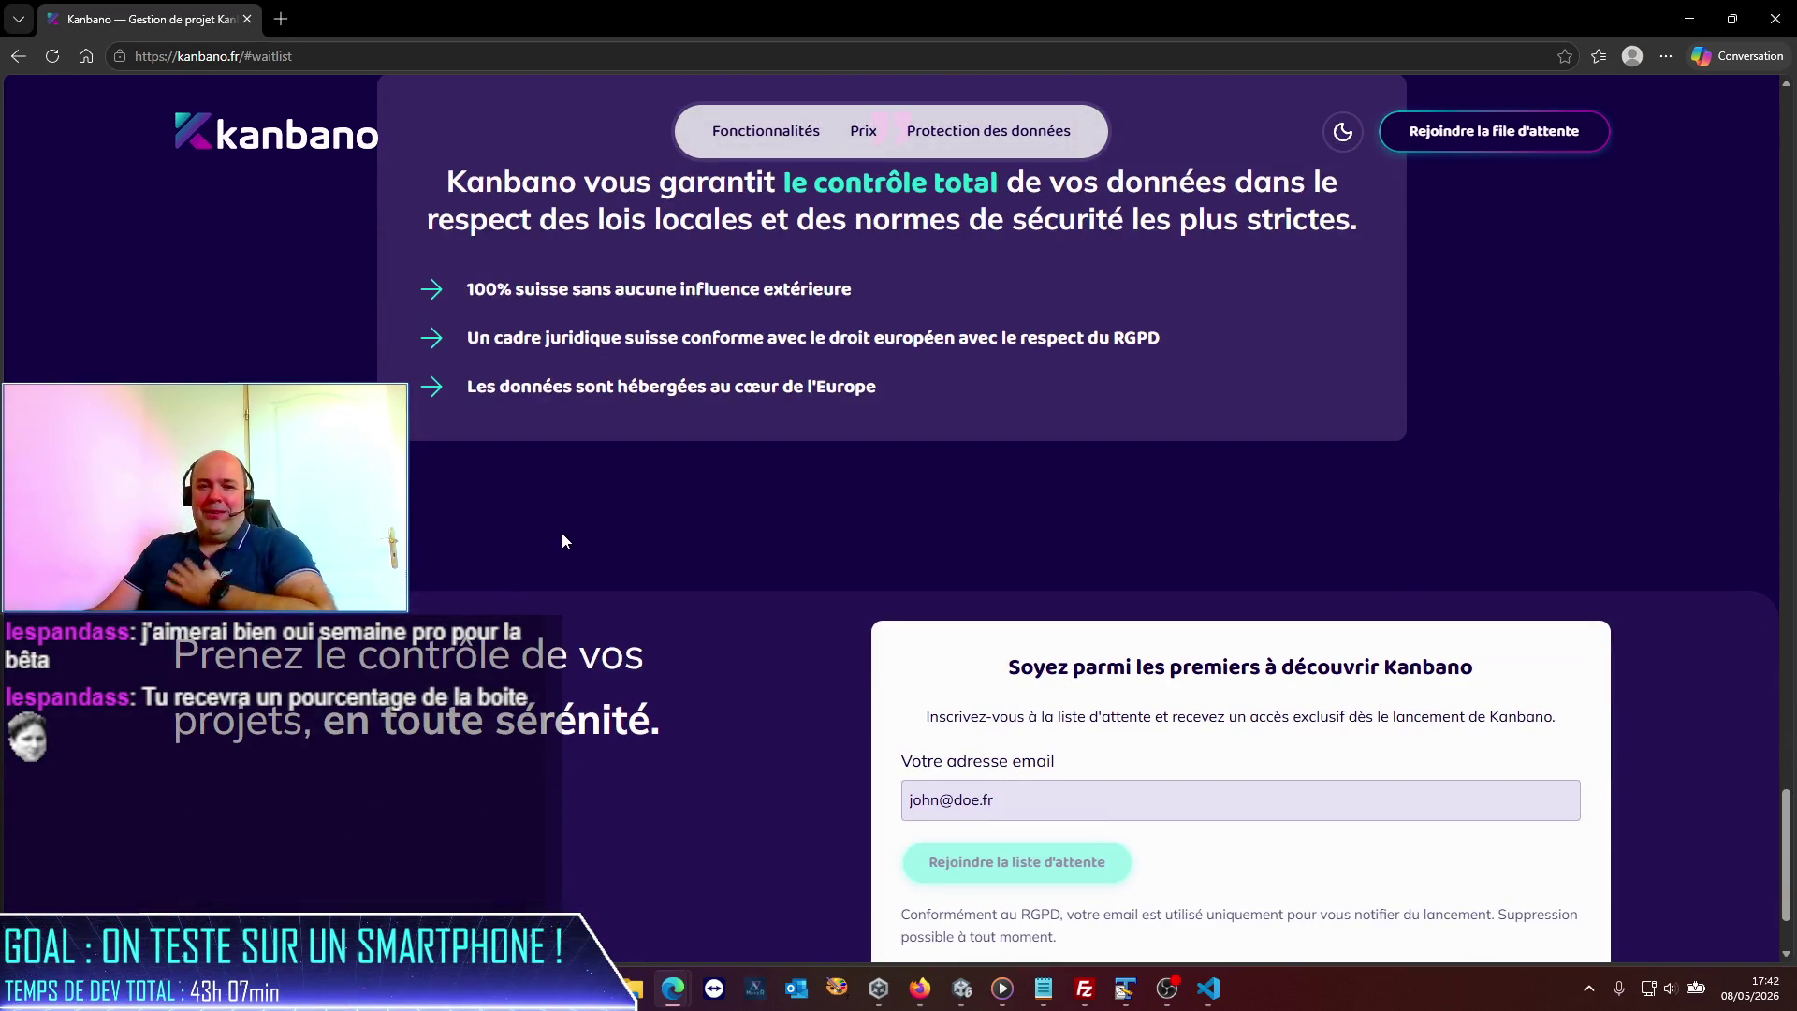
scroll(562, 541, "down", 2)
scroll(560, 533, "up", 5)
scroll(560, 532, "down", 5)
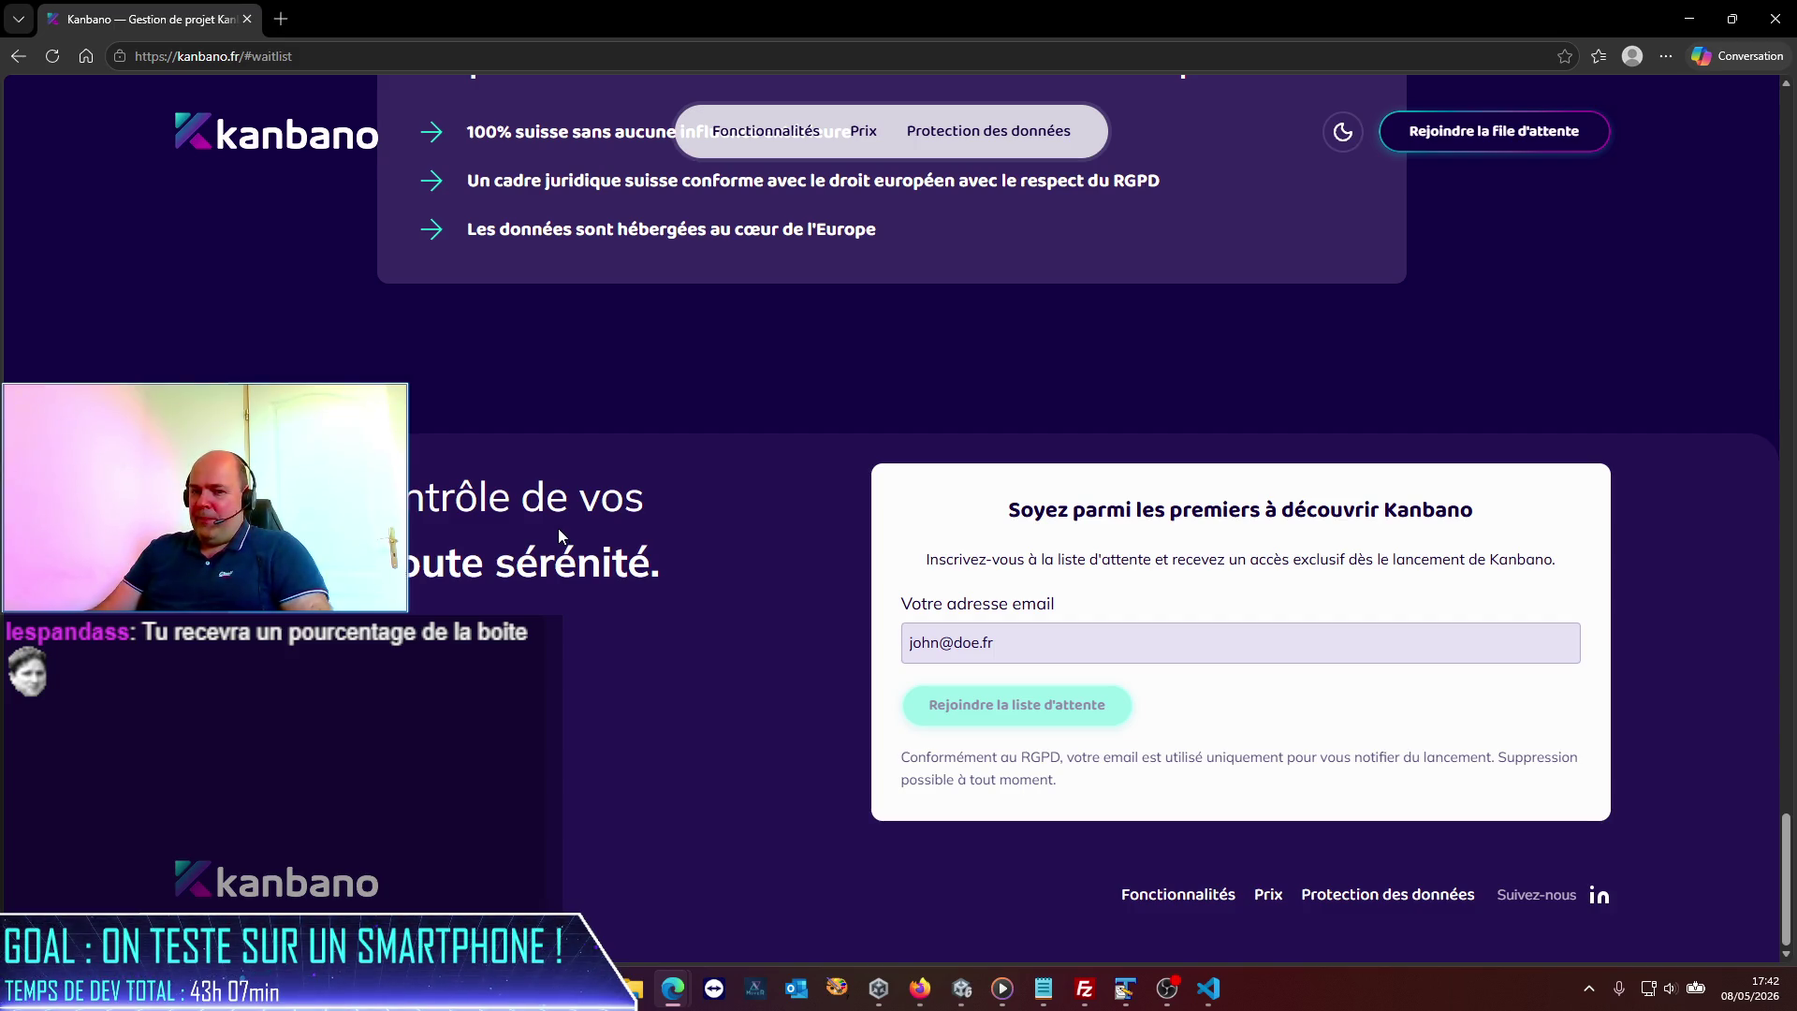
scroll(559, 530, "up", 10)
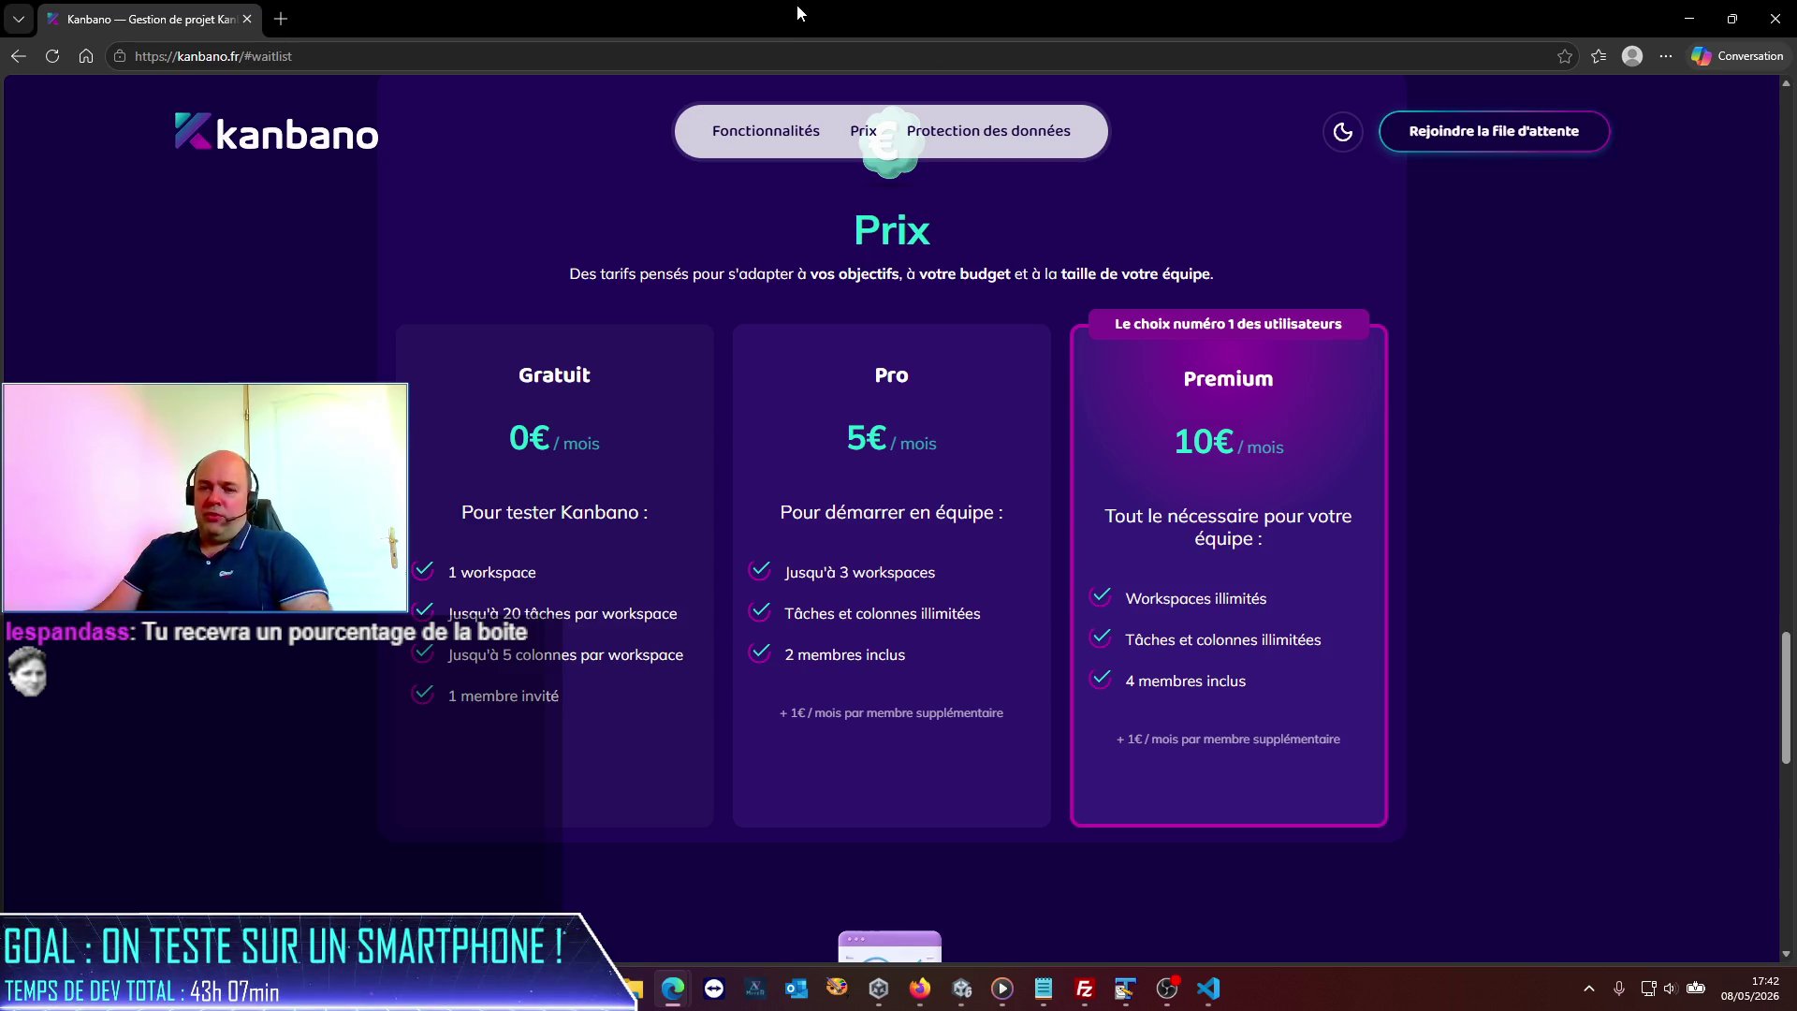
scroll(687, 448, "up", 5)
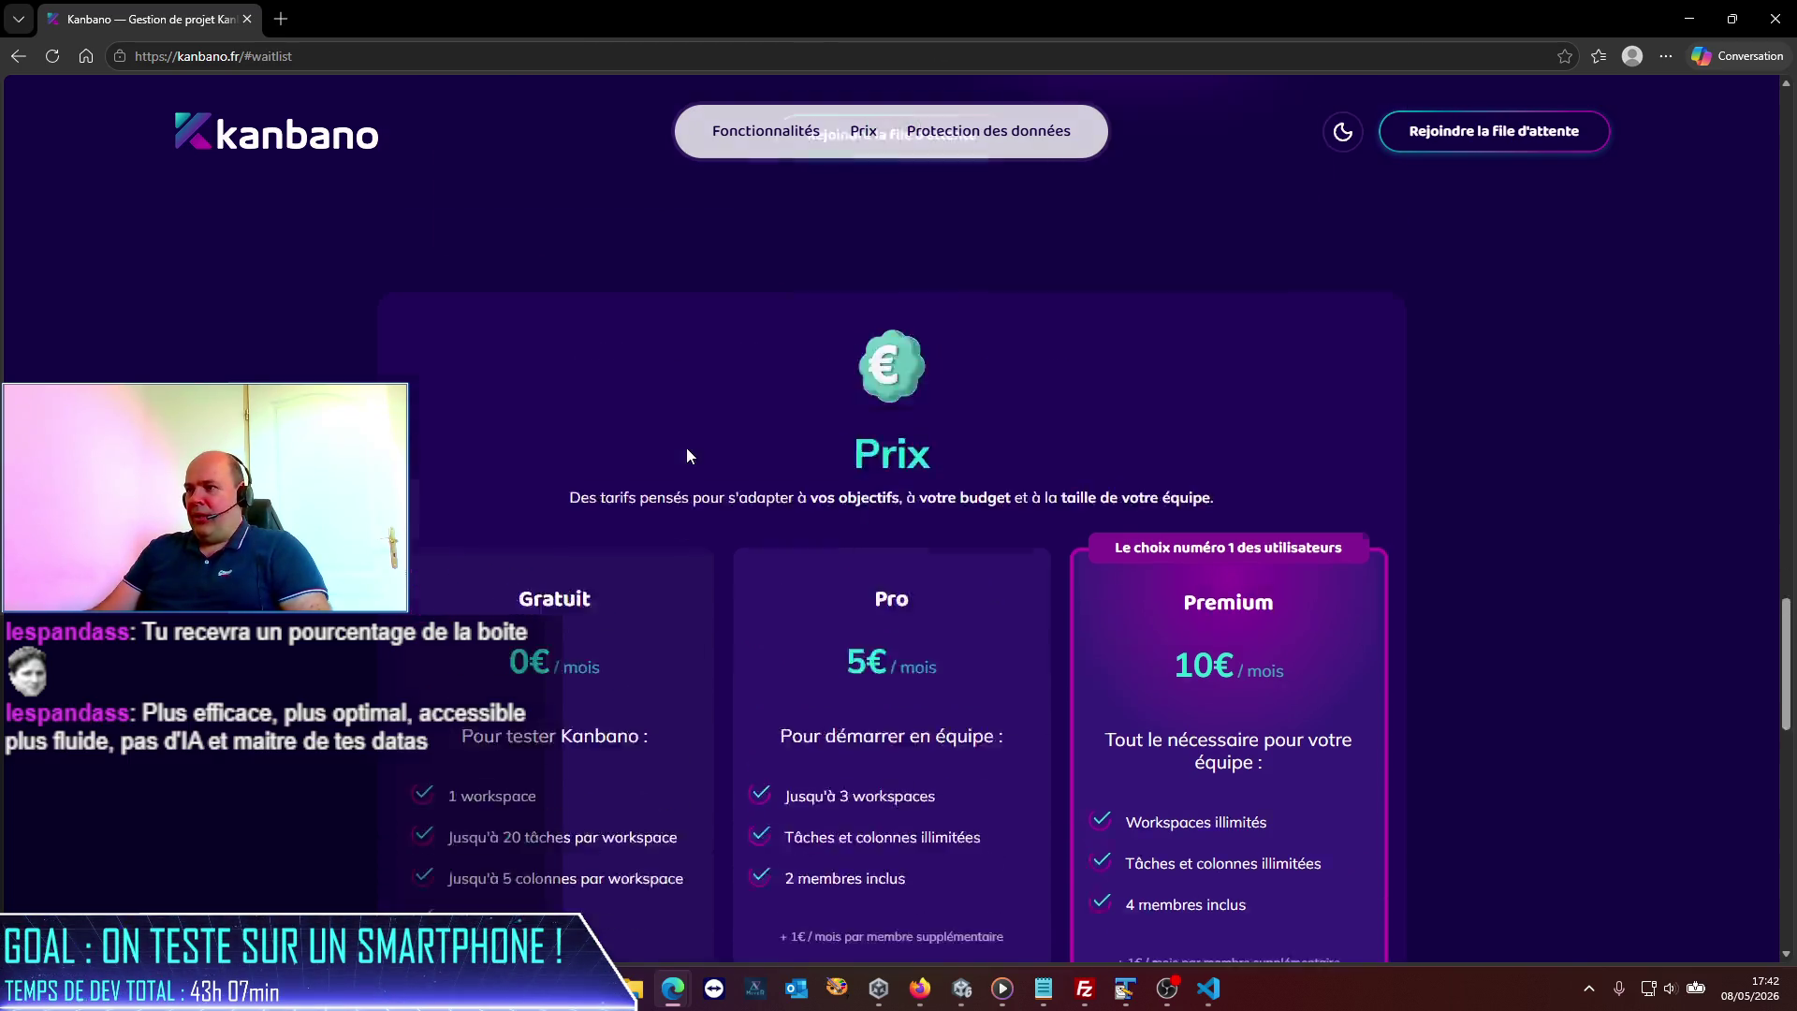